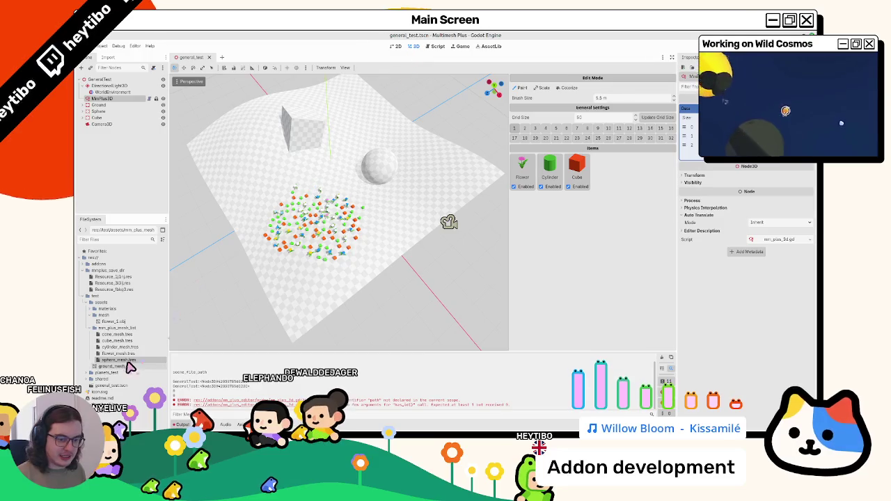
# Step: Save the scene, remove the extra Sphere item, and open mm_plus_3d.gd at line 28
pyautogui.hotkey('ctrl', 's')
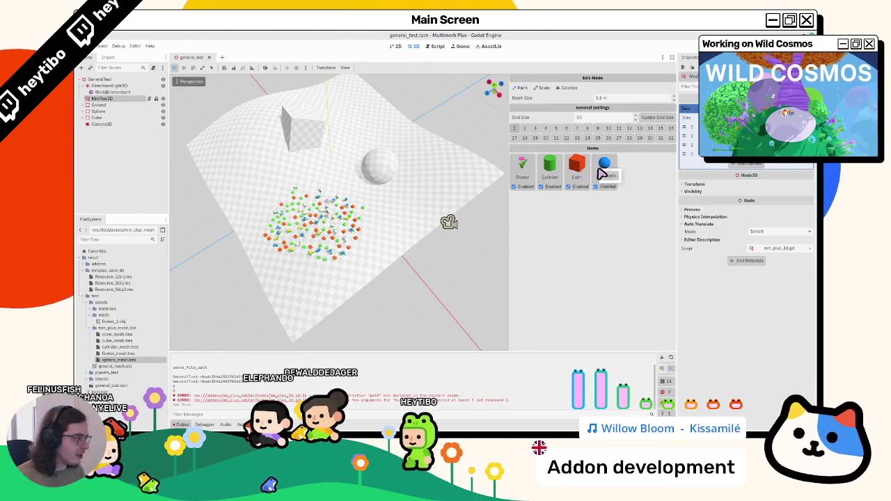
pyautogui.click(620, 186)
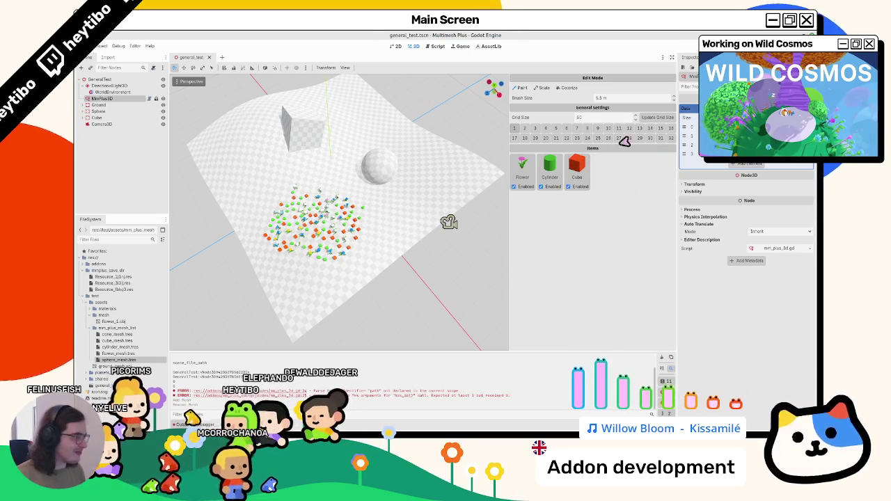
pyautogui.click(447, 48)
pyautogui.click(420, 222)
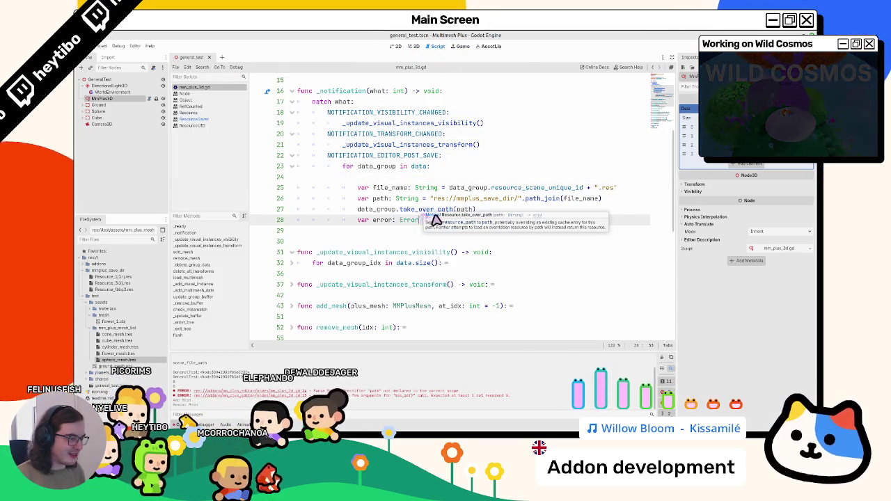
# Step: Add print(data_group.resource_scene_unique_id) at the top of the post-save loop
pyautogui.doubleClick(389, 168)
pyautogui.moveTo(584, 188); pyautogui.dragTo(450, 189)
pyautogui.hotkey('ctrl', 'c')
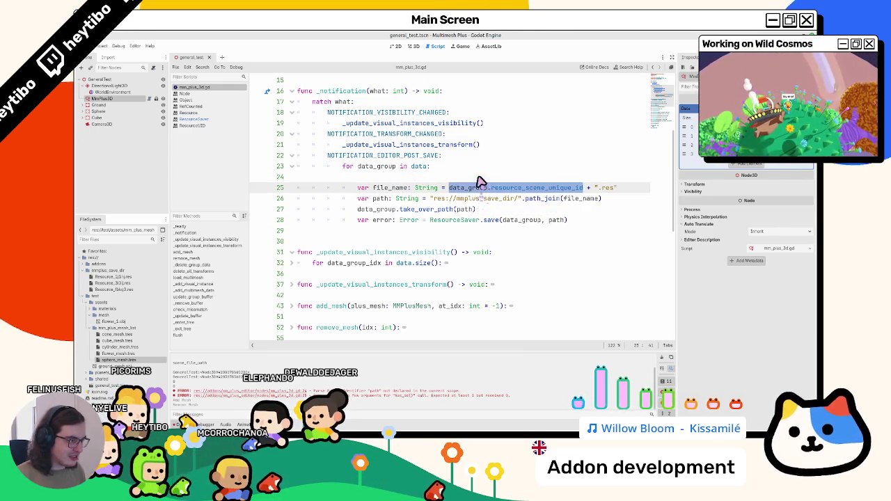
pyautogui.click(488, 158)
pyautogui.press('Down')
pyautogui.press('Down')
pyautogui.write('p')
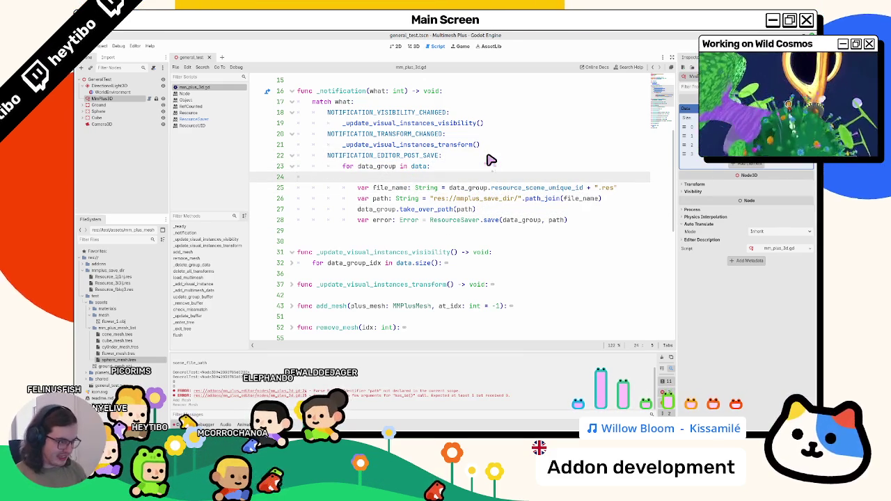
pyautogui.write('rint(')
pyautogui.hotkey('ctrl', 'v')
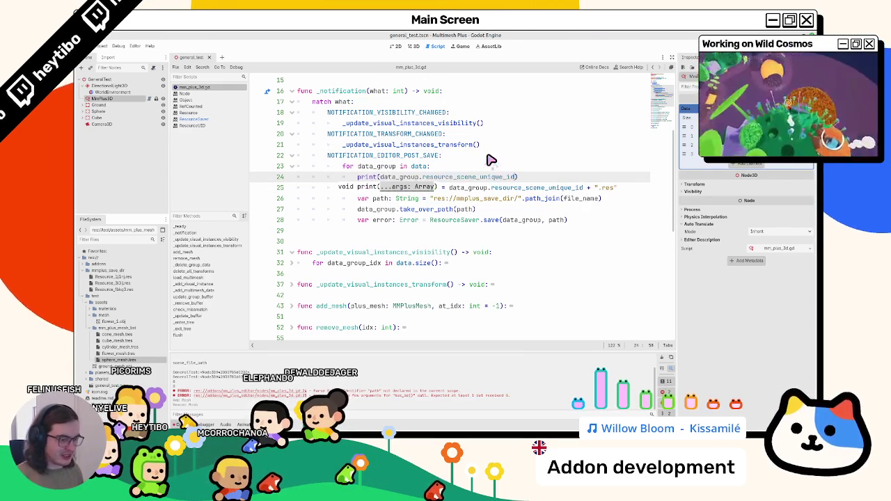
# Step: In the 3D view, clear the Output log, add sphere_mesh.tres as a Sphere item, and save to trigger the print
pyautogui.hotkey('ctrl', 'F2')
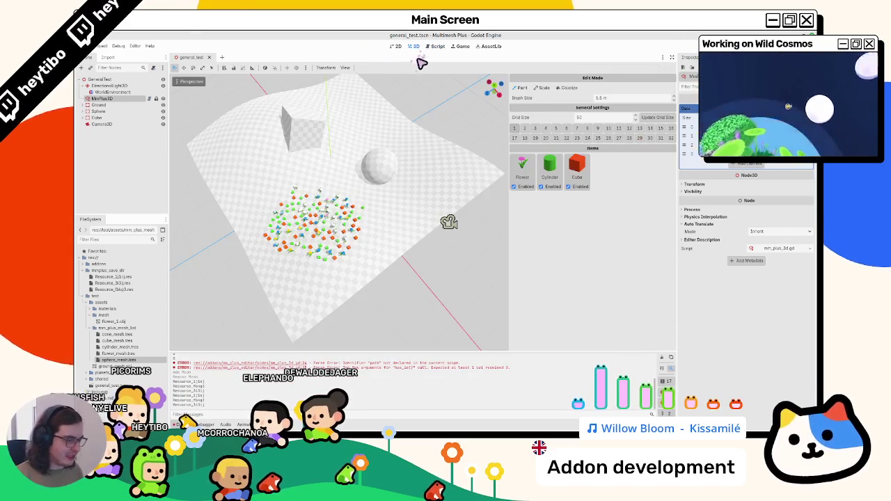
pyautogui.click(662, 358)
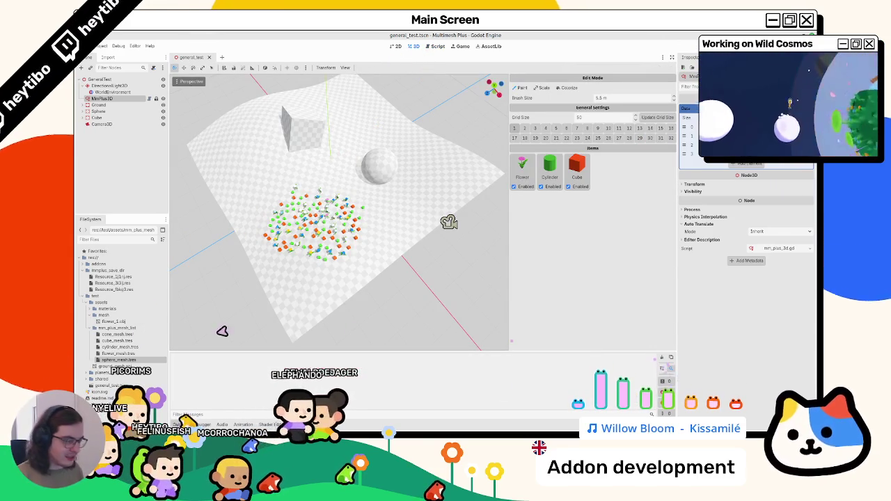
pyautogui.moveTo(111, 364)
pyautogui.mouseDown()
pyautogui.moveTo(541, 264)
pyautogui.moveTo(557, 271)
pyautogui.mouseUp()
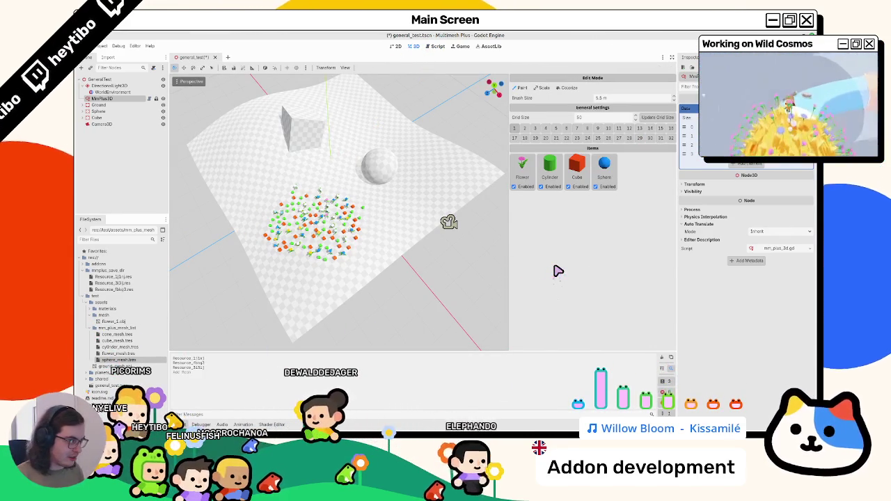
pyautogui.hotkey('ctrl', 's')
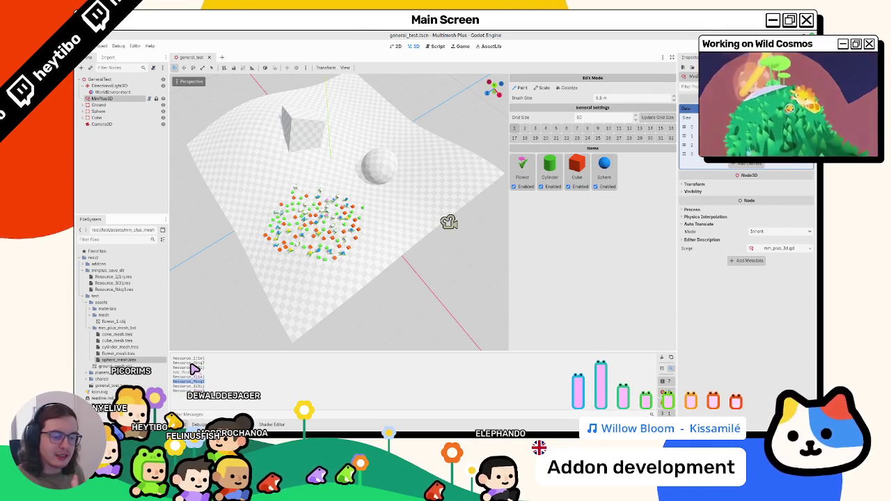
pyautogui.click(435, 46)
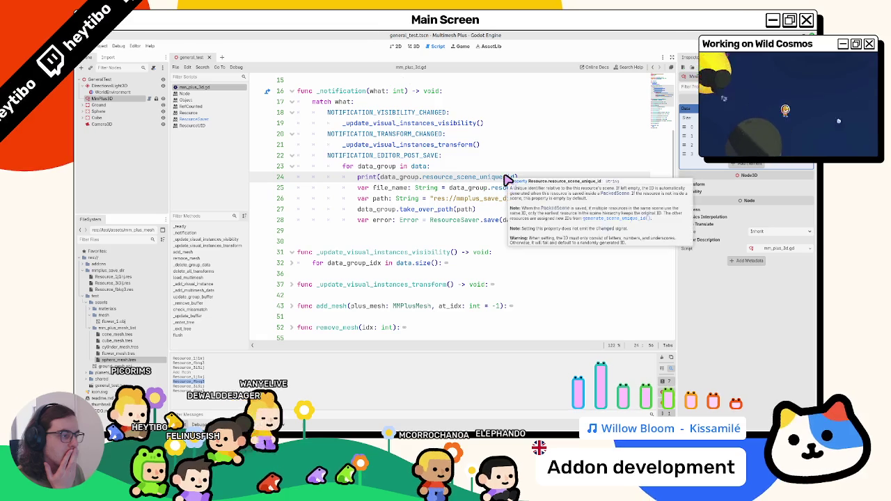
# Step: Close and reopen the general_test scene, then return to the script
pyautogui.click(413, 46)
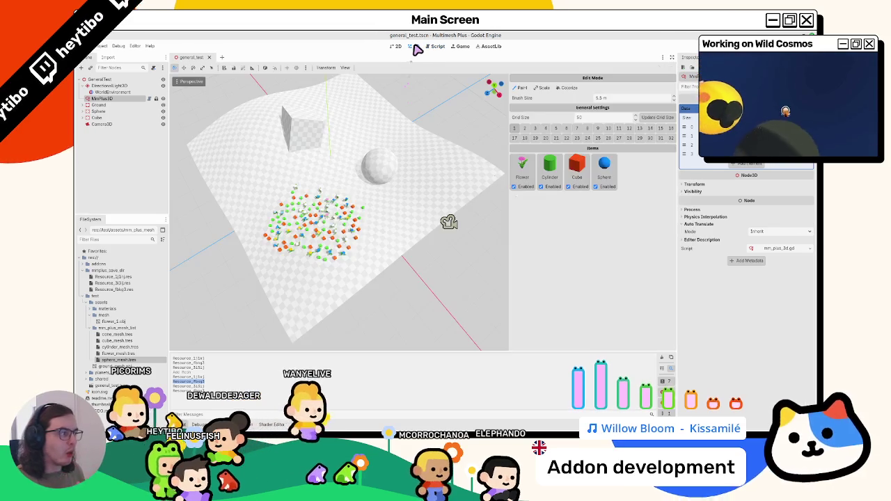
pyautogui.click(196, 59)
pyautogui.hotkey('ctrl', 'shift', 't')
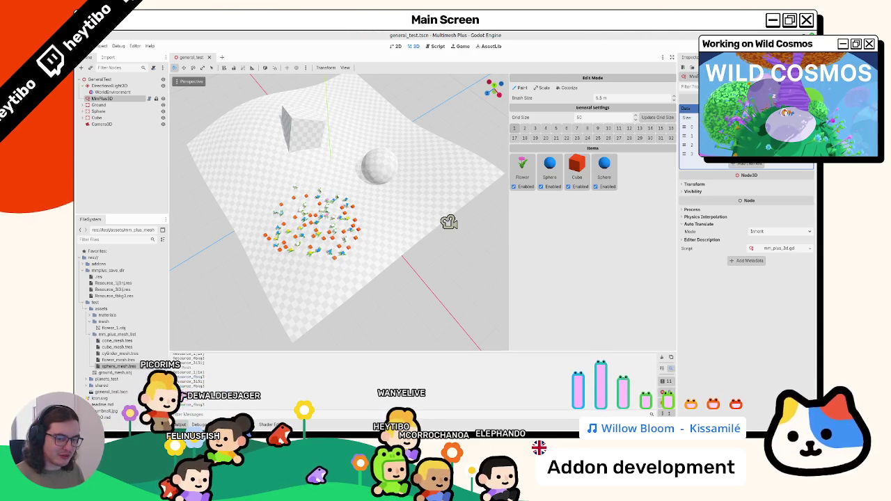
pyautogui.click(436, 47)
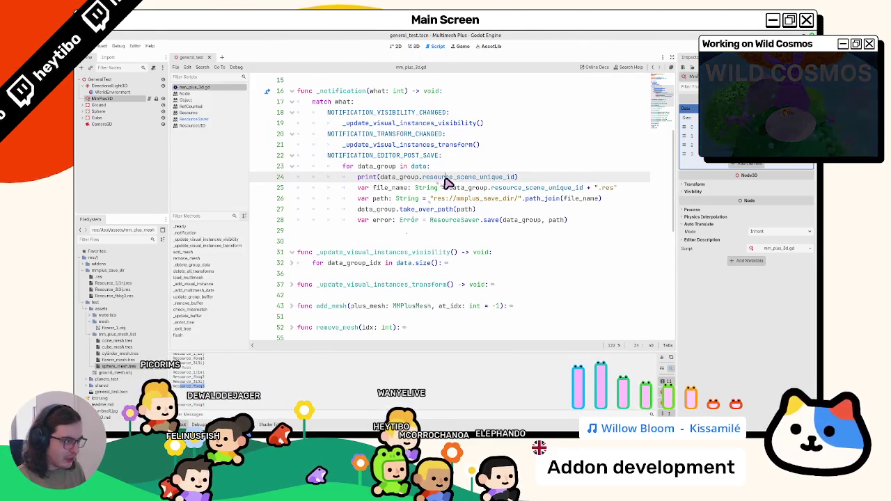
# Step: Change line 24 to print data_group.generate_scene_unique_id() and open its Resource documentation
pyautogui.moveTo(516, 177); pyautogui.dragTo(380, 177)
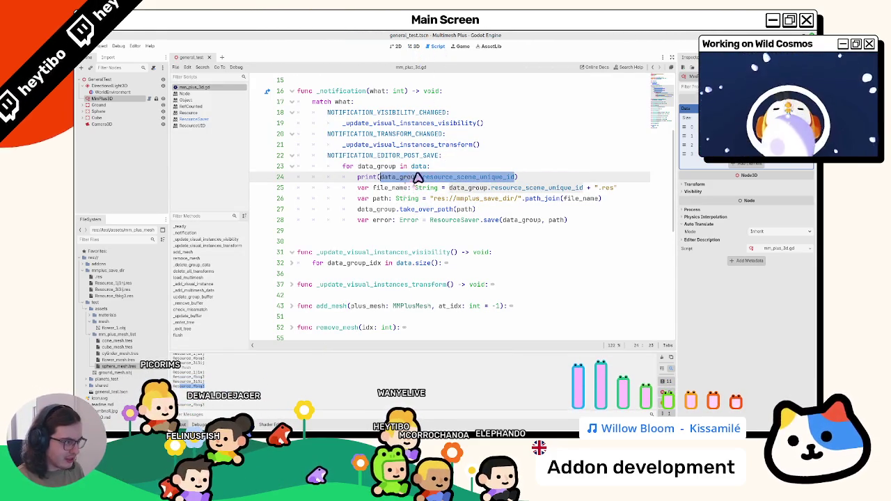
pyautogui.doubleClick(442, 178)
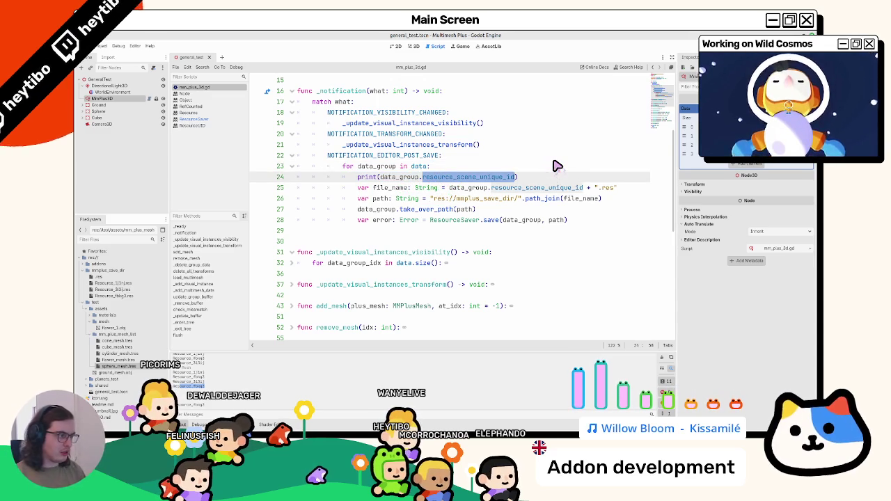
pyautogui.press('BackSpace')
pyautogui.write('unique_id')
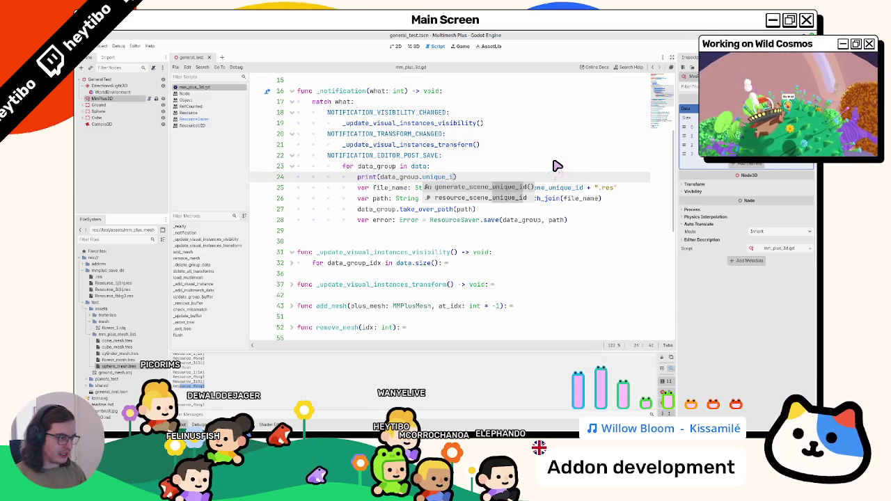
pyautogui.press('Return')
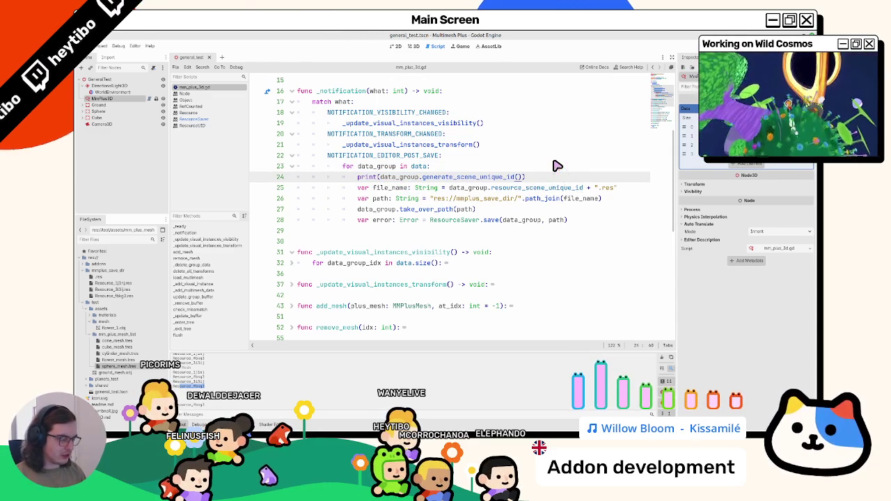
pyautogui.keyDown('ctrl'); pyautogui.click(453, 177); pyautogui.keyUp('ctrl')
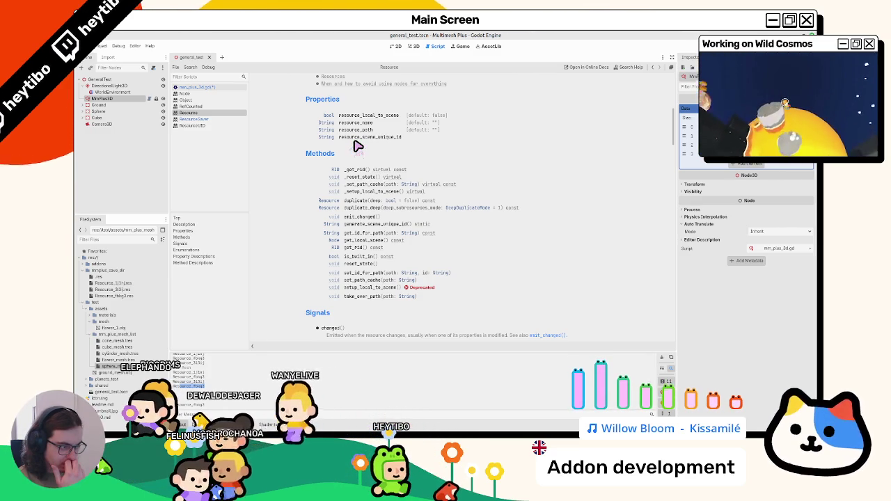
# Step: Read the get_id_for_path description in the Resource docs, then go back to mm_plus_3d.gd
pyautogui.click(369, 234)
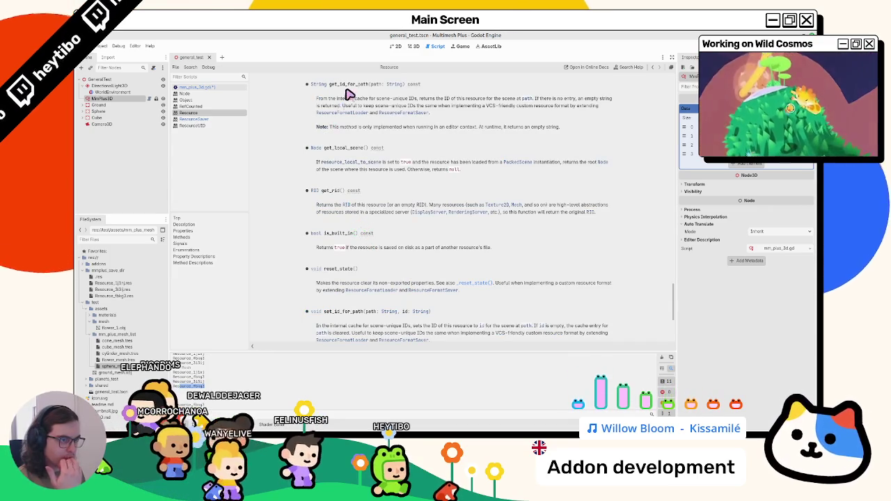
pyautogui.click(202, 87)
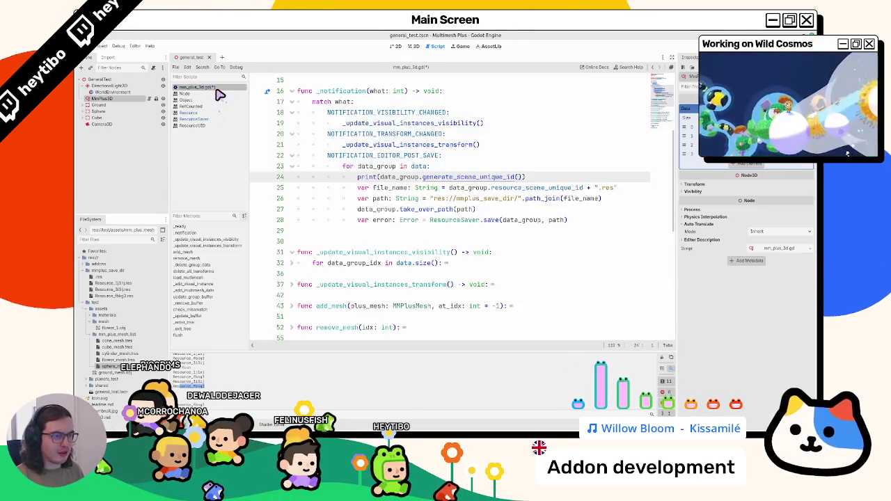
# Step: Delete the print statement on line 24 of the save loop
pyautogui.press('Up')
pyautogui.press('End')
pyautogui.hotkey('shift', 'Home')
pyautogui.press('BackSpace')
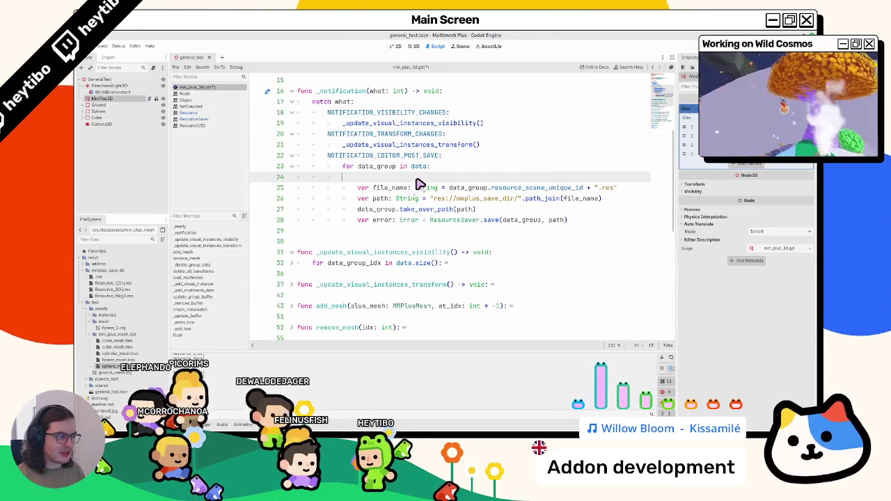
# Step: Try pasting resource id lookup lines, delete lines 24–26 again, and save the script
pyautogui.write('ResourceSaver.get_resource_id_for_path(path) \t\t\t\tResourceUID.has_id()')
pyautogui.hotkey('ctrl', 'shift', 'Return')
pyautogui.write('print(data_group.id)')
pyautogui.hotkey('shift', 'Down')
pyautogui.hotkey('shift', 'Down')
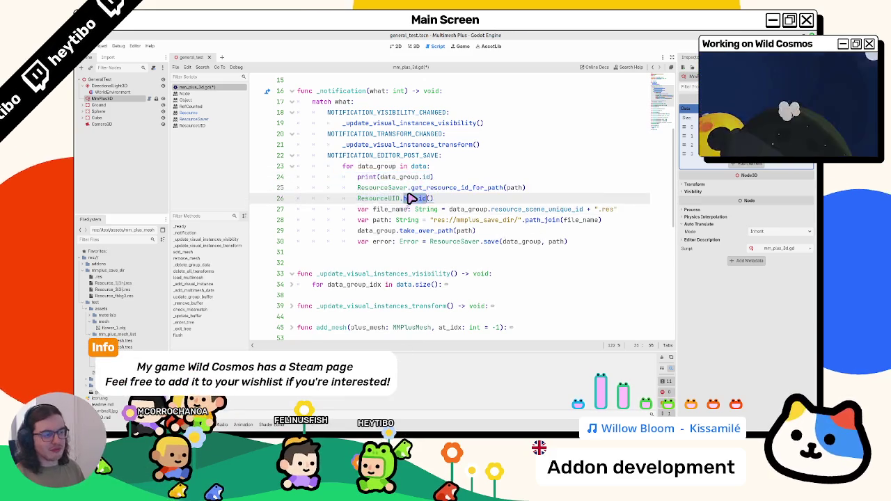
pyautogui.press('BackSpace')
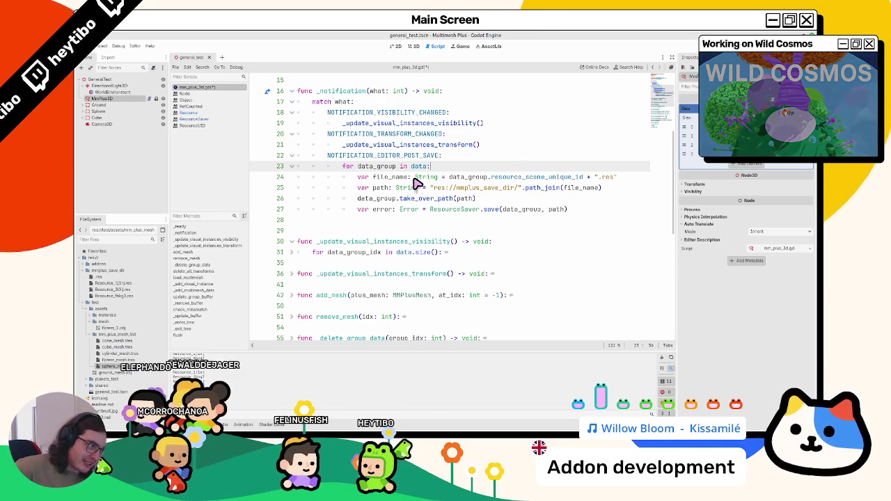
pyautogui.hotkey('ctrl', 's')
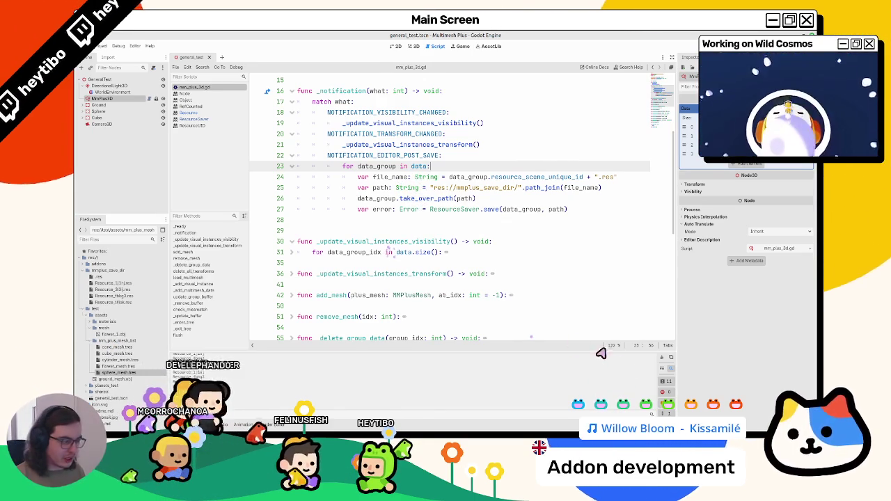
pyautogui.click(414, 47)
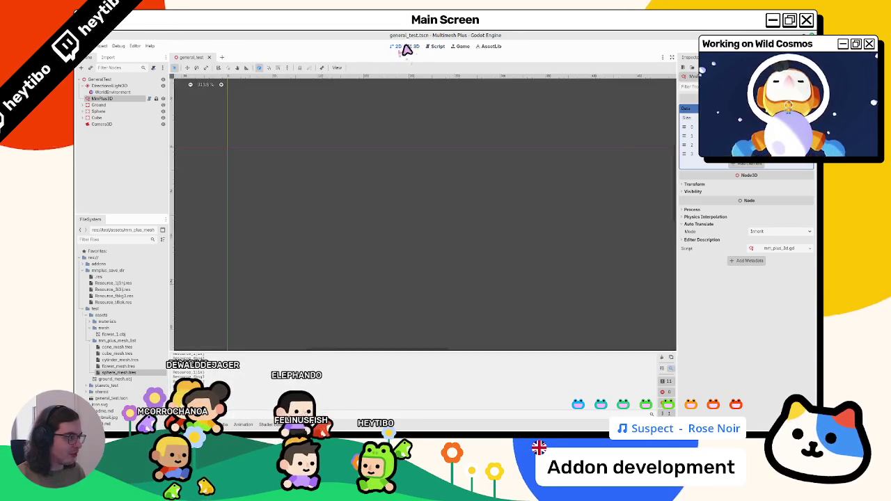
# Step: Delete three Multimesh Plus items including Sphere, and add cylinder_mesh.tres and cube_mesh.tres as items
pyautogui.moveTo(497, 199); pyautogui.dragTo(442, 219)
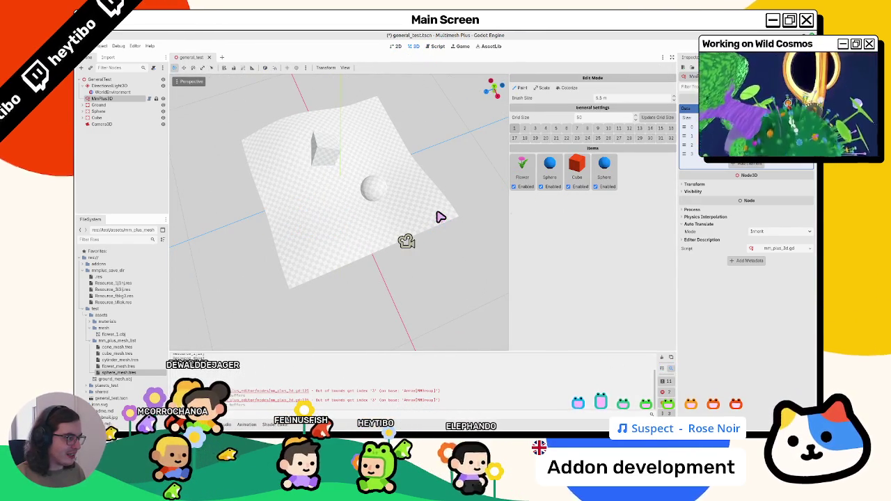
pyautogui.hotkey('ctrl', 's')
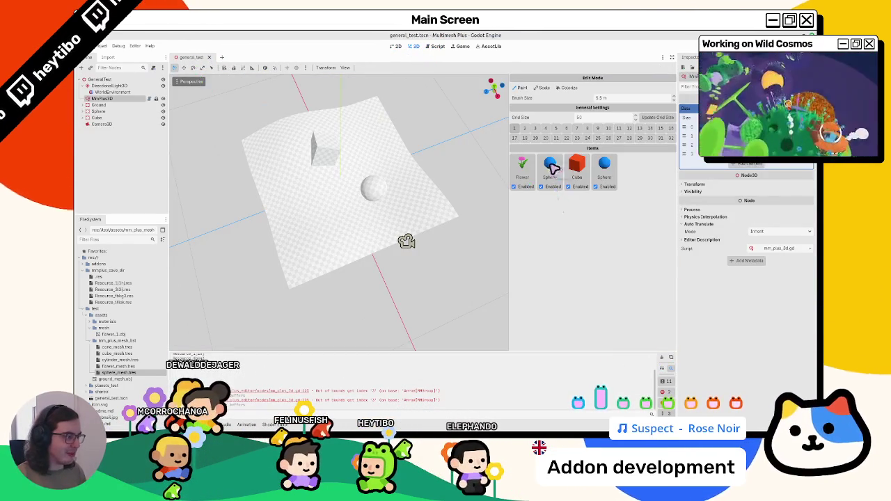
pyautogui.rightClick(560, 168)
pyautogui.click(567, 173)
pyautogui.rightClick(560, 168)
pyautogui.click(566, 173)
pyautogui.rightClick(560, 168)
pyautogui.click(567, 173)
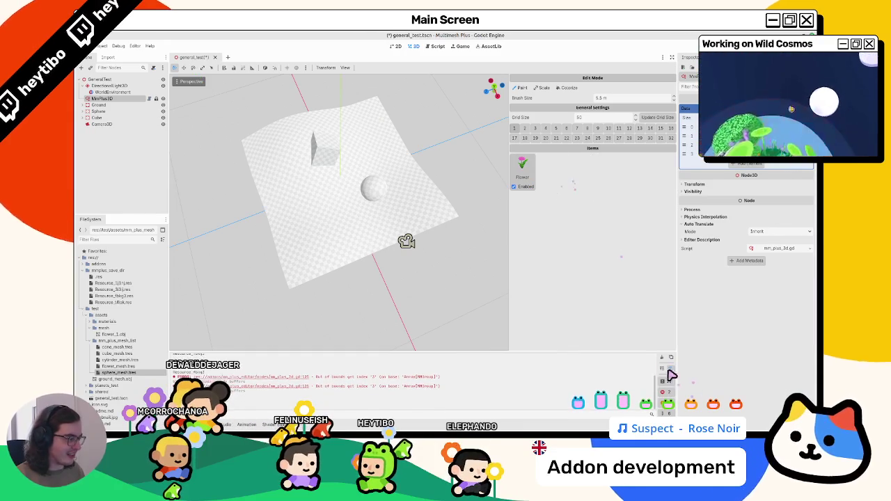
pyautogui.moveTo(126, 364); pyautogui.dragTo(550, 259)
pyautogui.moveTo(120, 354); pyautogui.dragTo(585, 254)
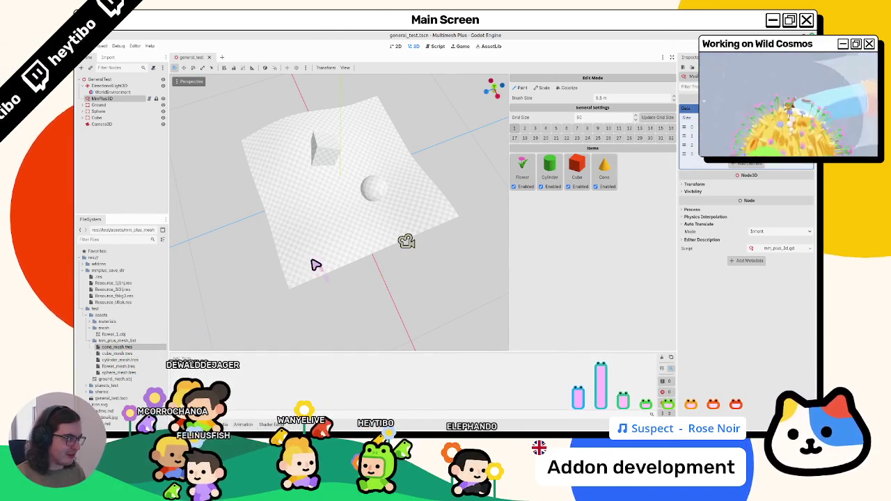
# Step: Close and reopen general_test.tscn, save it, and return to the script editor
pyautogui.click(209, 57)
pyautogui.hotkey('ctrl', 'shift', 't')
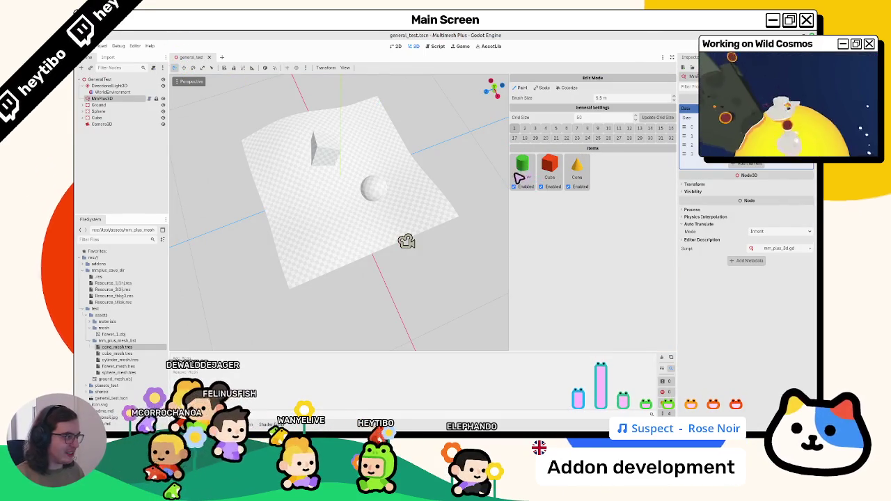
pyautogui.hotkey('ctrl', 's')
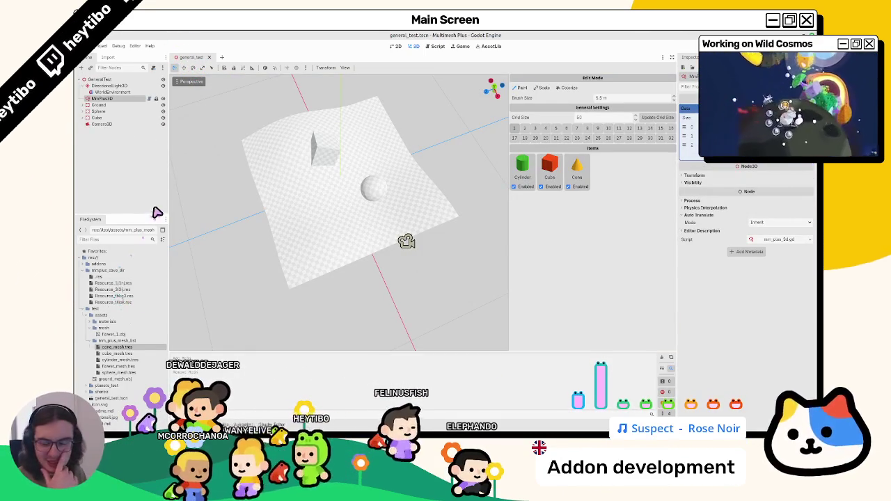
pyautogui.click(437, 47)
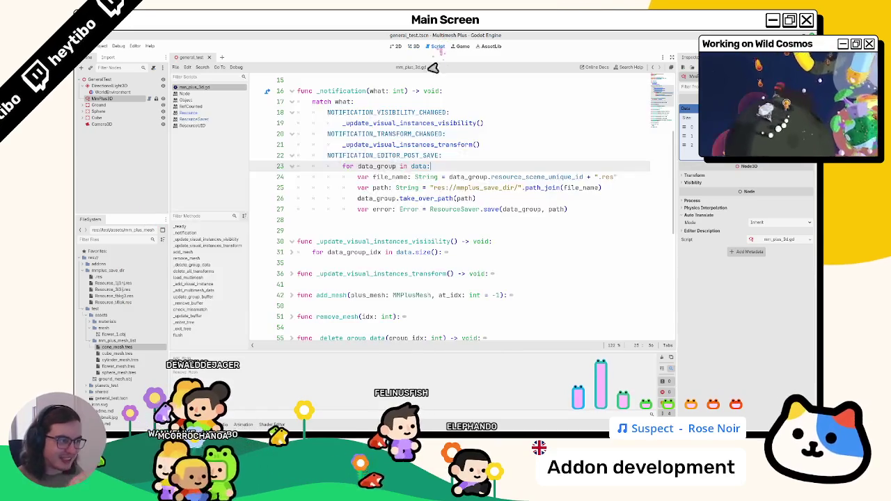
# Step: Replace resource_scene_unique_id on line 24 with generate_scene_unique_id() and save the script
pyautogui.moveTo(451, 179); pyautogui.dragTo(572, 178)
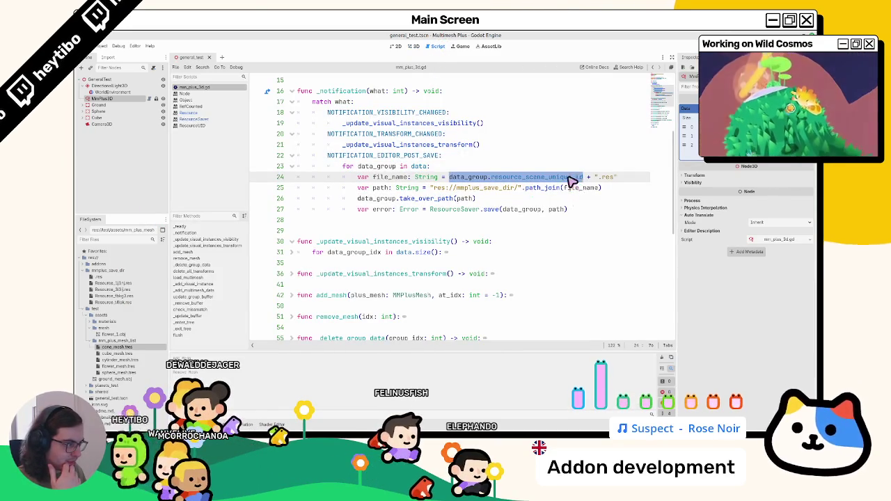
pyautogui.write('ge')
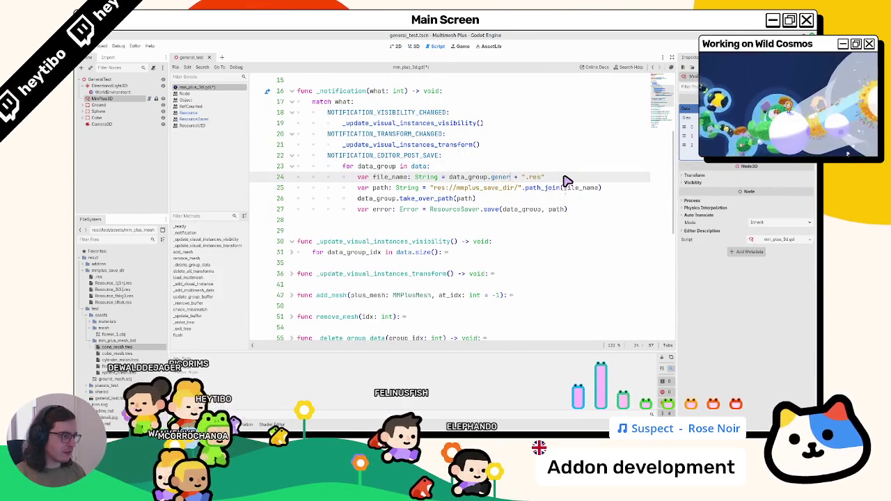
pyautogui.press('Return')
pyautogui.hotkey('ctrl', 's')
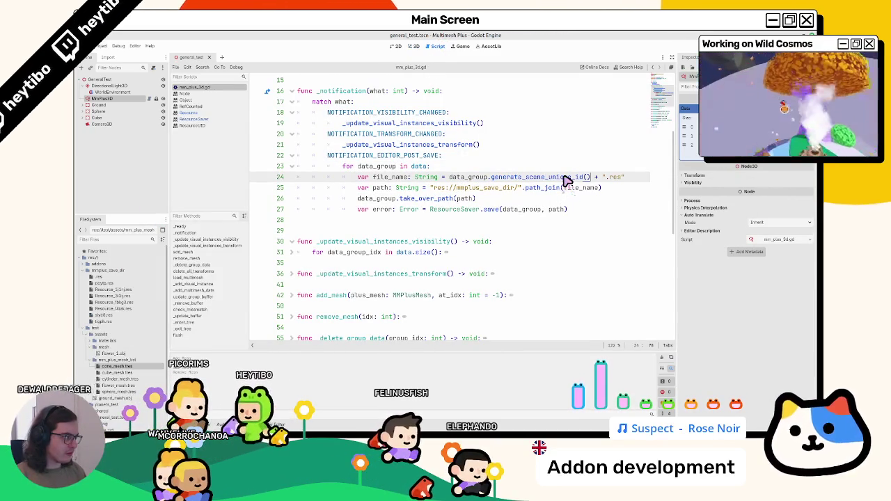
# Step: Delete the old generated .res files from the save folder in FileSystem
pyautogui.click(104, 277)
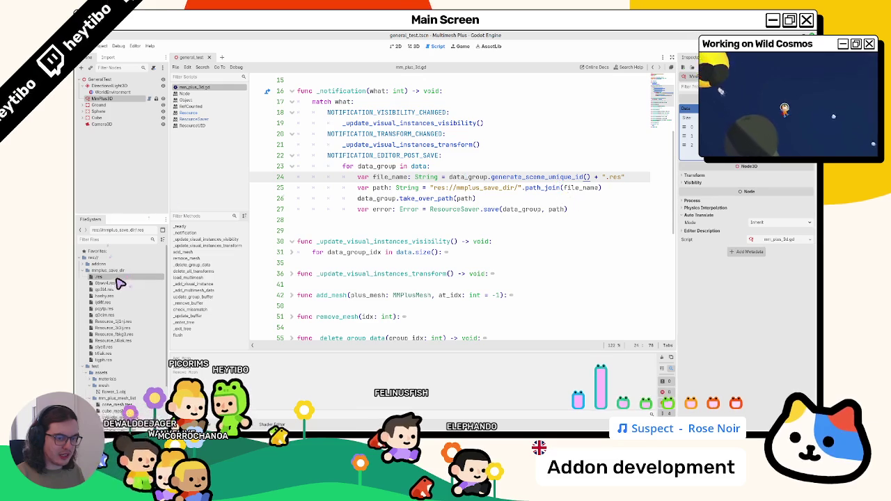
pyautogui.keyDown('shift'); pyautogui.click(111, 359); pyautogui.keyUp('shift')
pyautogui.press('Delete')
pyautogui.press('Return')
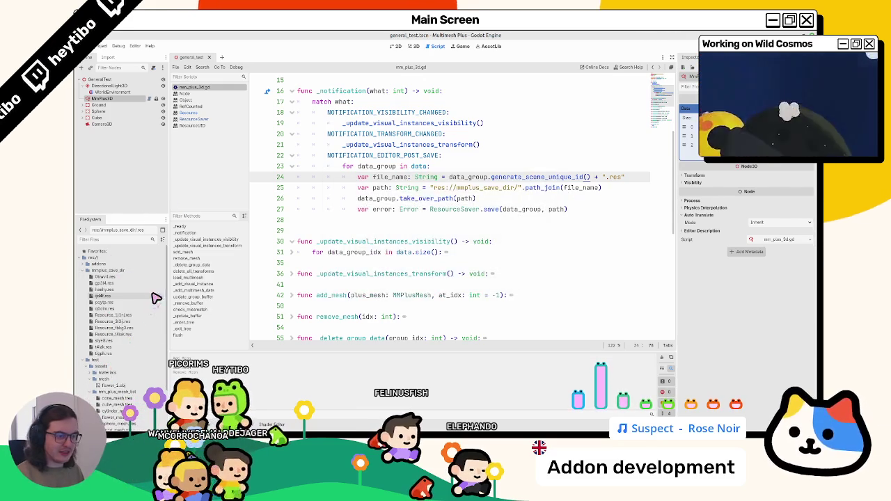
# Step: Move take_over_path(path) below the ResourceSaver.save call and open a new line after line 25
pyautogui.doubleClick(420, 199)
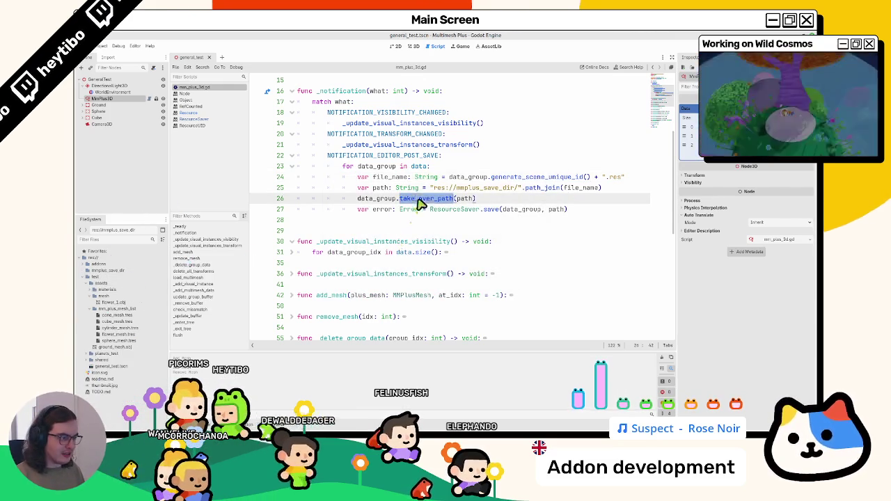
pyautogui.click(544, 202)
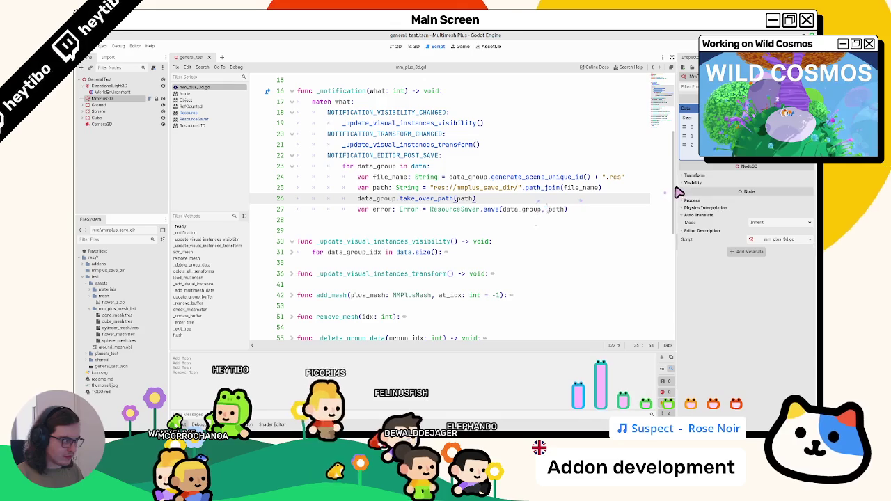
pyautogui.moveTo(680, 197)
pyautogui.mouseDown()
pyautogui.moveTo(738, 197)
pyautogui.moveTo(675, 195)
pyautogui.mouseUp()
pyautogui.moveTo(449, 177)
pyautogui.mouseDown()
pyautogui.moveTo(598, 179)
pyautogui.moveTo(470, 185)
pyautogui.moveTo(578, 182)
pyautogui.mouseUp()
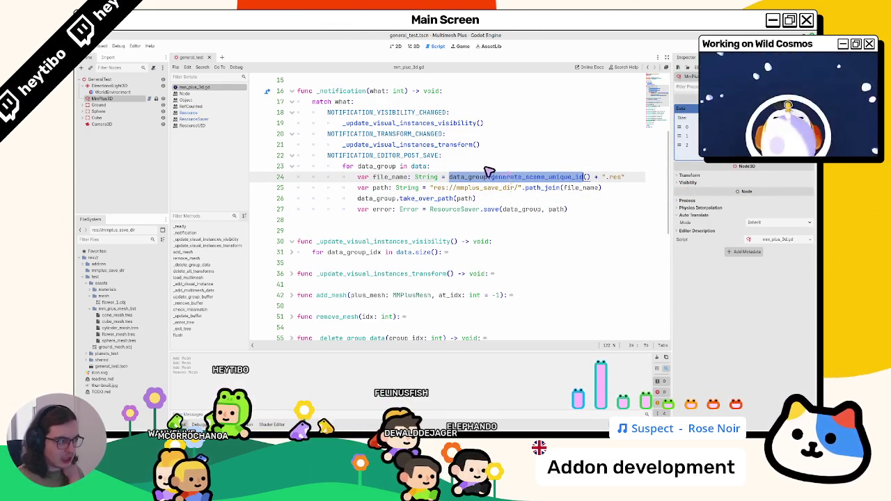
pyautogui.doubleClick(517, 179)
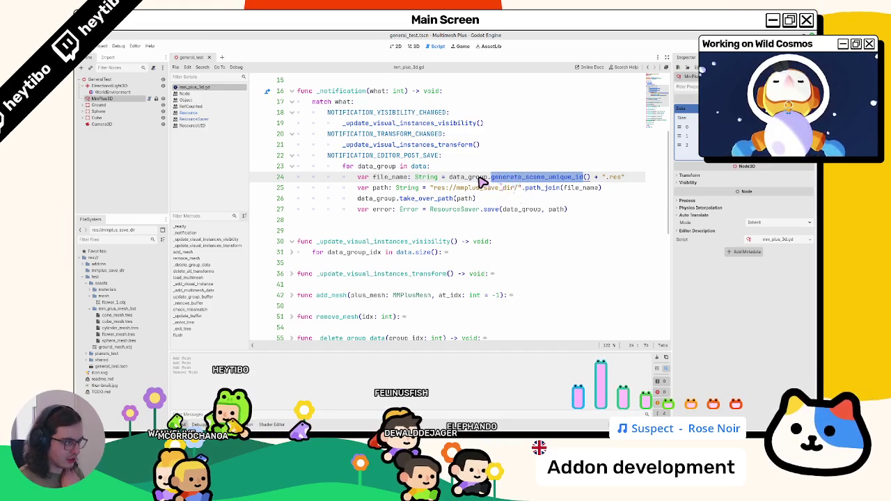
pyautogui.moveTo(449, 178); pyautogui.dragTo(570, 182)
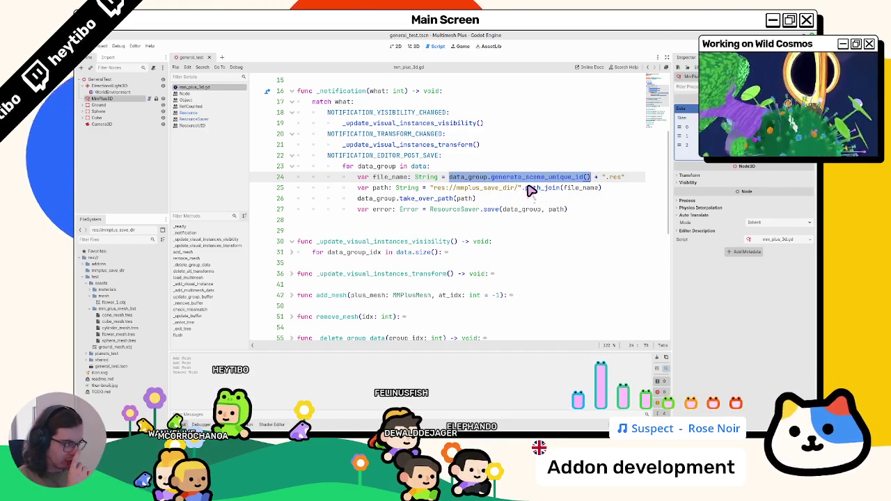
pyautogui.moveTo(525, 179)
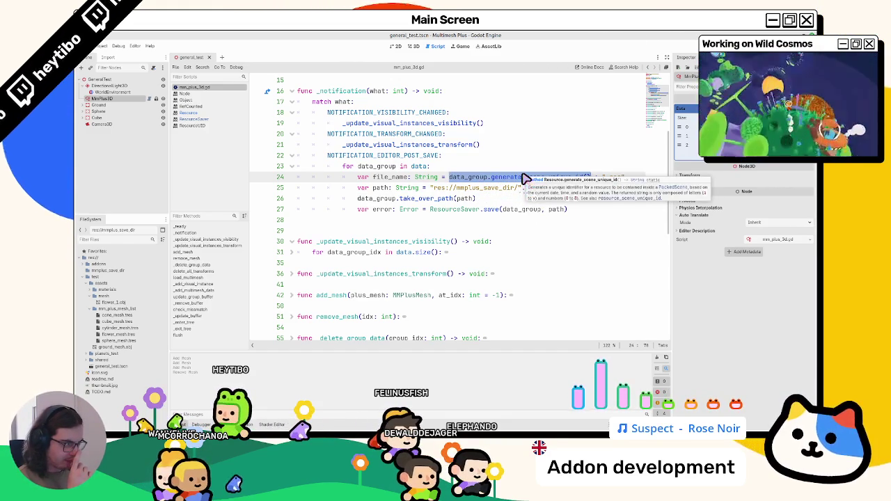
pyautogui.doubleClick(382, 188)
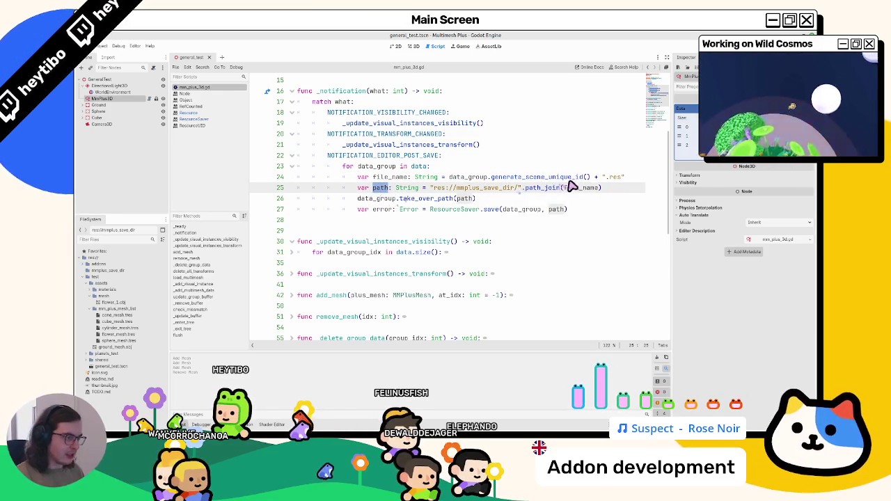
pyautogui.click(566, 204)
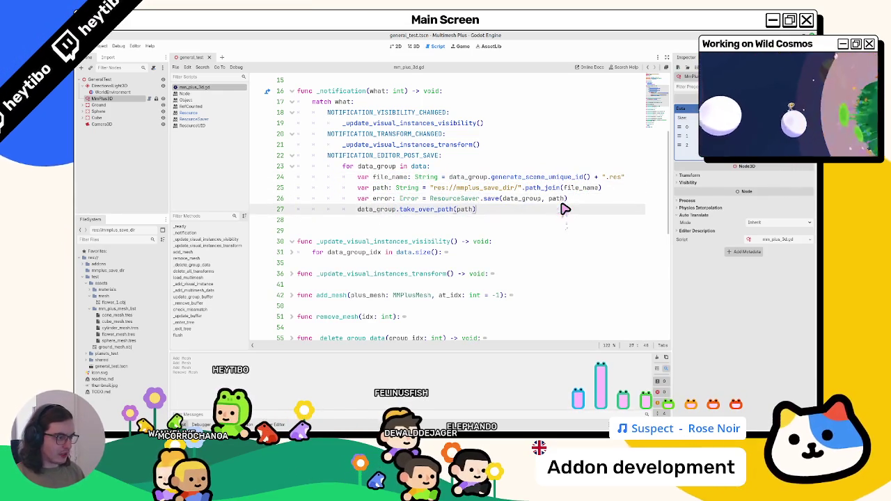
pyautogui.hotkey('alt', 'Down')
pyautogui.click(623, 189)
pyautogui.press('Return')
pyautogui.press('Return')
pyautogui.press('Return')
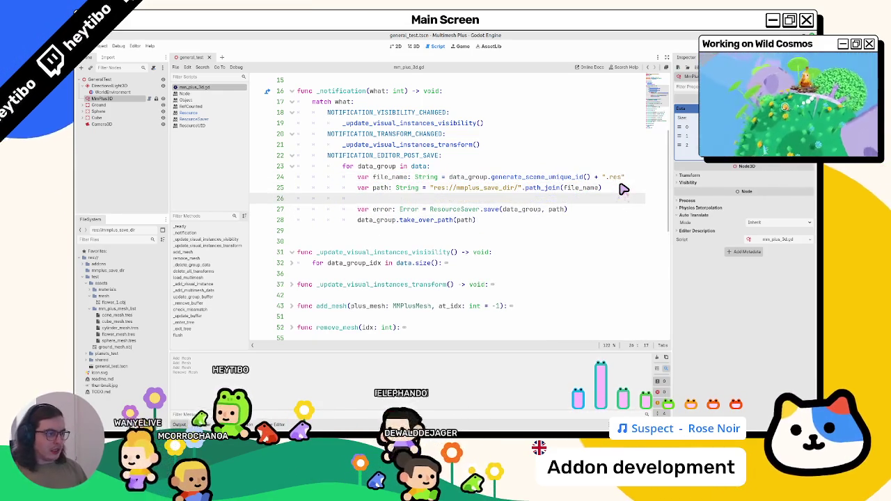
# Step: Start an if statement calling get_resource_id_for_path and check that method's documentation
pyautogui.press('Up')
pyautogui.write('if')
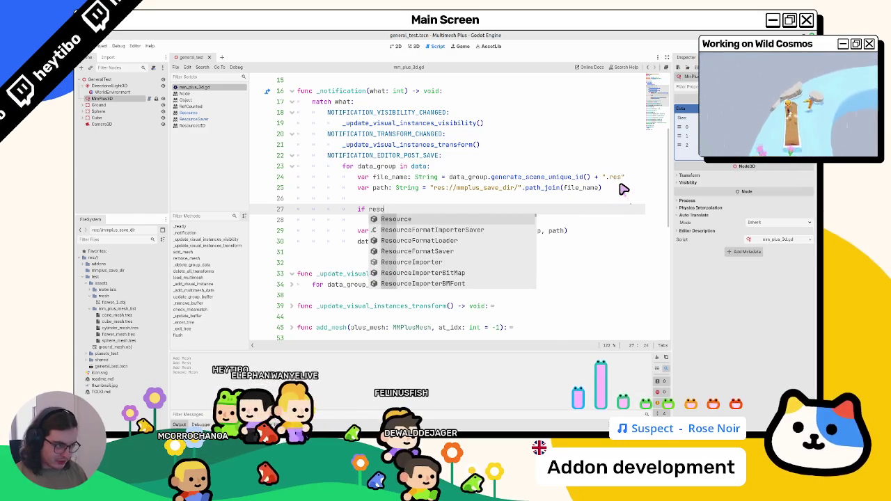
pyautogui.press('Return')
pyautogui.write('.sav')
pyautogui.press('Escape')
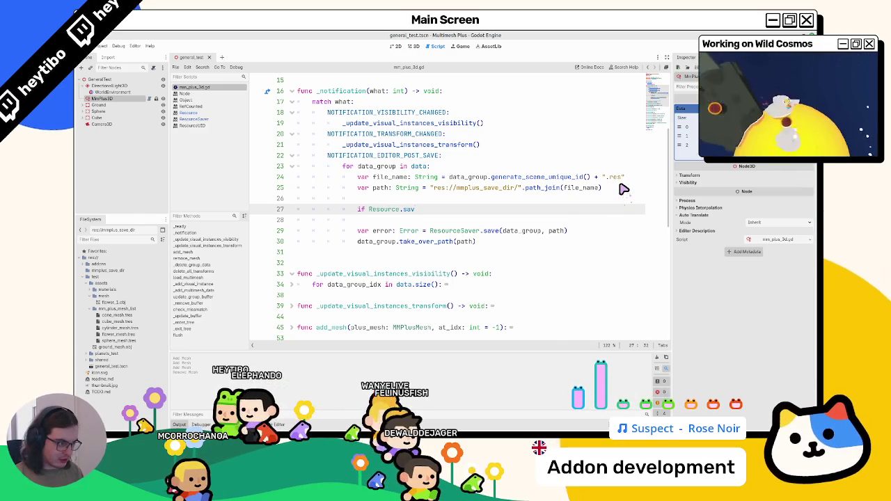
pyautogui.write('Saver')
pyautogui.press('Return')
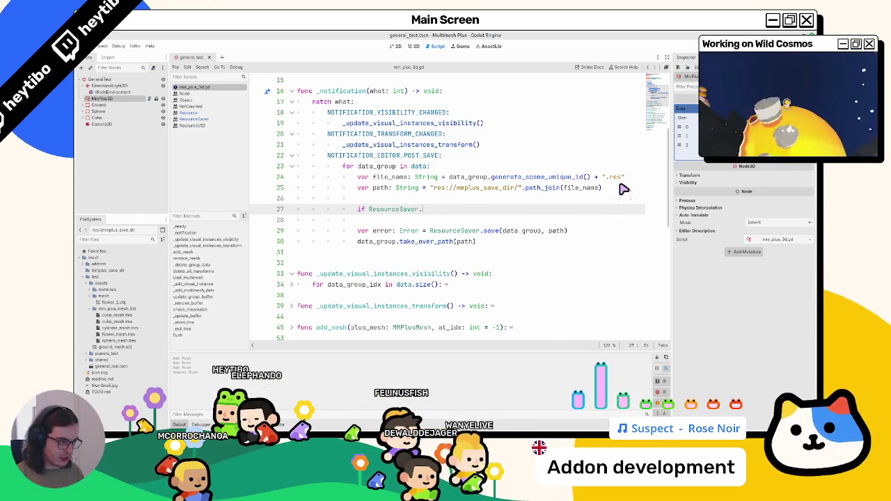
pyautogui.write('.get_path')
pyautogui.press('Return')
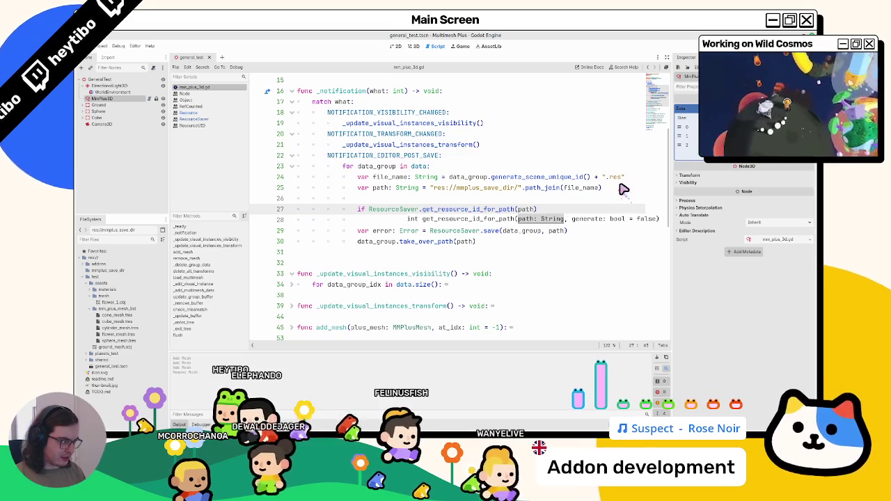
pyautogui.write(', true')
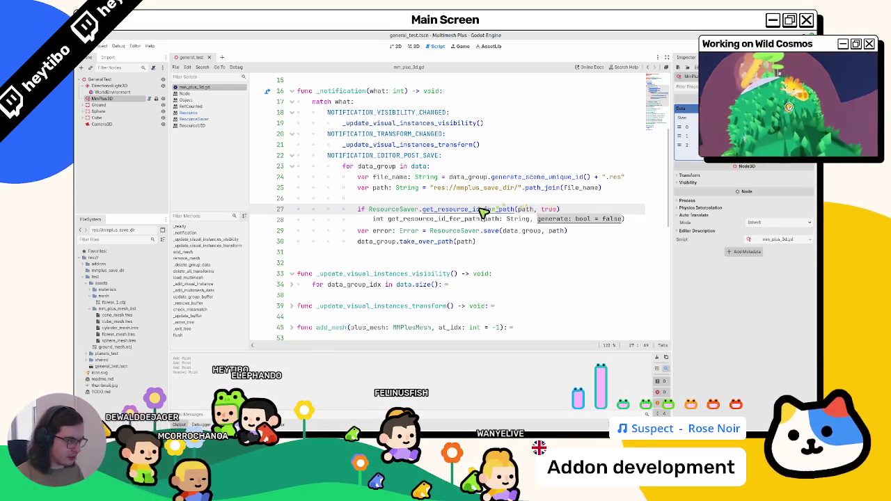
pyautogui.keyDown('ctrl'); pyautogui.click(481, 209); pyautogui.keyUp('ctrl')
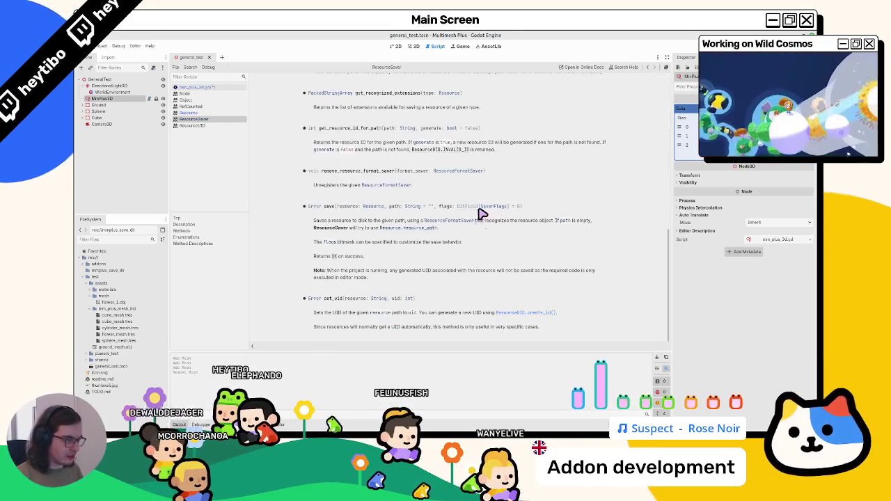
pyautogui.click(220, 87)
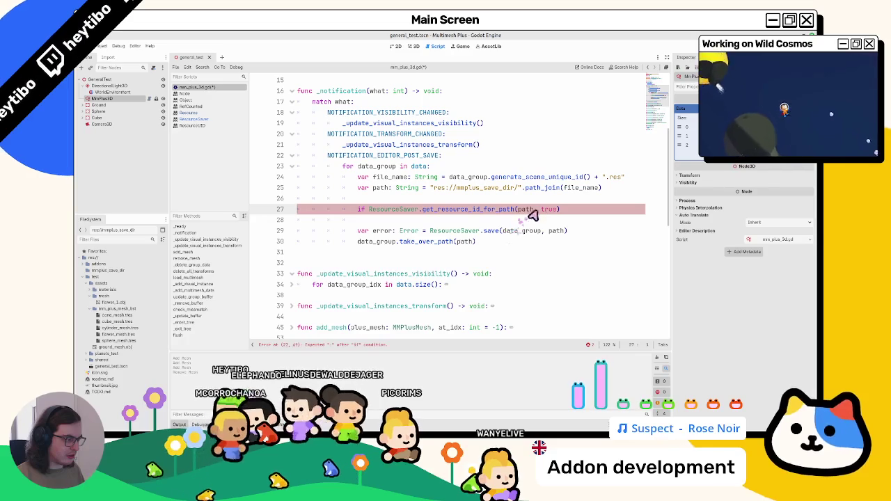
# Step: Change the true argument to false and paste the lookup call into the id variable
pyautogui.doubleClick(550, 209)
pyautogui.press('BackSpace')
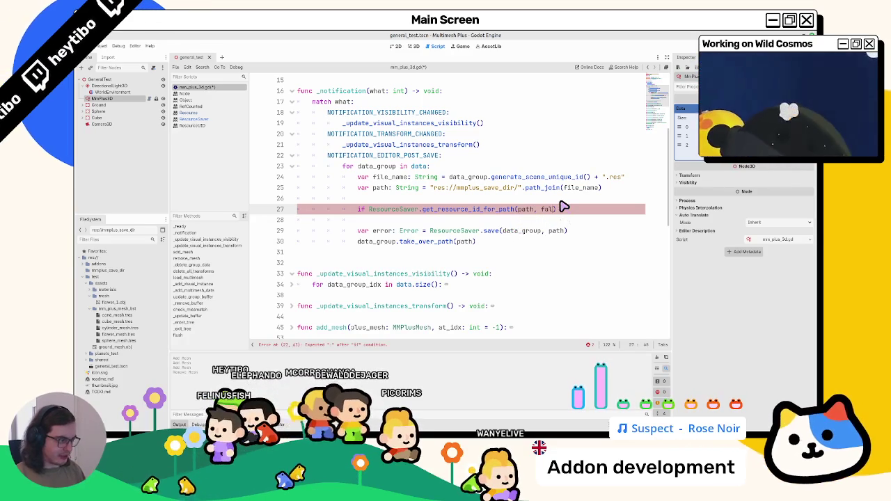
pyautogui.write('false')
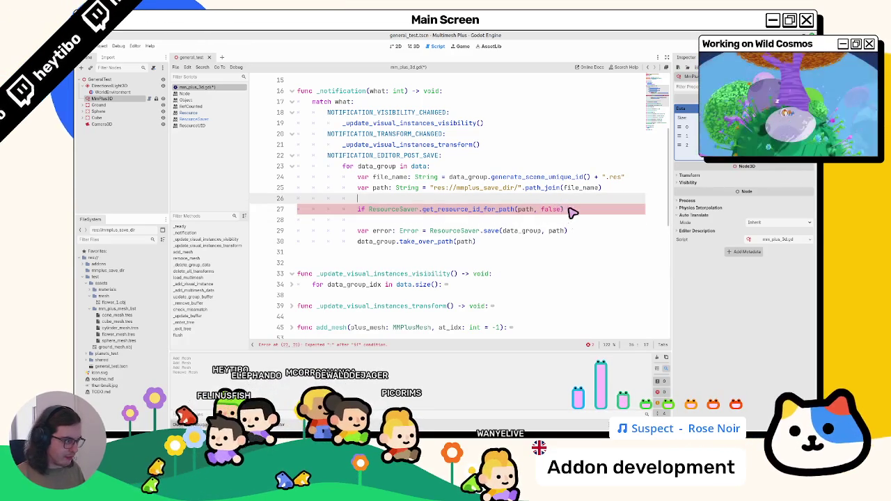
pyautogui.click(422, 207)
pyautogui.click(426, 199)
pyautogui.write('var id: int =')
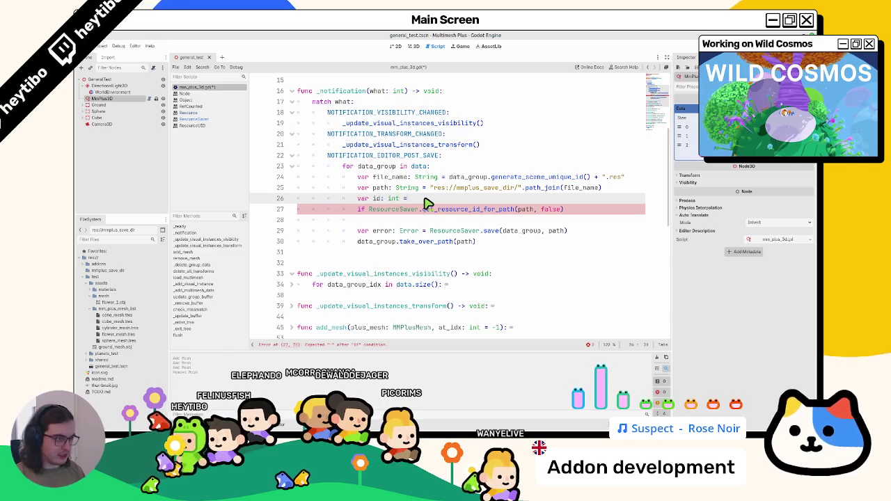
pyautogui.write('ResourceSaver.get_resource_id_for_path(path, false)')
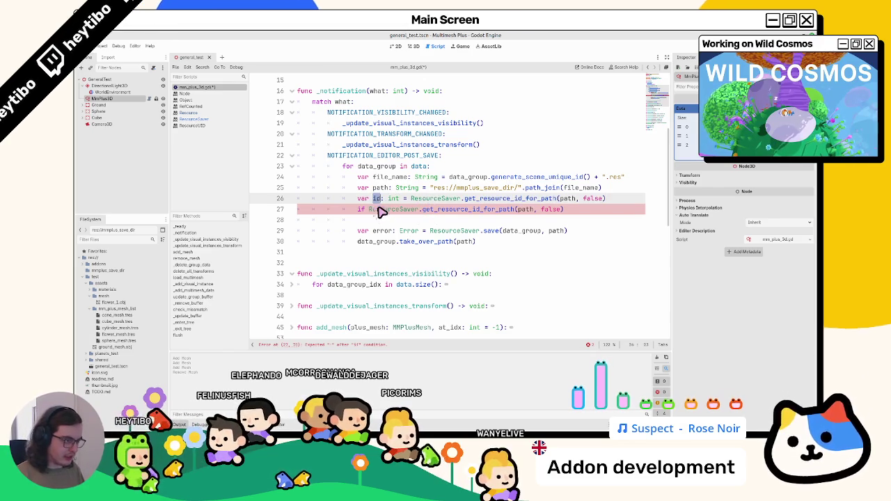
# Step: Rewrite line 27 as if id == ResourceUID.INVALID_ID: continue
pyautogui.moveTo(369, 209); pyautogui.dragTo(613, 210)
pyautogui.write('id =')
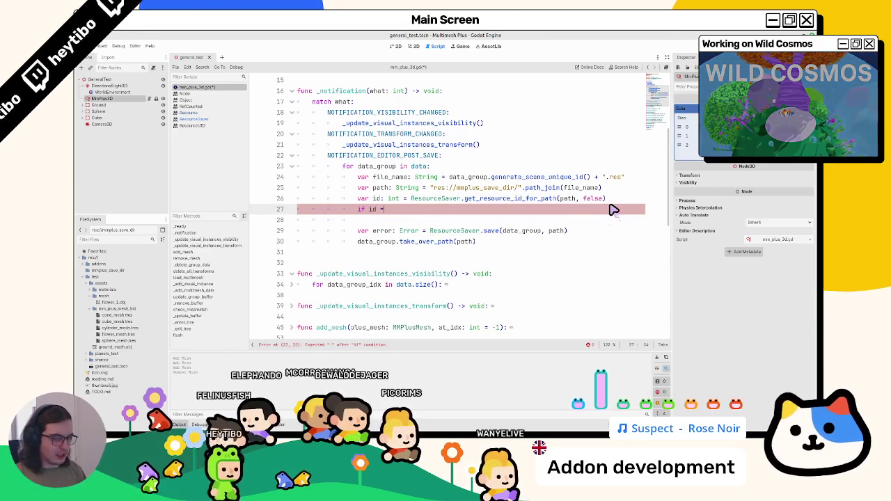
pyautogui.write('= RES')
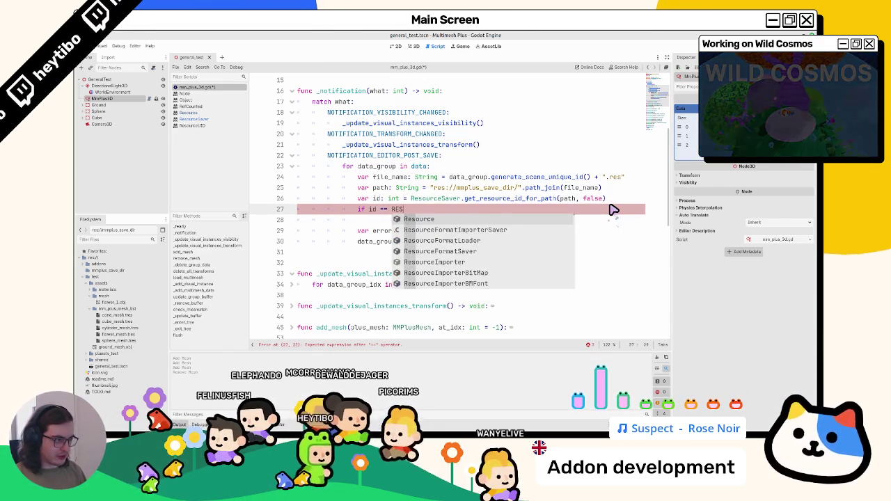
pyautogui.write('OURCEUID')
pyautogui.press('Return')
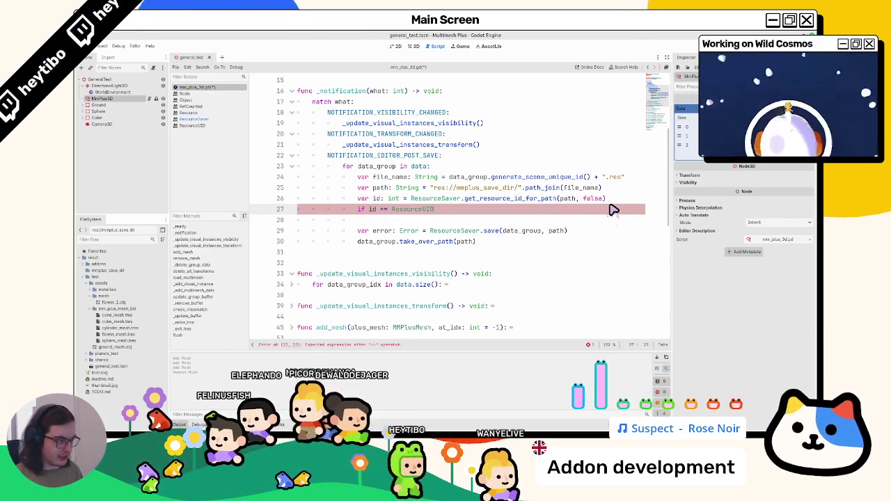
pyautogui.write('.INV')
pyautogui.press('Return')
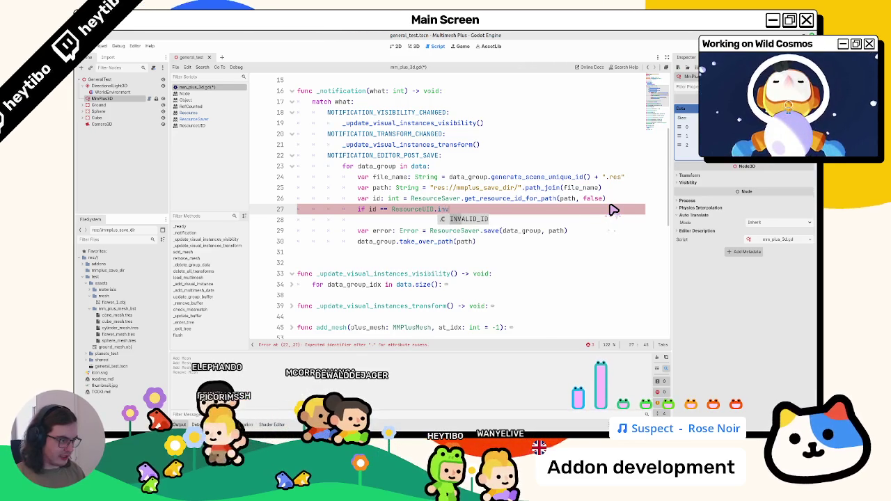
pyautogui.write(':')
pyautogui.press('BackSpace')
pyautogui.press('BackSpace')
pyautogui.press('BackSpace')
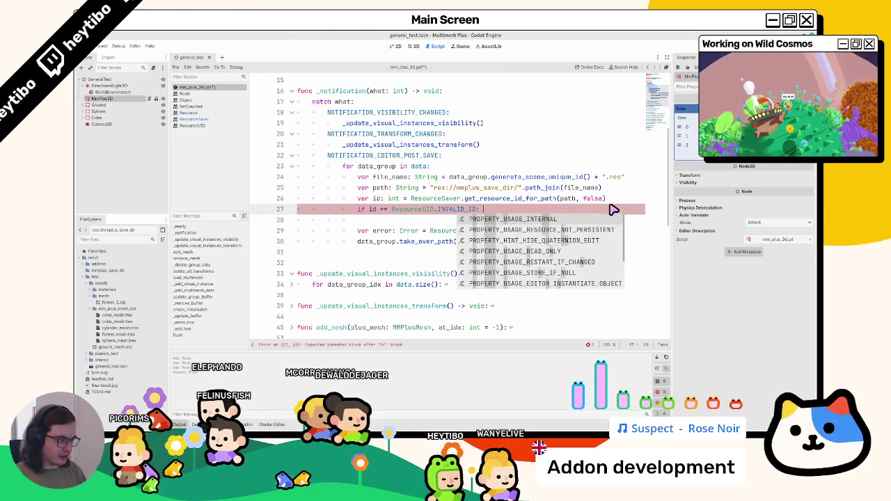
pyautogui.write('continue')
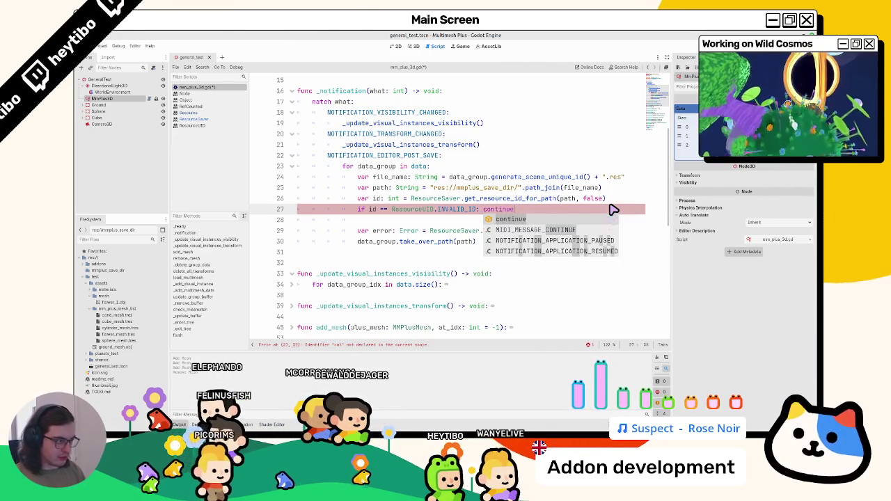
pyautogui.press('Return')
# Step: Delete the empty line 28 below the check
pyautogui.click(385, 222)
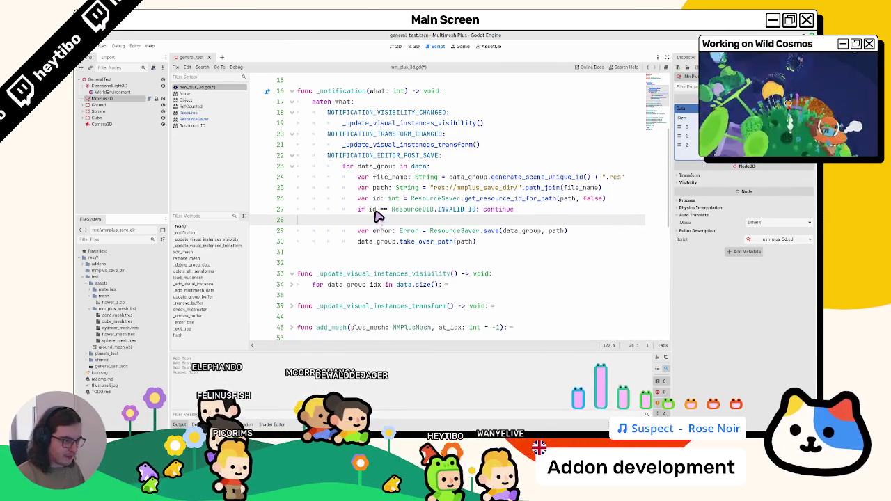
pyautogui.press('BackSpace')
pyautogui.click(390, 209)
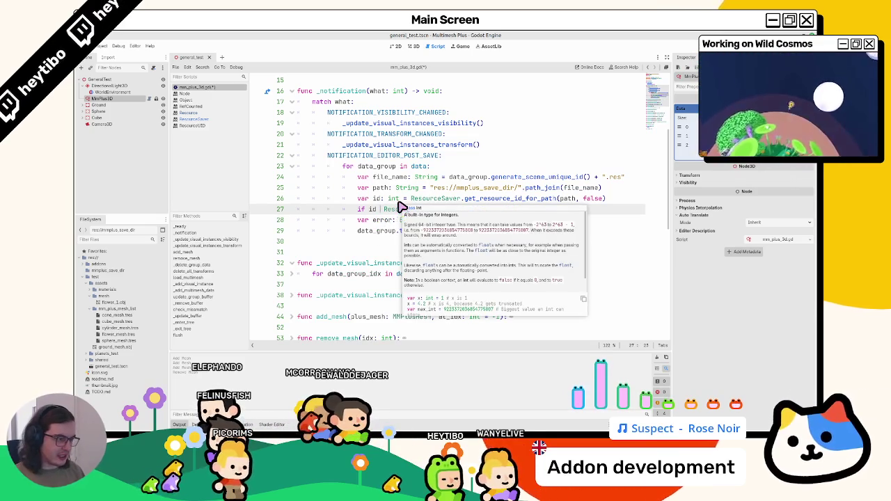
pyautogui.write('!=')
pyautogui.click(420, 174)
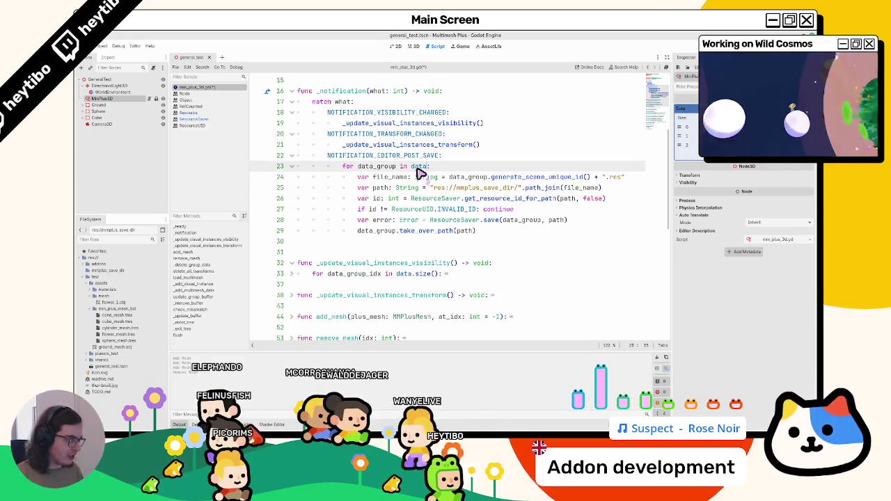
# Step: Save the script, expand mmplus_save_dir, and change == to != in the line 27 check
pyautogui.hotkey('ctrl', 's')
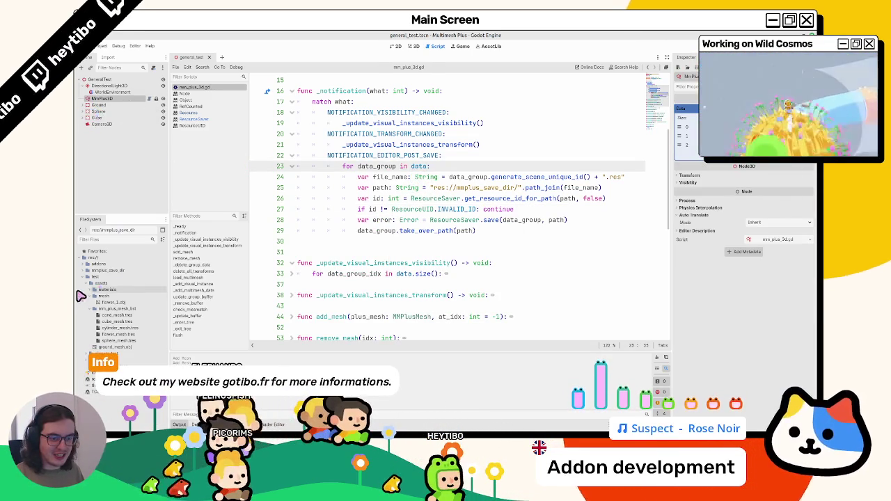
pyautogui.click(85, 271)
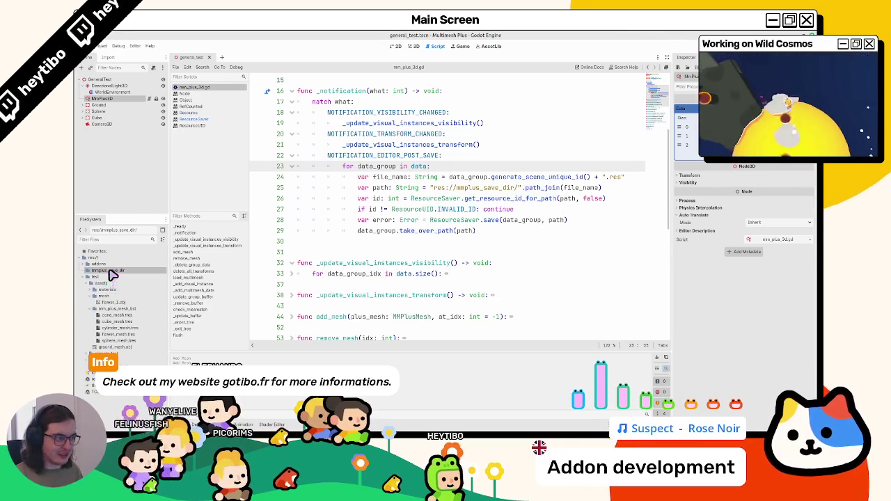
pyautogui.click(382, 208)
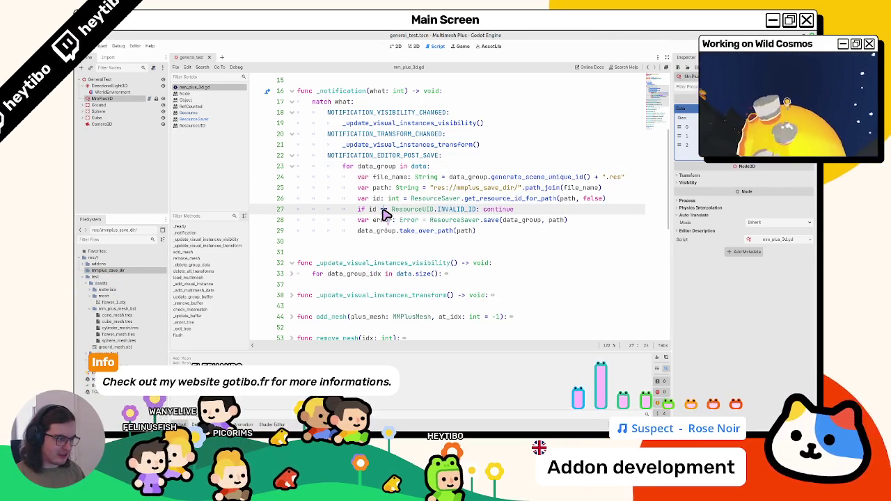
pyautogui.hotkey('ctrl', 'space')
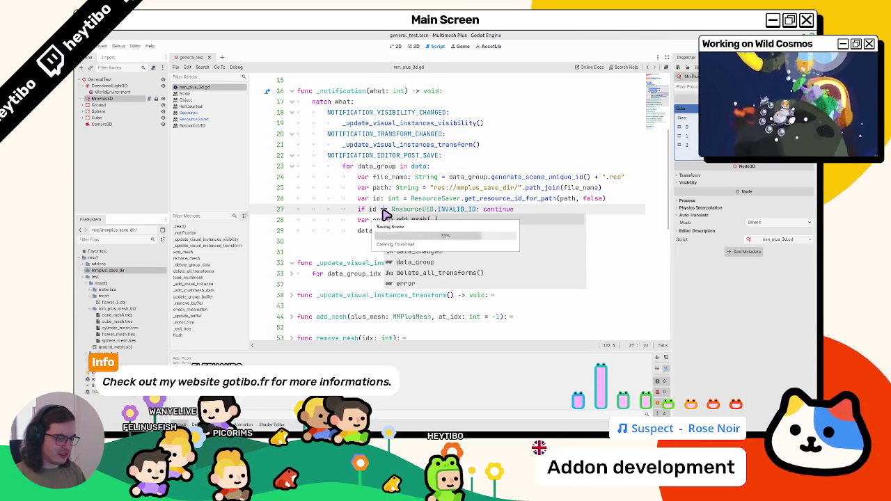
pyautogui.press('Escape')
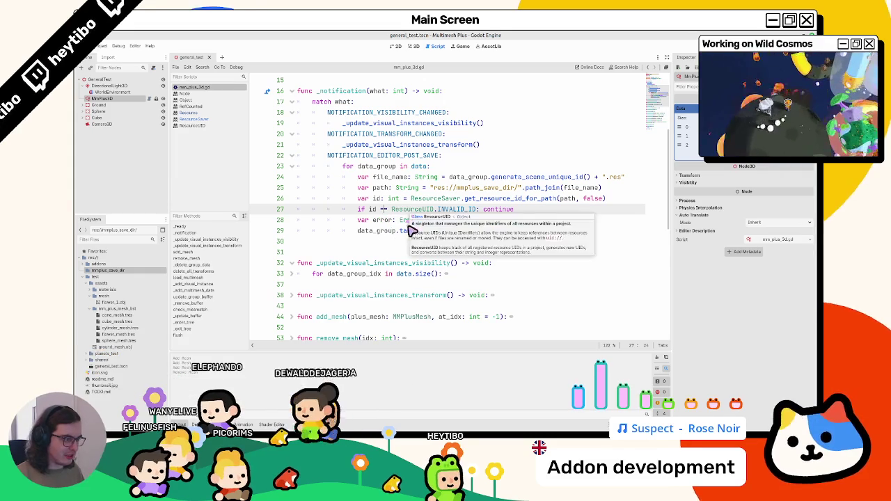
pyautogui.press('Right')
pyautogui.press('Delete')
pyautogui.press('Delete')
pyautogui.write('!=')
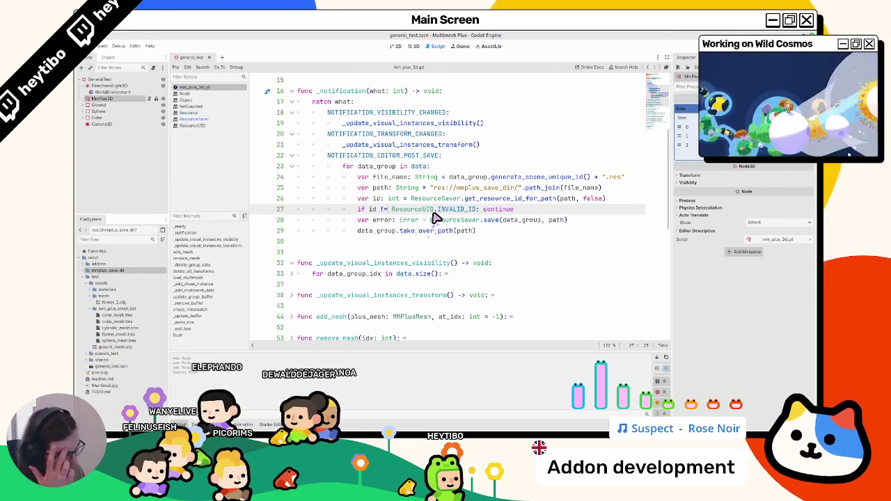
# Step: Select the path argument on line 26 and the data_group.generate_scene_unique_id() expression on line 24
pyautogui.doubleClick(567, 199)
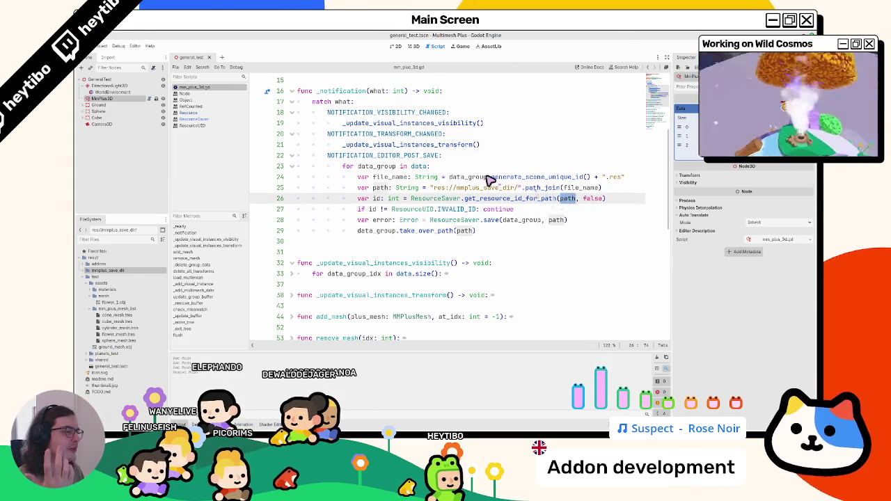
pyautogui.moveTo(449, 176); pyautogui.dragTo(584, 176)
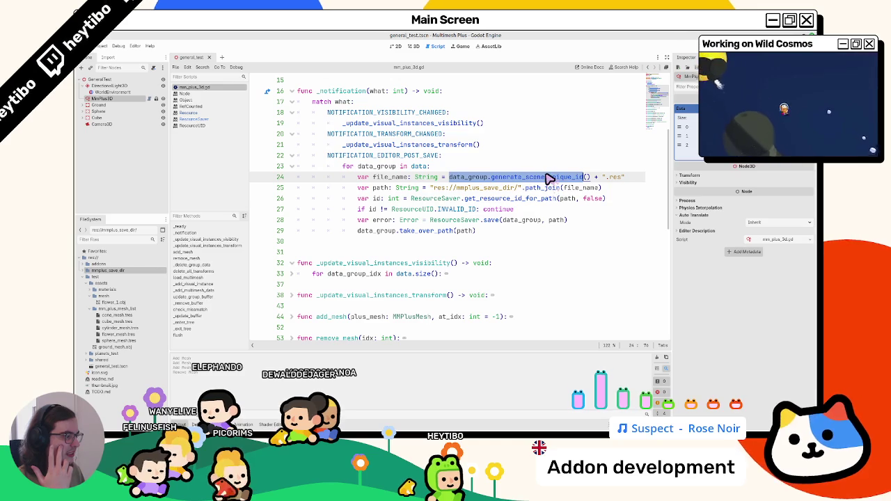
pyautogui.doubleClick(472, 178)
pyautogui.keyDown('shift'); pyautogui.click(581, 178); pyautogui.keyUp('shift')
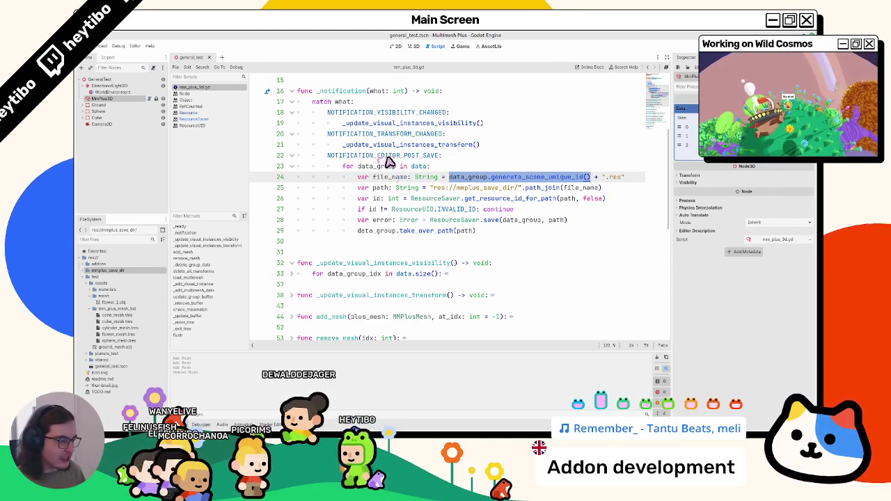
# Step: Narrow the Scene dock and expand mmplus_save_dir to show the saved .res files
pyautogui.moveTo(171, 173); pyautogui.dragTo(154, 172)
pyautogui.doubleClick(104, 270)
pyautogui.moveTo(104, 270)
pyautogui.mouseDown()
pyautogui.moveTo(81, 275)
pyautogui.moveTo(396, 263)
pyautogui.moveTo(424, 253)
pyautogui.mouseUp()
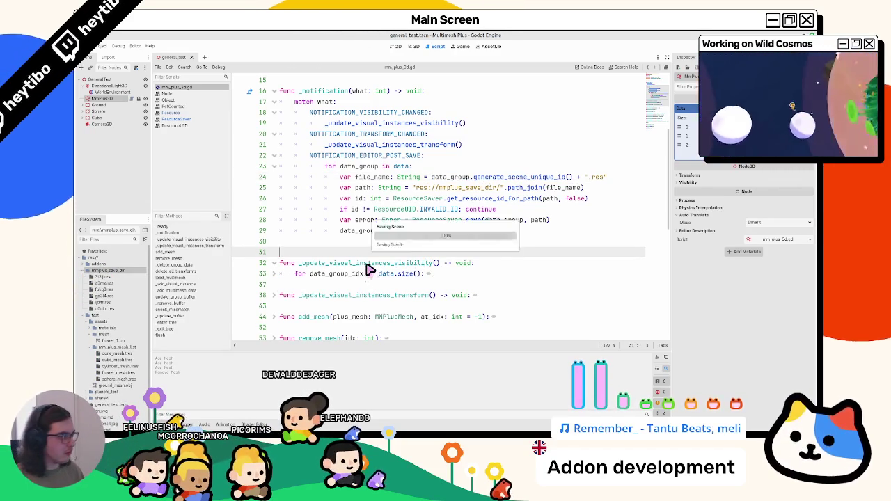
# Step: Toggle a breakpoint on line 26, save, then close and reopen general_test.tscn
pyautogui.click(239, 199)
pyautogui.hotkey('ctrl', 's')
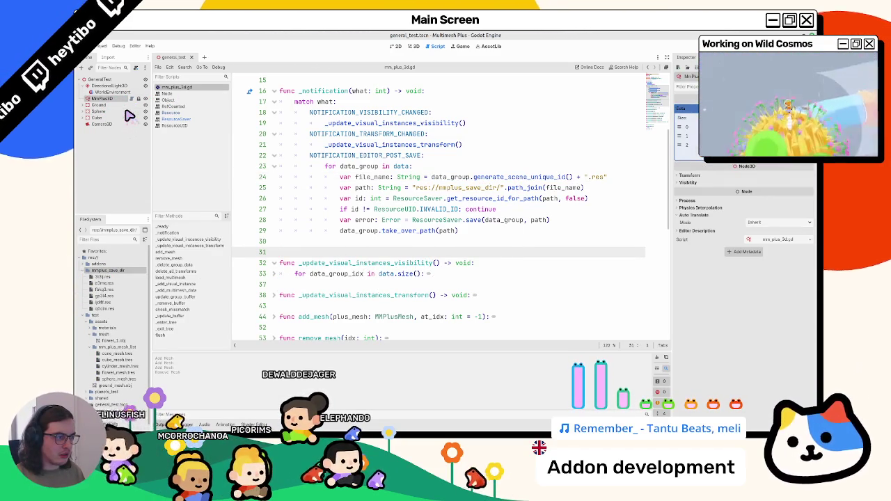
pyautogui.click(519, 177)
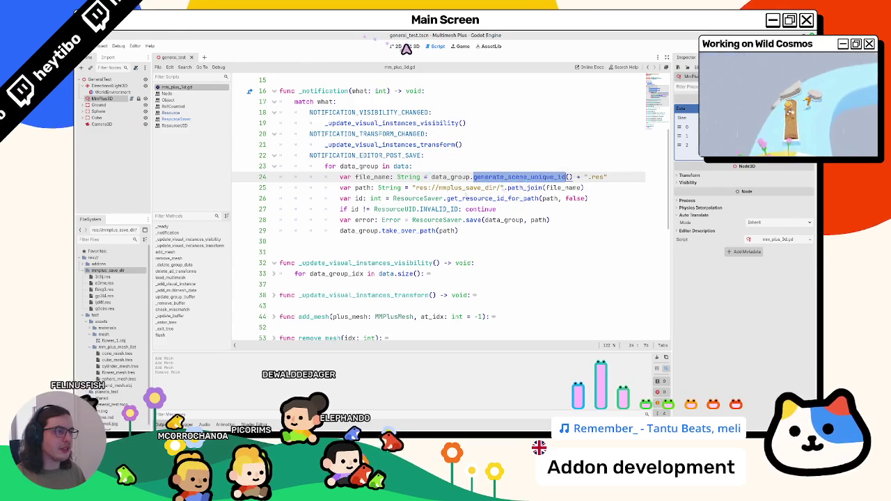
pyautogui.click(413, 46)
pyautogui.click(189, 58)
pyautogui.hotkey('ctrl', 'shift', 't')
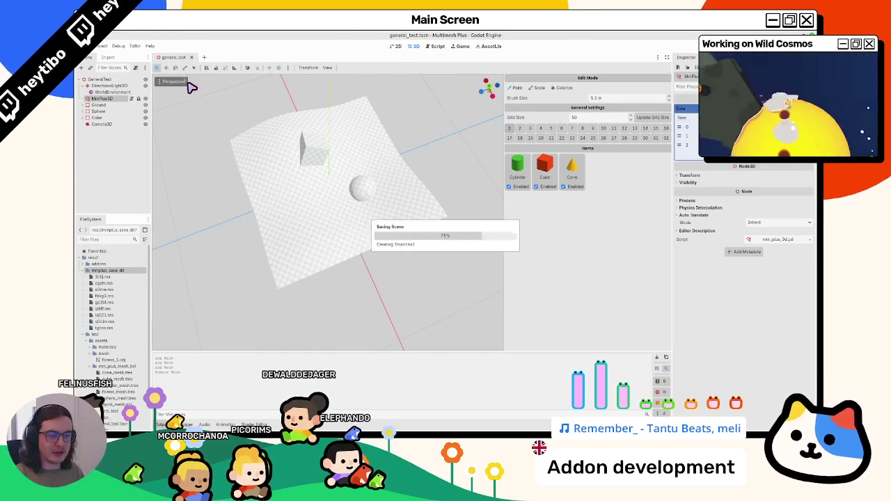
# Step: Back in the script, copy the word data_group from line 24
pyautogui.click(433, 47)
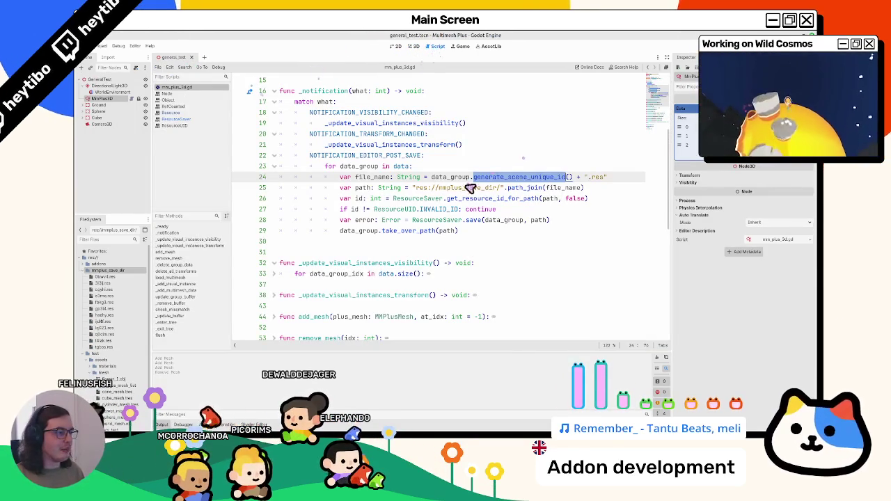
pyautogui.moveTo(478, 191)
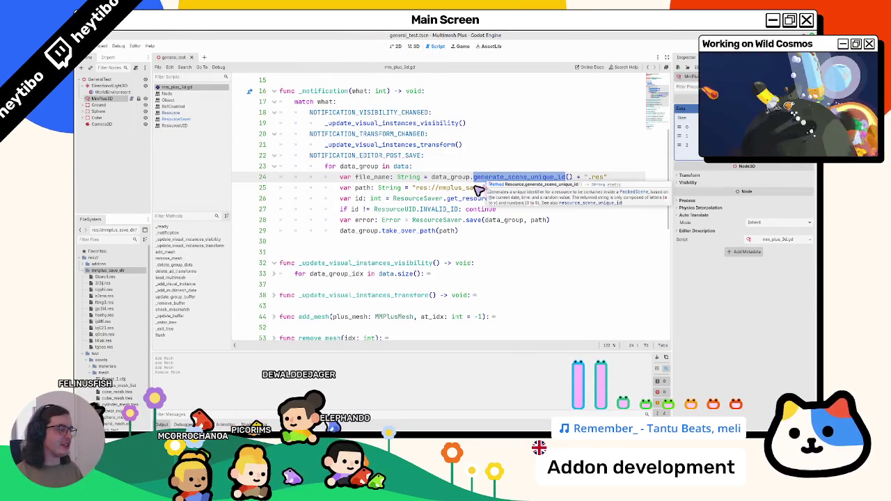
pyautogui.doubleClick(451, 176)
pyautogui.hotkey('ctrl', 'c')
# Step: Add a new line 24 in the save loop and start writing a data_group path call
pyautogui.click(450, 167)
pyautogui.press('Return')
pyautogui.hotkey('ctrl', 'v')
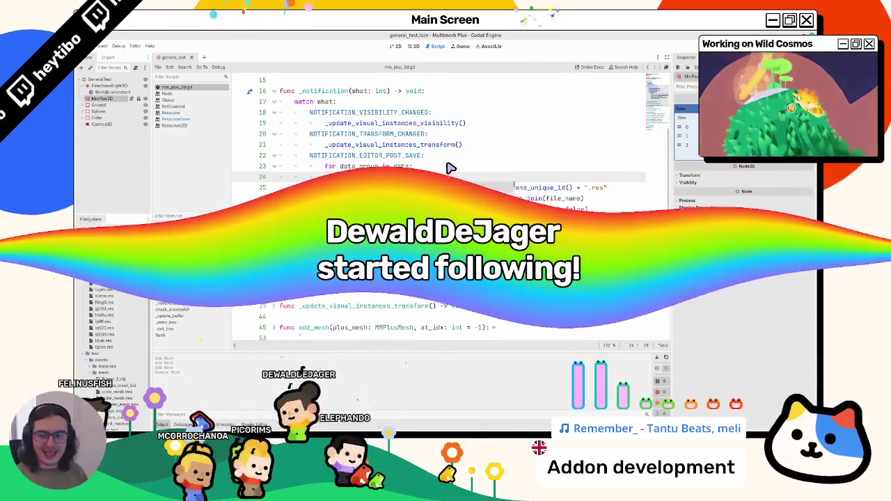
pyautogui.write('.')
pyautogui.hotkey('ctrl', 'z')
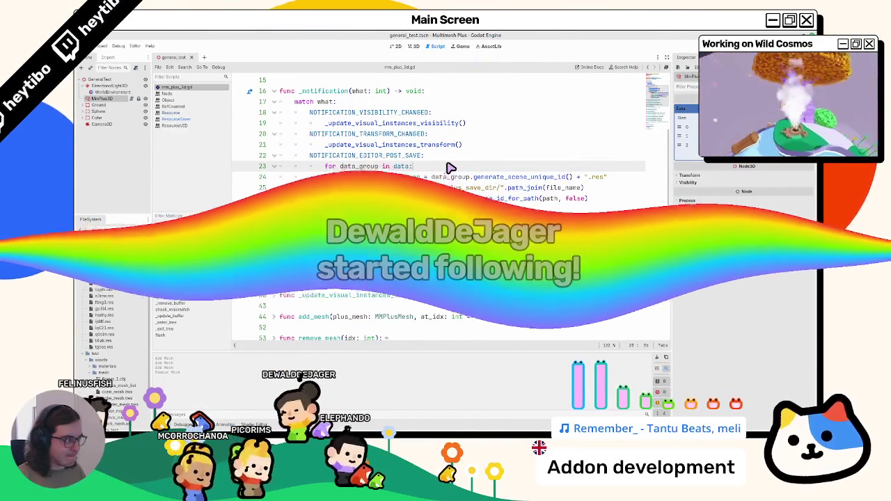
pyautogui.press('Return')
pyautogui.write('resour')
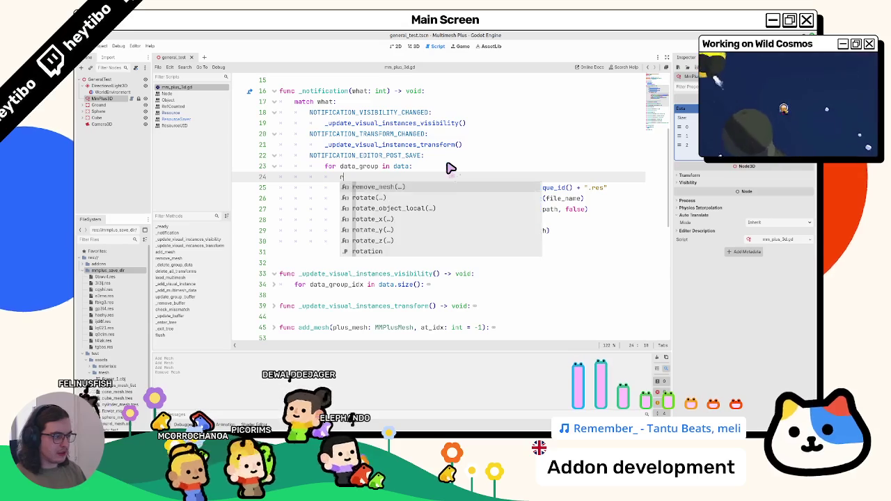
pyautogui.press('BackSpace')
pyautogui.press('BackSpace')
pyautogui.press('BackSpace')
pyautogui.write('dat')
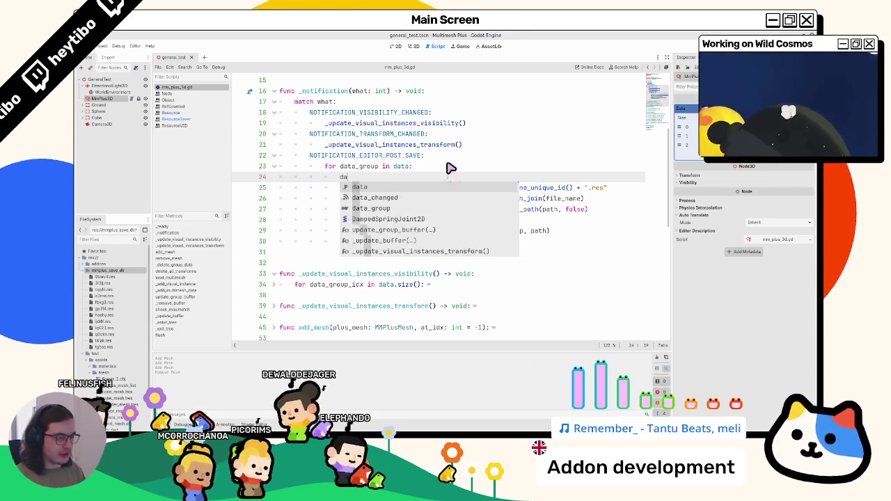
pyautogui.press('Up')
pyautogui.press('Up')
pyautogui.press('End')
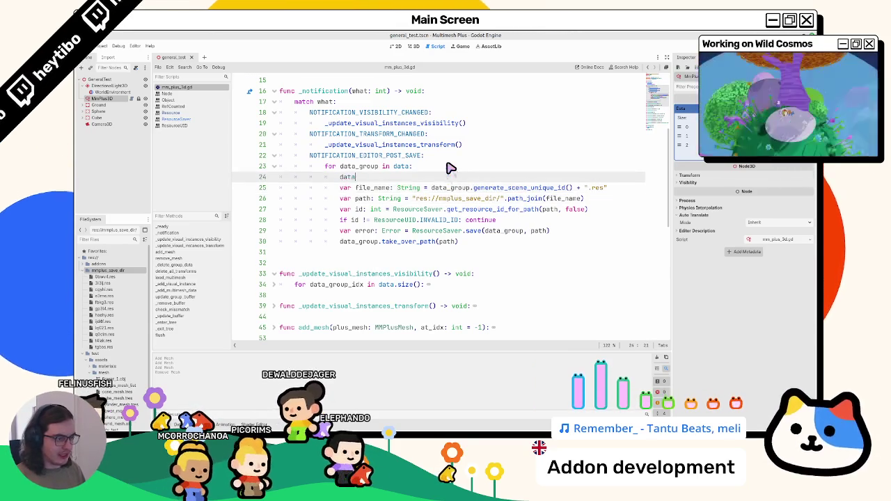
pyautogui.write('a_group.get_path')
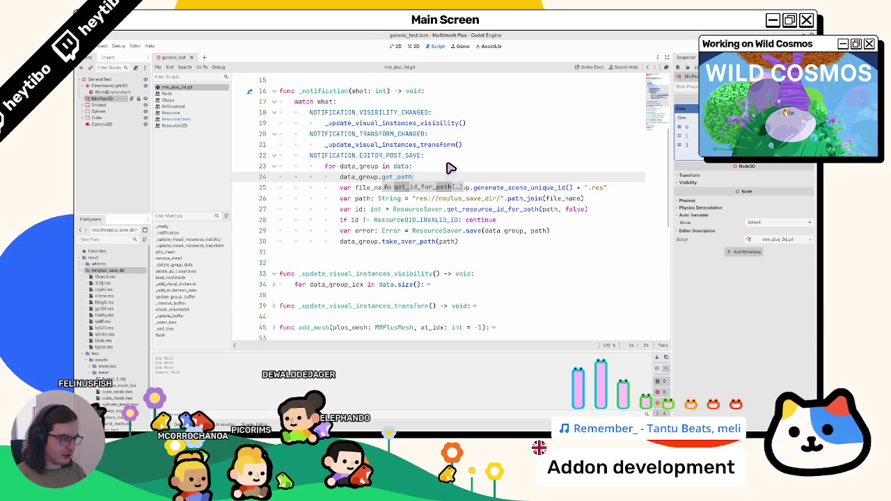
pyautogui.press('Return')
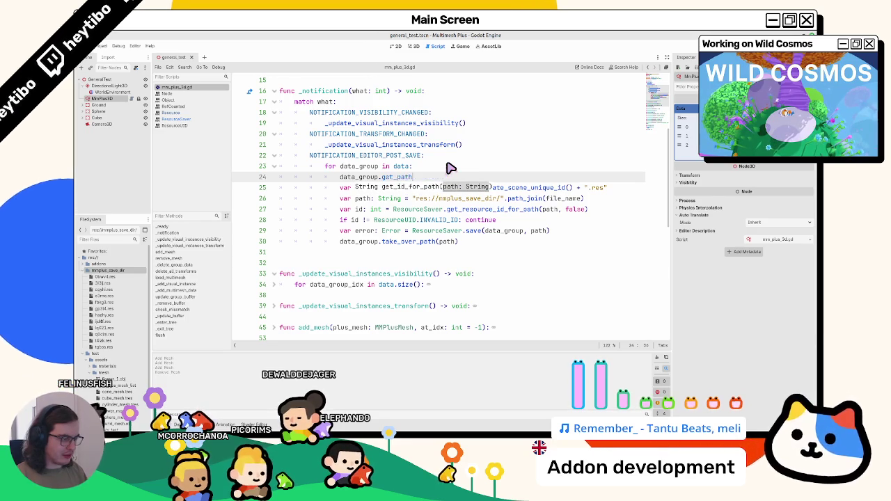
# Step: Revise the line 24 expression to data_group.resource_path
pyautogui.hotkey('ctrl', 'BackSpace')
pyautogui.write('saved')
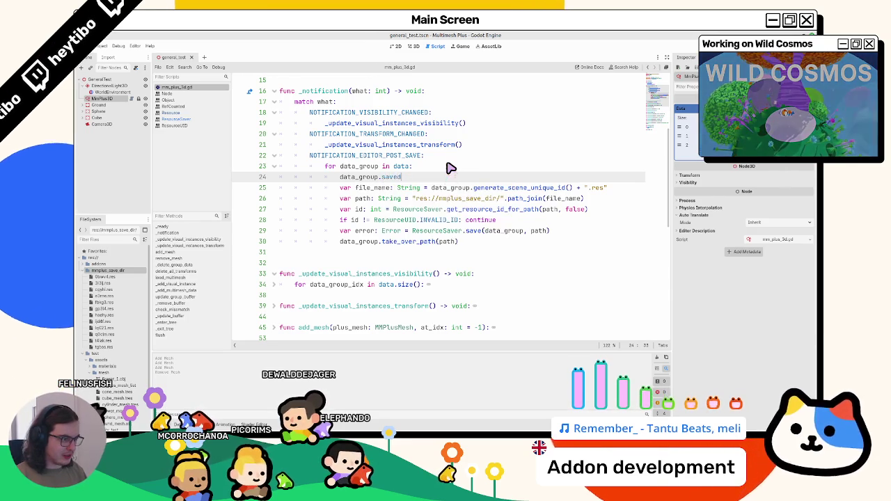
pyautogui.hotkey('ctrl', 'BackSpace')
pyautogui.write('path')
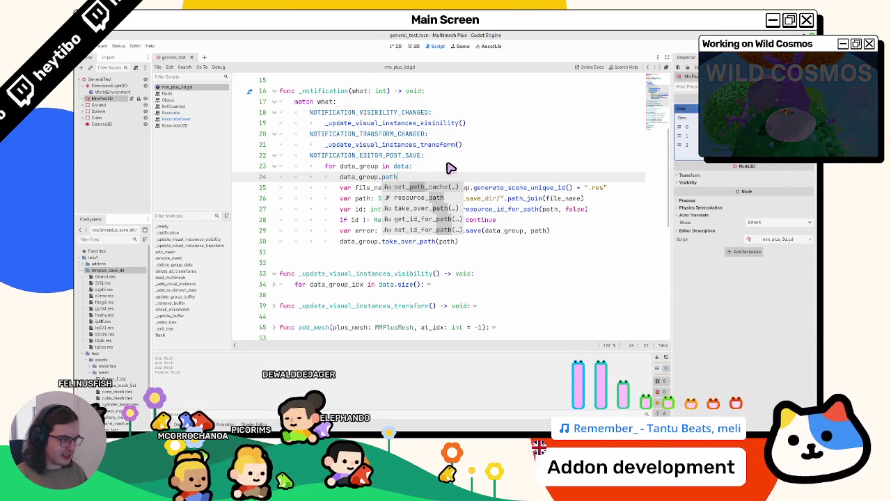
pyautogui.press('Down')
pyautogui.press('Return')
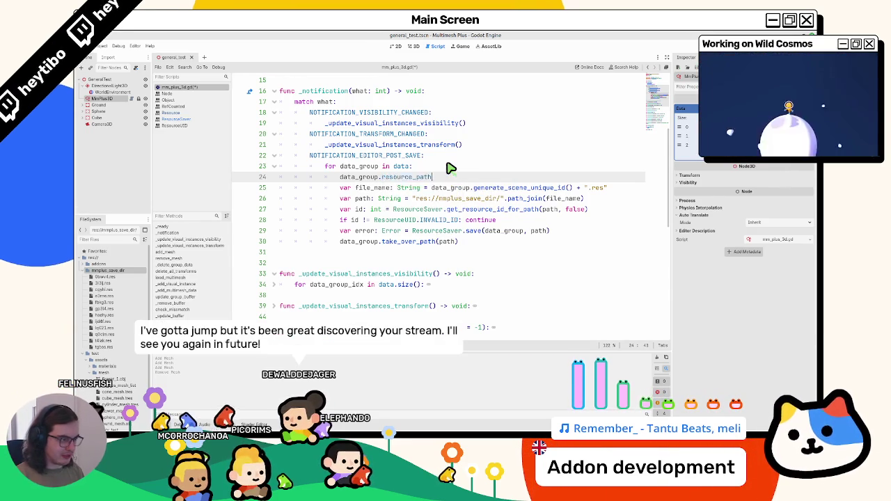
pyautogui.hotkey('shift', 'Home')
# Step: Wrap it as print(data_group.resource_path) and save the script to trigger the output
pyautogui.hotkey('ctrl', 'x')
pyautogui.write('print(')
pyautogui.hotkey('ctrl', 'v')
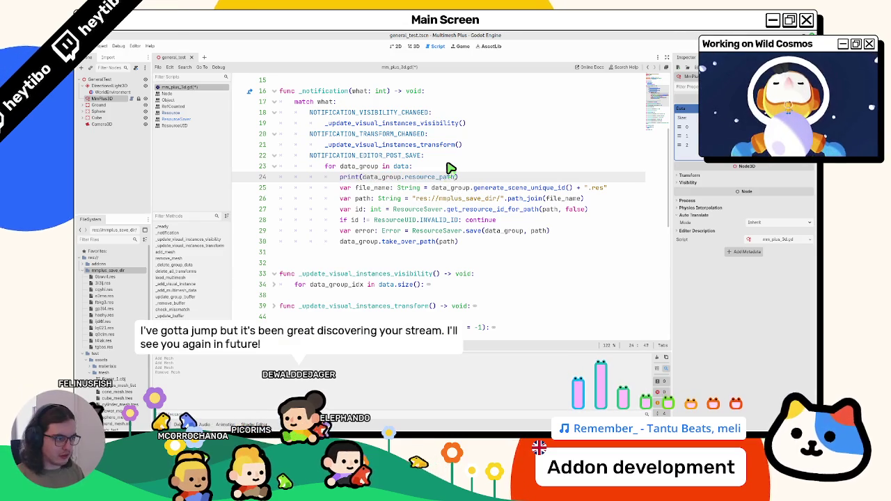
pyautogui.press('Return')
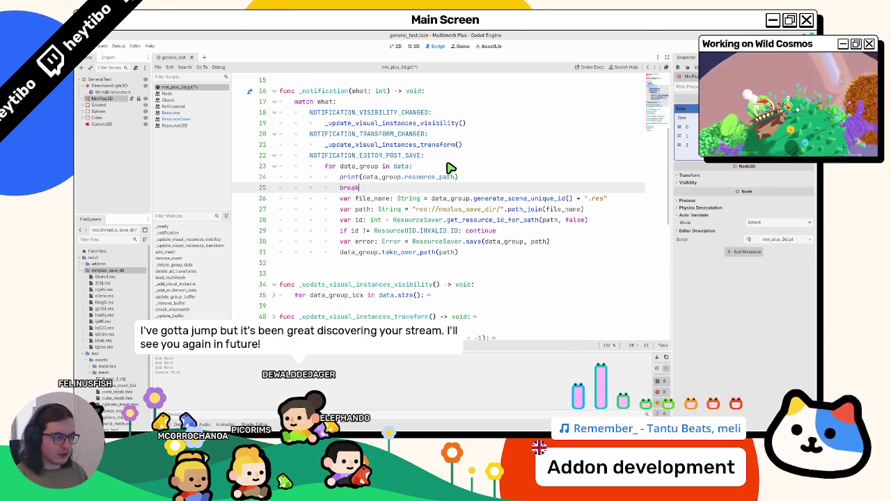
pyautogui.hotkey('ctrl', 's')
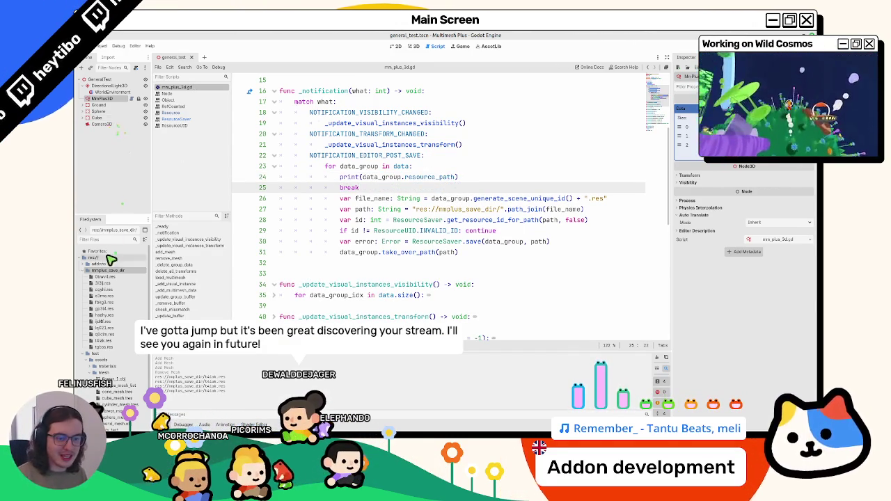
# Step: Delete the saved .res files from mmplus_save_dir and open the Resource class documentation
pyautogui.keyDown('shift'); pyautogui.click(97, 350); pyautogui.keyUp('shift')
pyautogui.press('Delete')
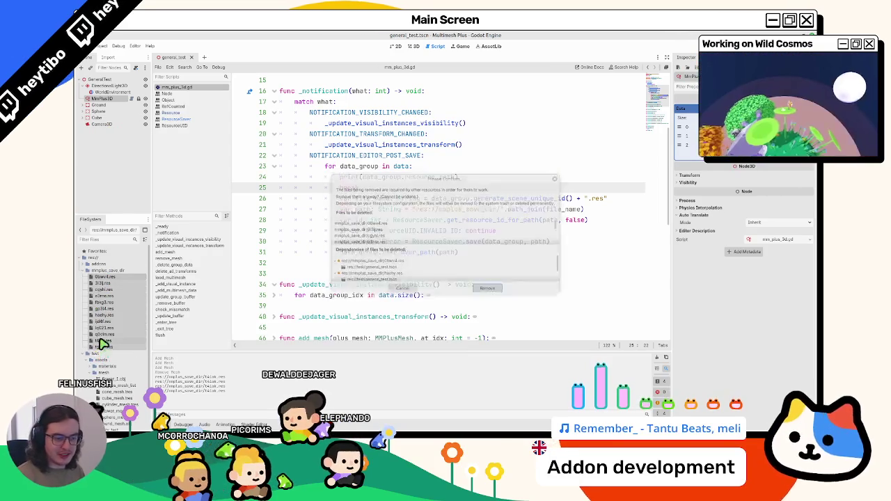
pyautogui.press('Return')
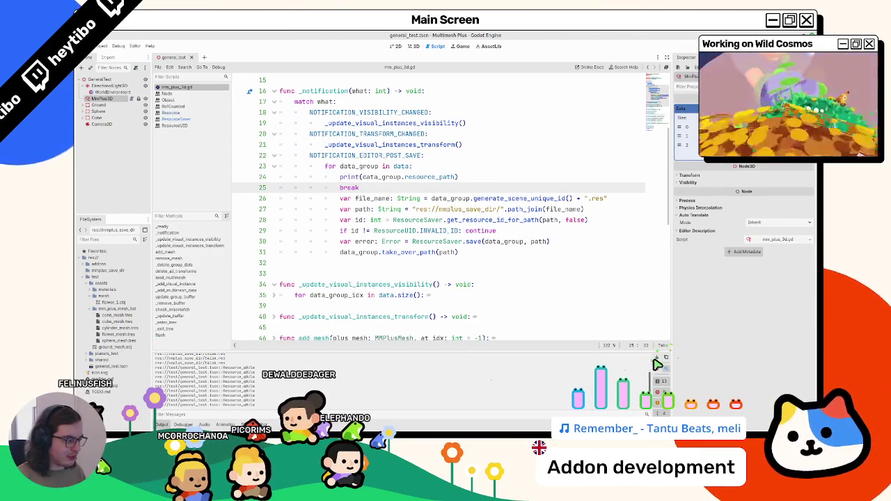
pyautogui.keyDown('ctrl'); pyautogui.click(432, 178); pyautogui.keyUp('ctrl')
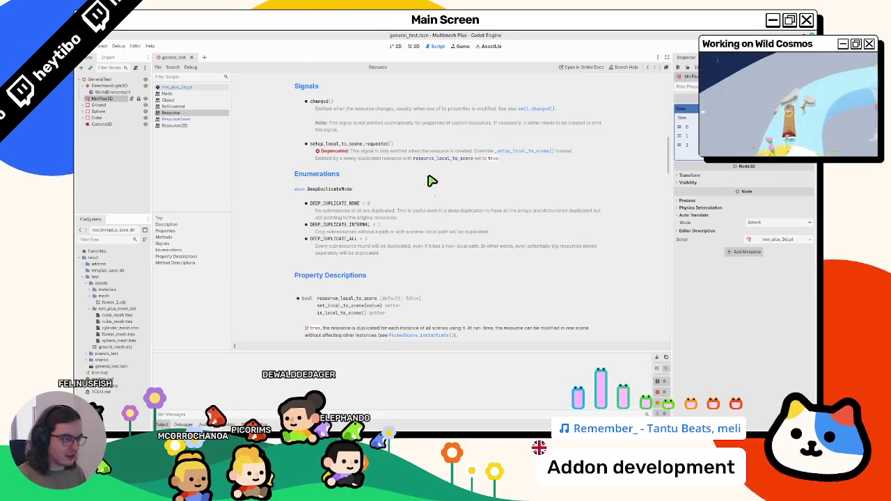
pyautogui.scroll(-2, 401, 195)
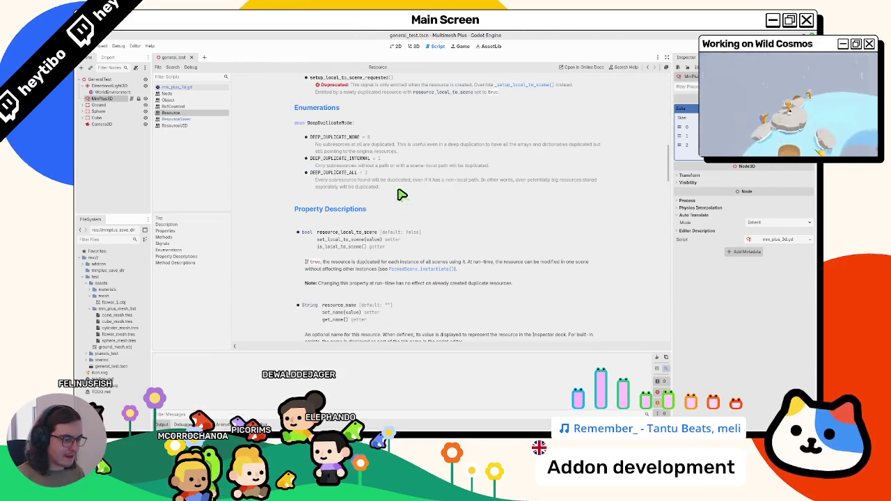
pyautogui.scroll(-1, 321, 237)
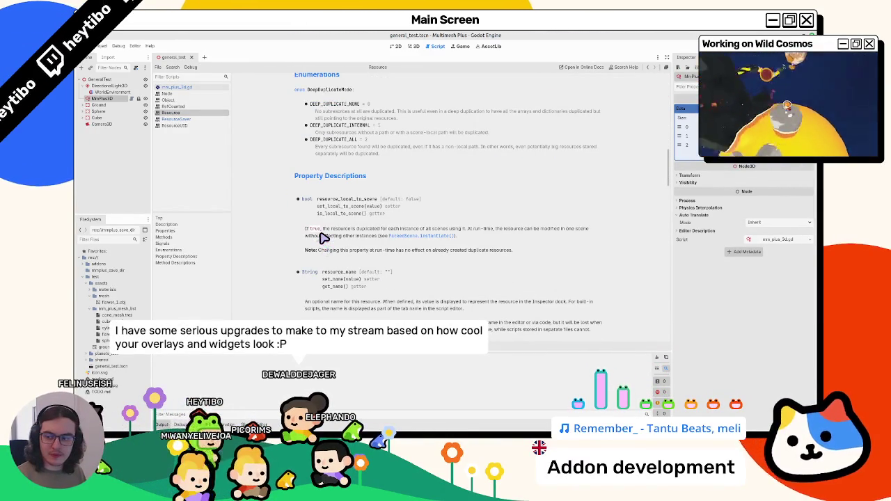
pyautogui.scroll(-3, 324, 238)
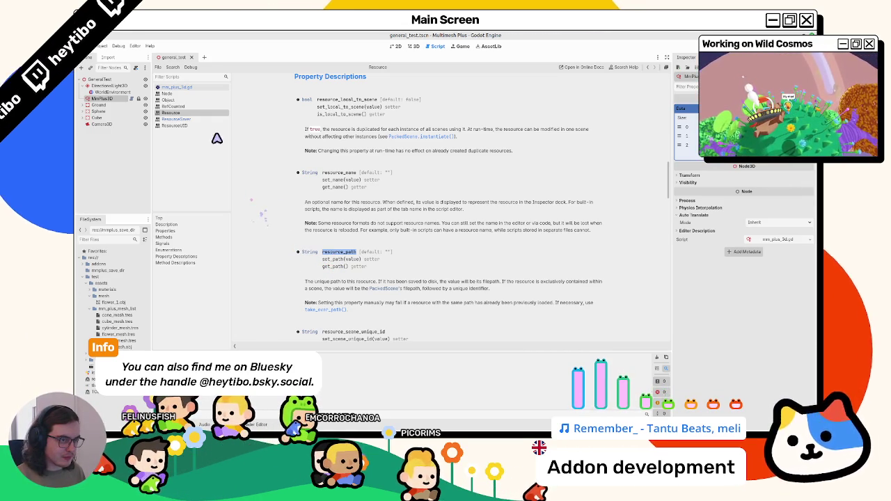
pyautogui.click(180, 88)
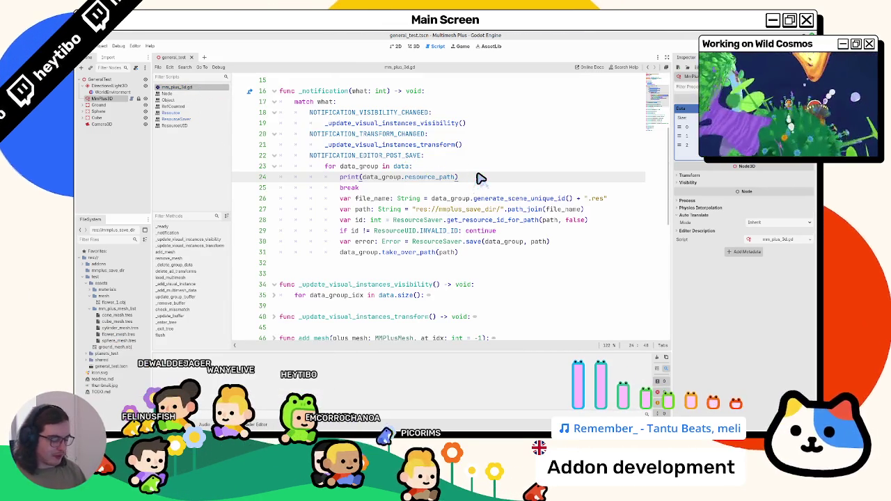
# Step: Add line 25 after the print, try filepath and is_c completions, leave it indented and blank
pyautogui.press('Return')
pyautogui.write('filepath')
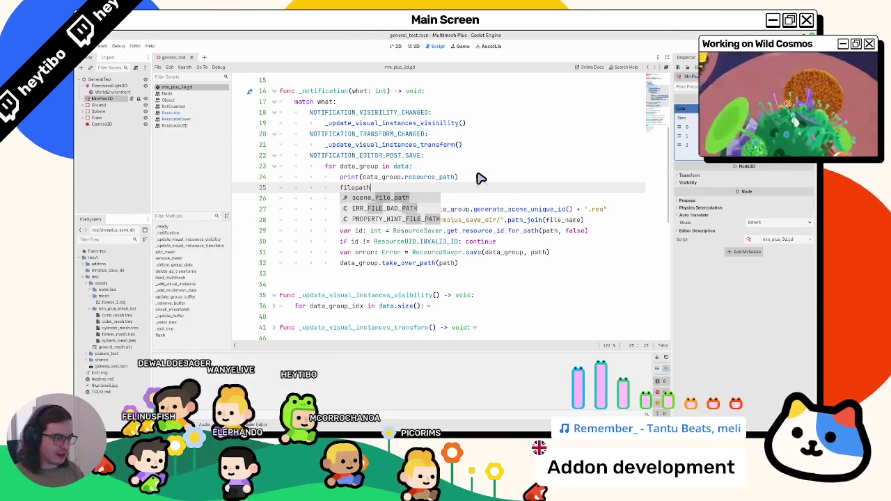
pyautogui.press('Return')
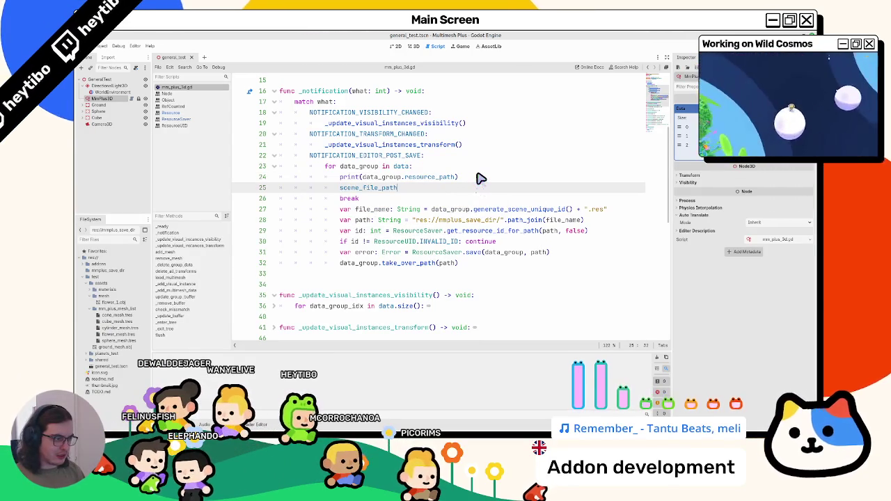
pyautogui.write('le_pa')
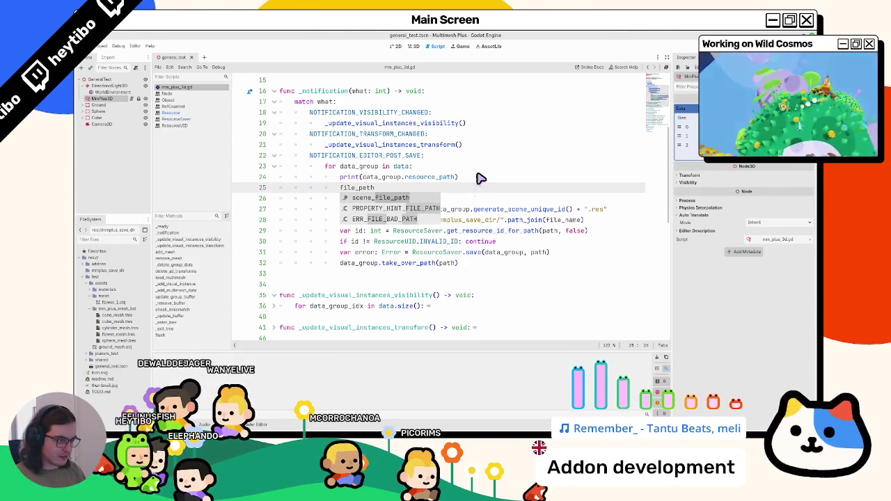
pyautogui.hotkey('ctrl', 'BackSpace')
pyautogui.write('is_c')
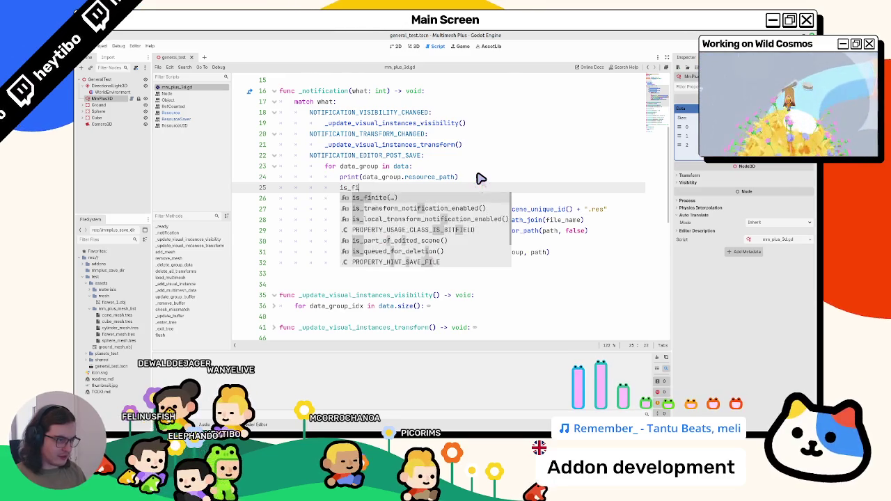
pyautogui.hotkey('ctrl', 'BackSpace')
pyautogui.press('Tab')
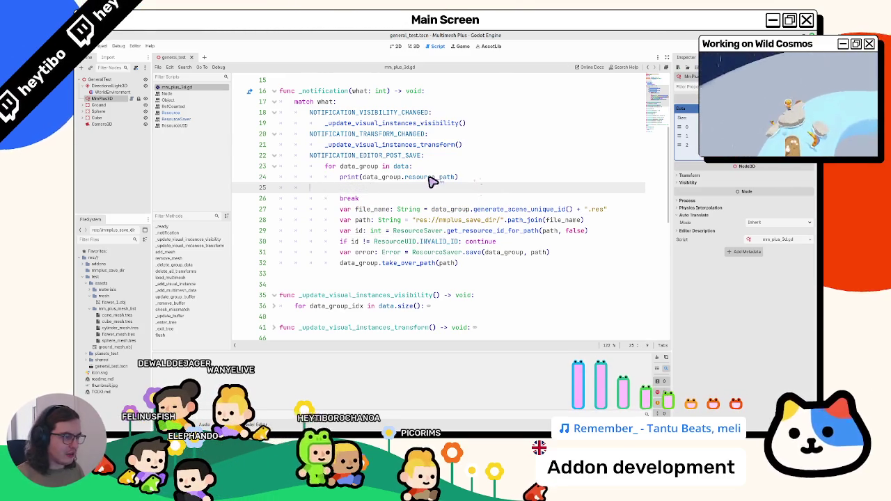
pyautogui.keyDown('ctrl'); pyautogui.click(430, 177); pyautogui.keyUp('ctrl')
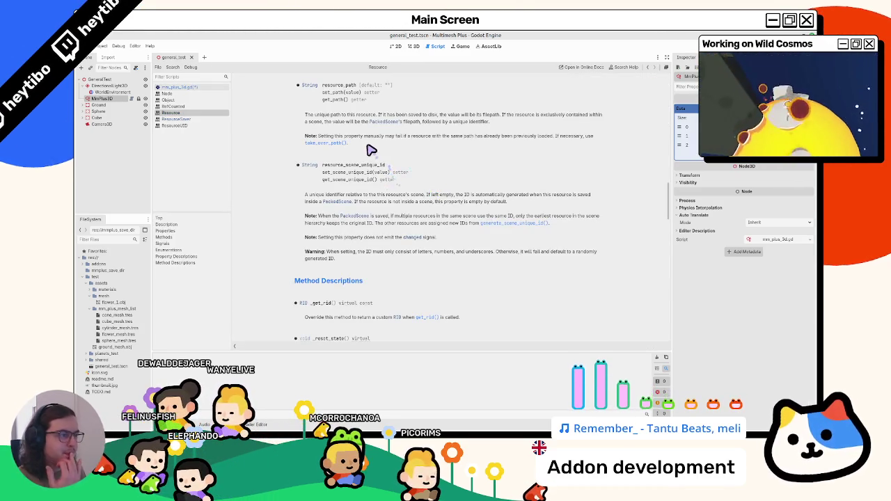
# Step: Highlight the resource_path description sentence in the docs, then return to mm_plus_3d.gd
pyautogui.moveTo(498, 114); pyautogui.dragTo(446, 124)
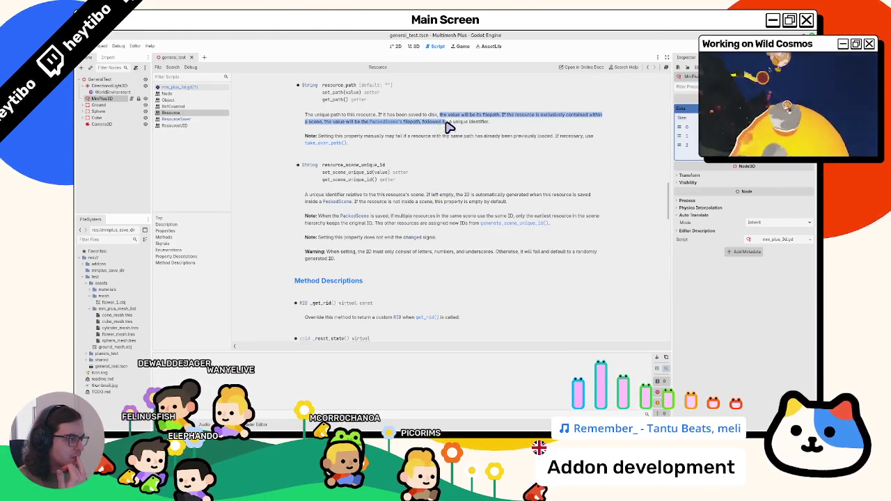
pyautogui.click(449, 127)
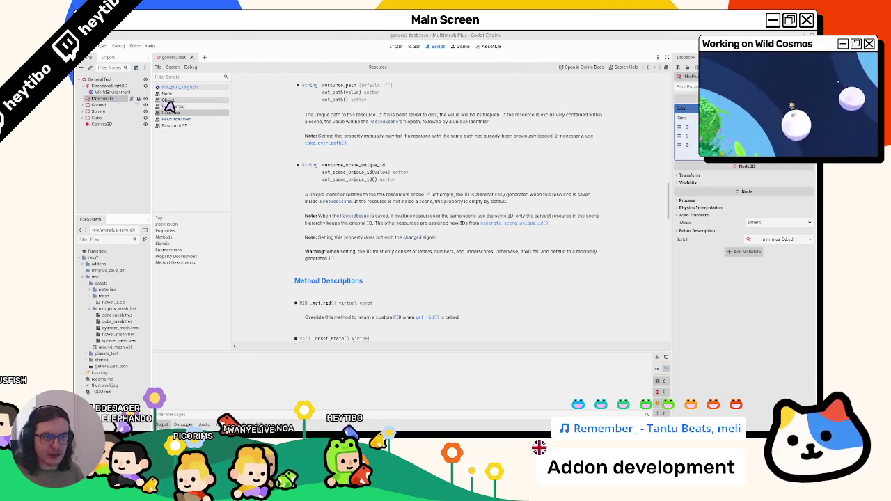
pyautogui.click(190, 88)
# Step: Try is_abs and resource_path completions on blank line 25, then clear it
pyautogui.click(399, 188)
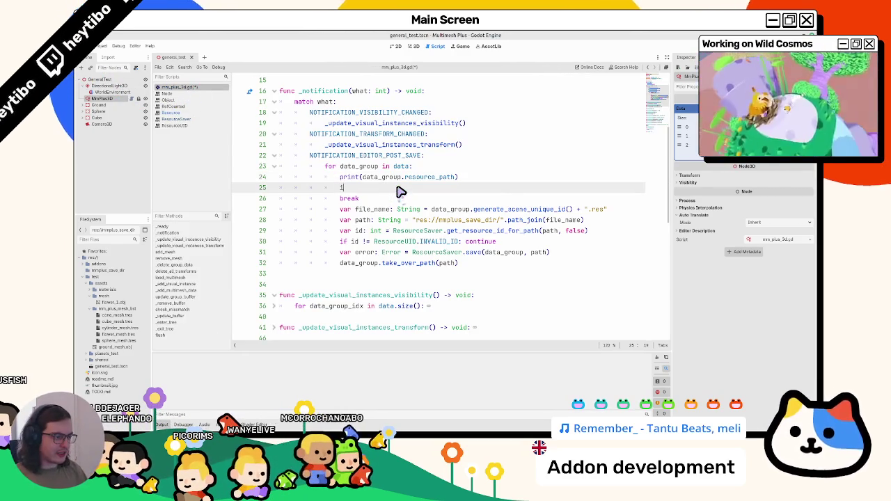
pyautogui.write('is_abs')
pyautogui.press('BackSpace')
pyautogui.press('BackSpace')
pyautogui.press('BackSpace')
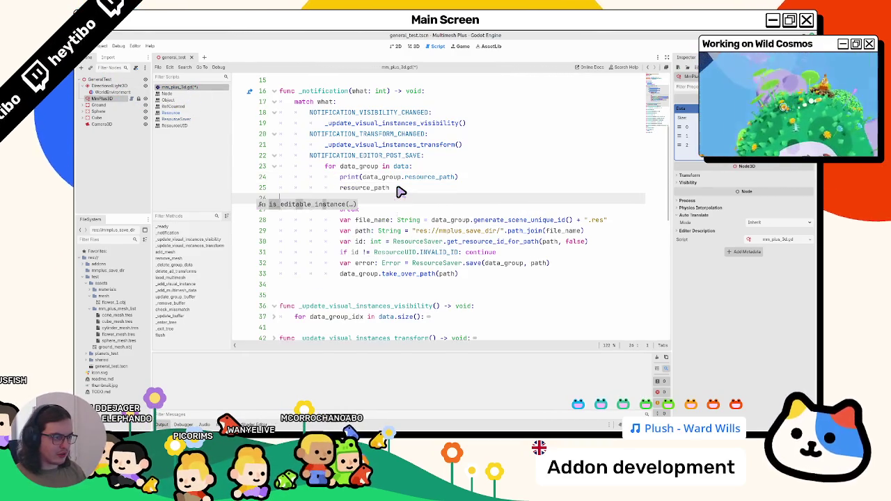
pyautogui.write('resource_path.')
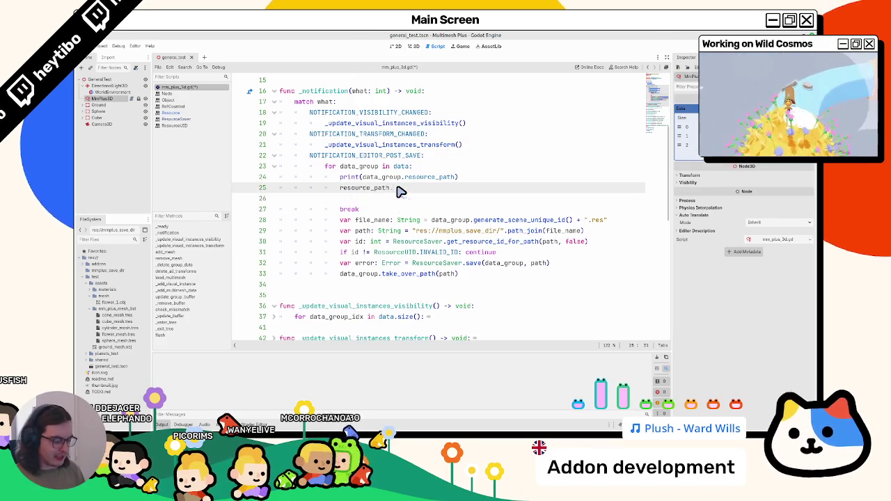
pyautogui.write('b')
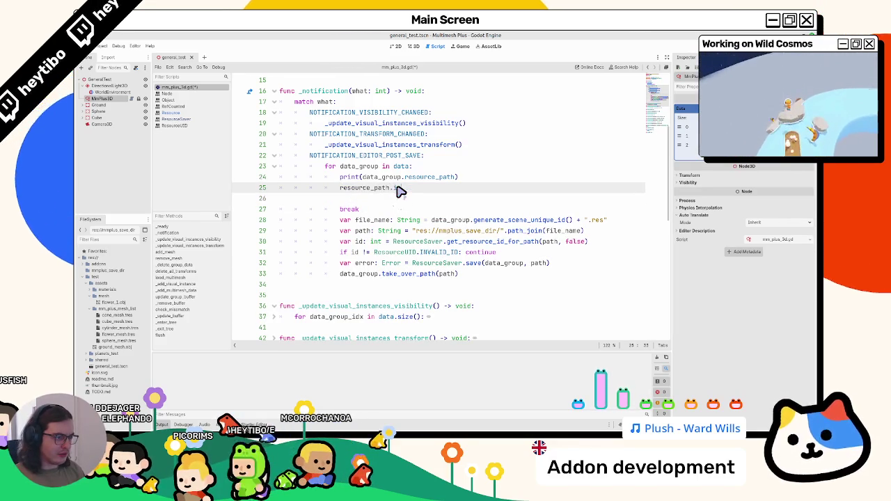
pyautogui.hotkey('ctrl', 'BackSpace')
pyautogui.hotkey('ctrl', 'BackSpace')
pyautogui.hotkey('ctrl', 'BackSpace')
# Step: Append is_absolute_path() to resource_path inside line 24's print call
pyautogui.doubleClick(407, 178)
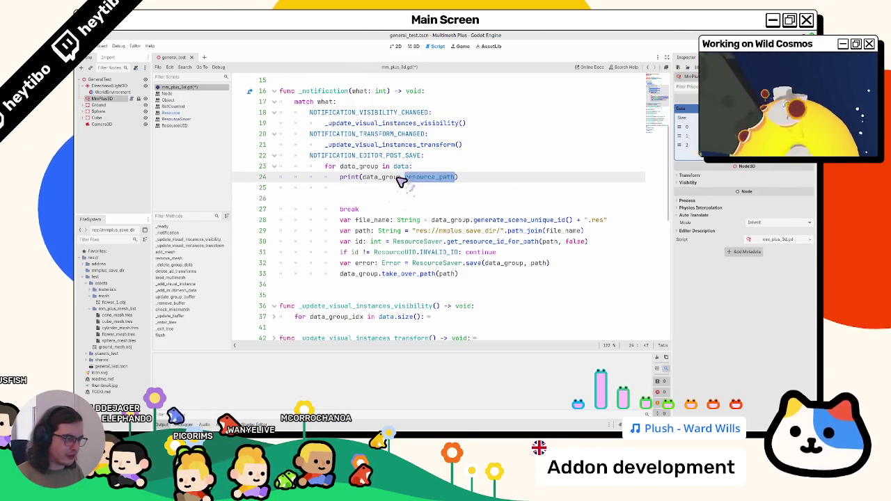
pyautogui.click(404, 181)
pyautogui.hotkey('ctrl', 'space')
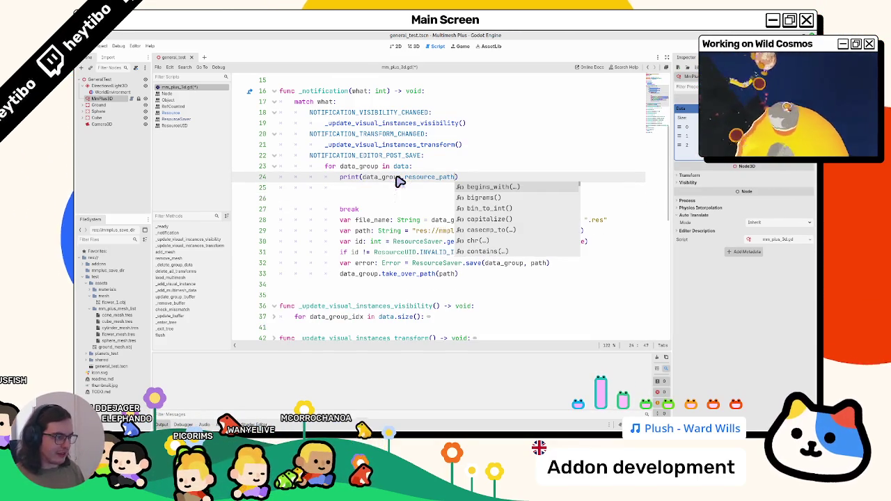
pyautogui.write('.is_path')
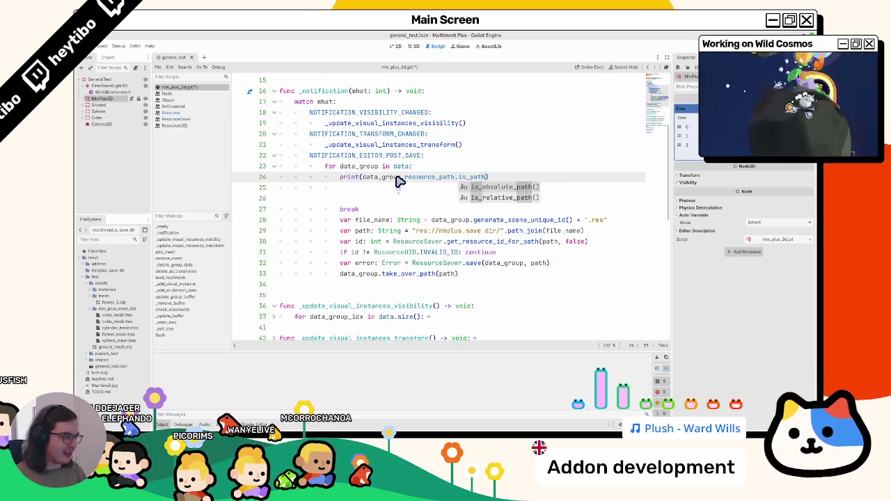
pyautogui.press('Return')
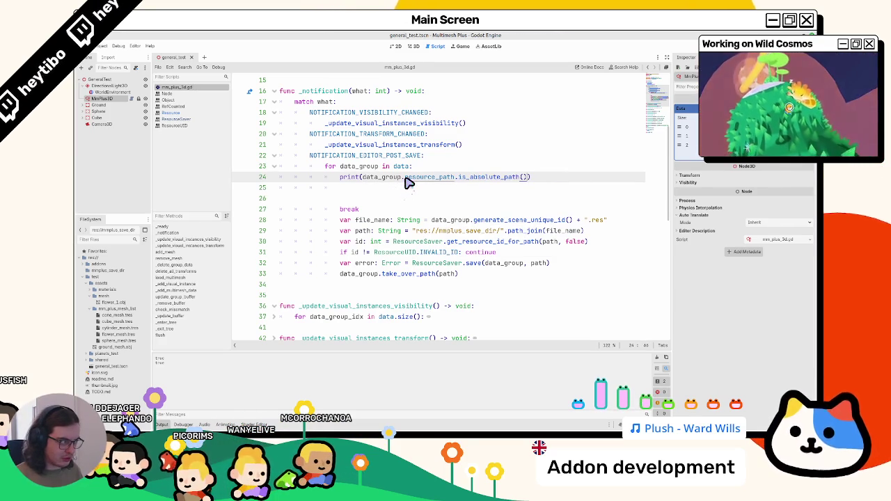
# Step: Replace is_absolute_path with is_valid_filename, save the script, and open its documentation
pyautogui.hotkey('ctrl', 'shift', 'Left')
pyautogui.hotkey('ctrl', 'shift', 'Left')
pyautogui.hotkey('ctrl', 'shift', 'Left')
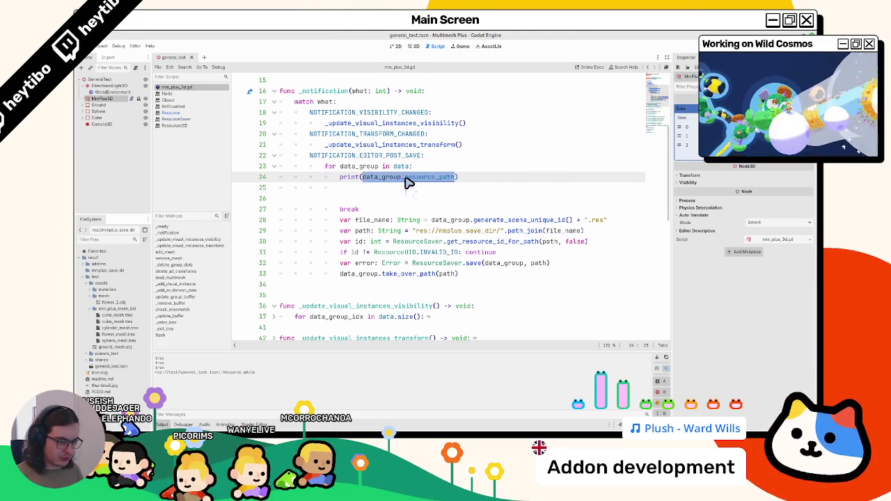
pyautogui.press('Right')
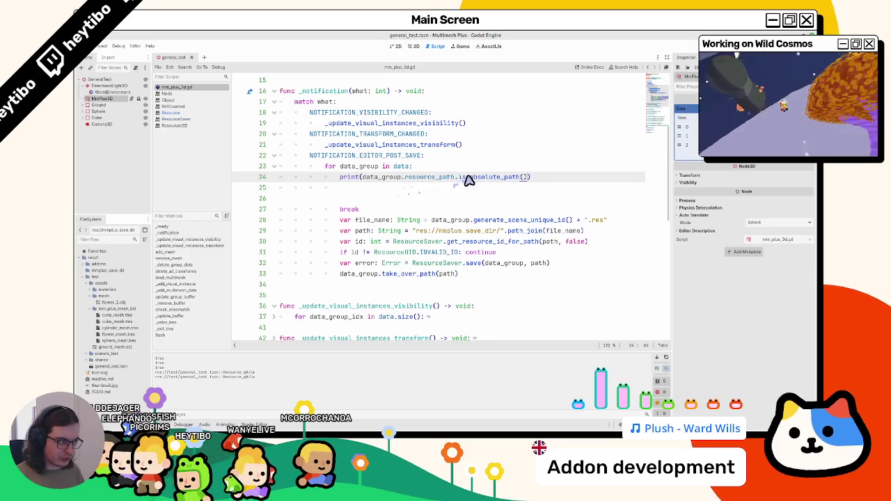
pyautogui.hotkey('ctrl', 'shift', 'Right')
pyautogui.press('Delete')
pyautogui.write('re')
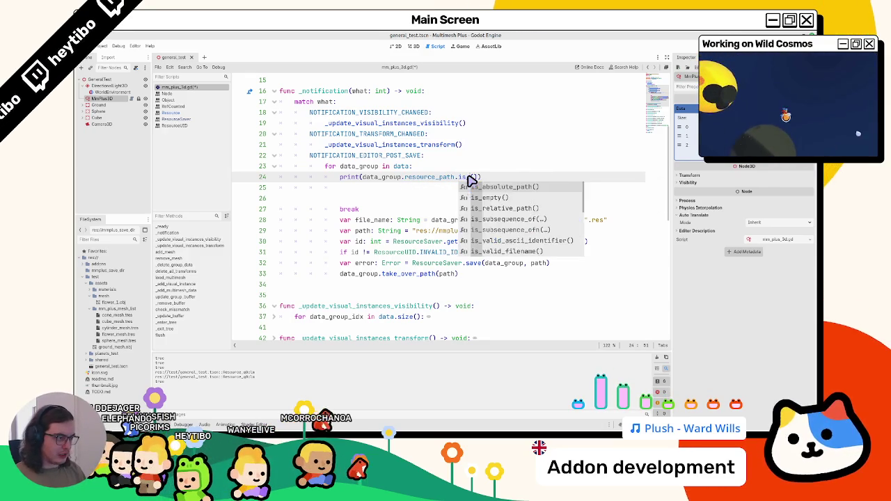
pyautogui.hotkey('ctrl', 'z')
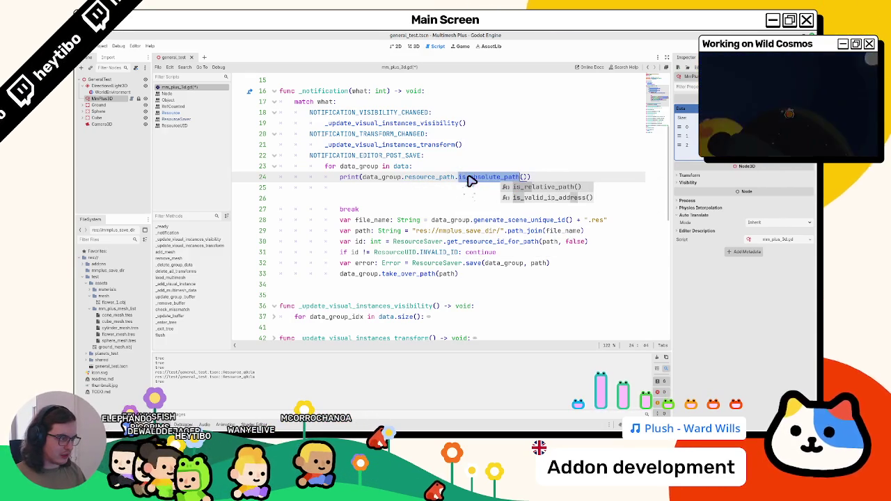
pyautogui.press('Delete')
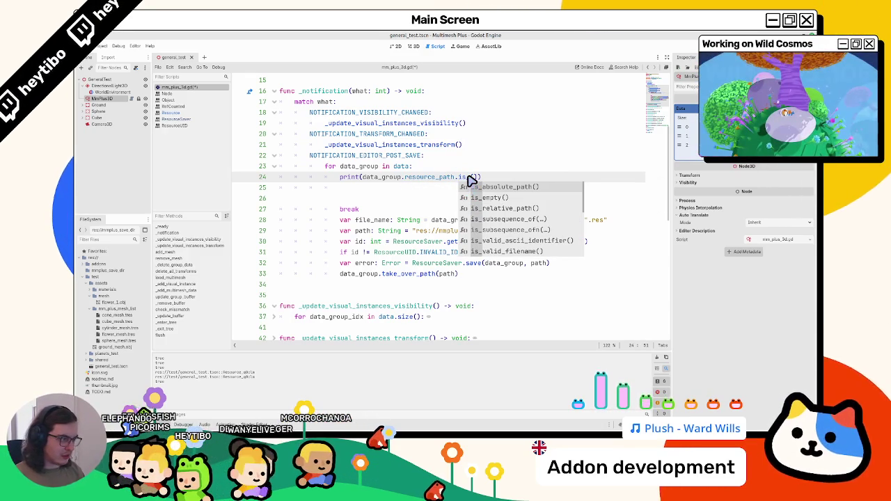
pyautogui.write('valid')
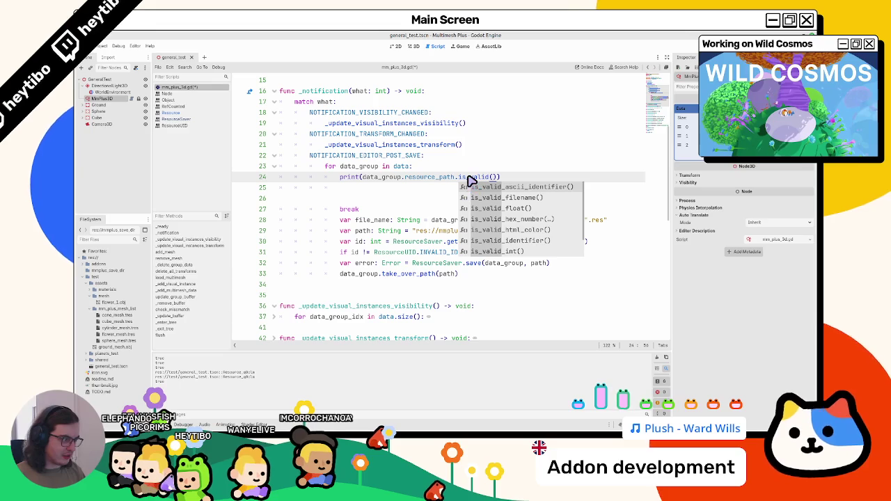
pyautogui.write('_')
pyautogui.write('fi')
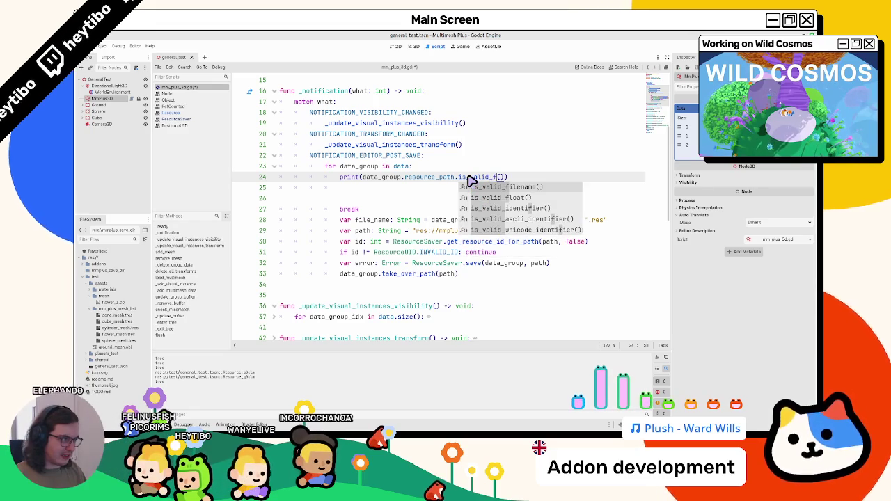
pyautogui.press('Return')
pyautogui.hotkey('ctrl', 's')
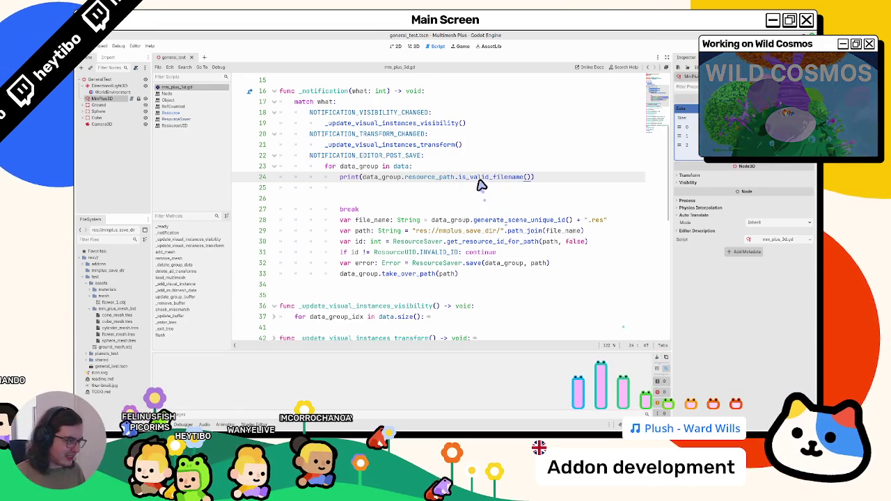
pyautogui.keyDown('ctrl'); pyautogui.click(475, 177); pyautogui.keyUp('ctrl')
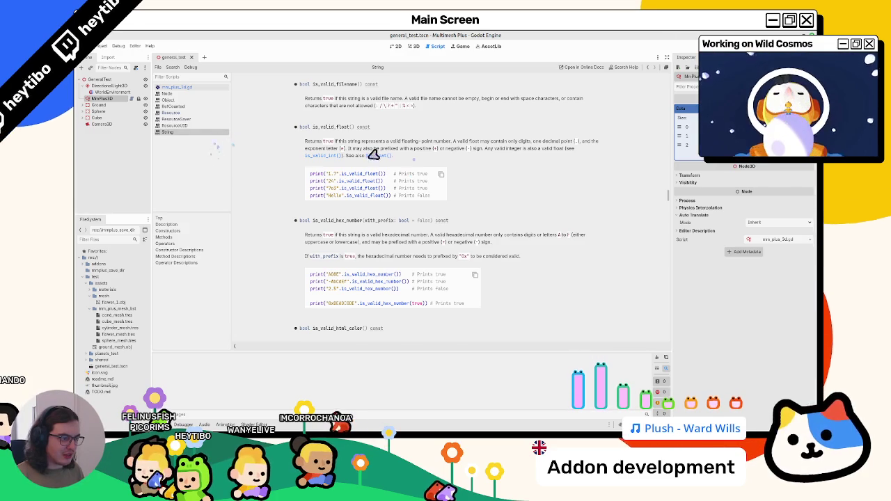
# Step: Close the String docs, search the Resource docs for 'disk', then reselect line 24's method call
pyautogui.middleClick(193, 132)
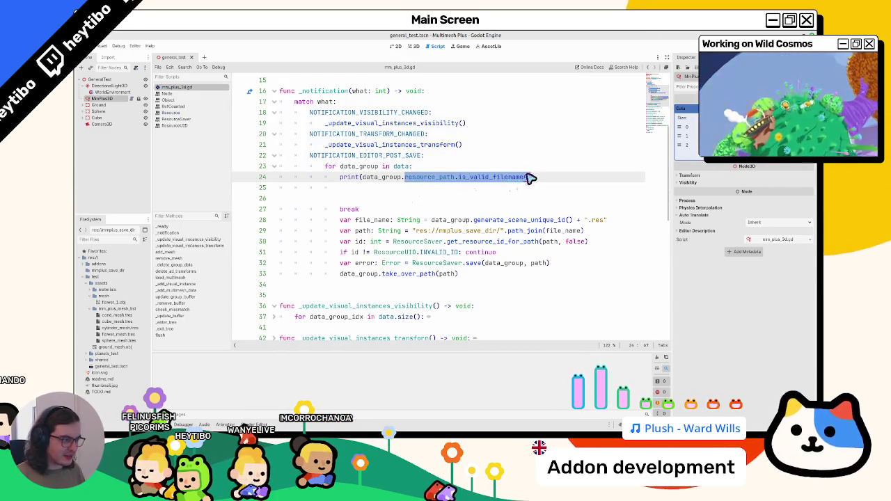
pyautogui.keyDown('ctrl'); pyautogui.click(434, 178); pyautogui.keyUp('ctrl')
pyautogui.hotkey('ctrl', 'f')
pyautogui.write('disk')
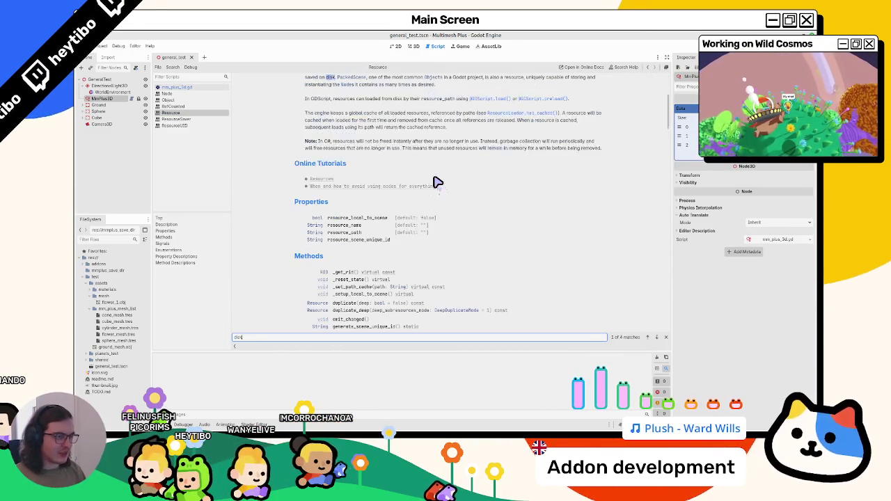
pyautogui.press('Return')
pyautogui.press('Return')
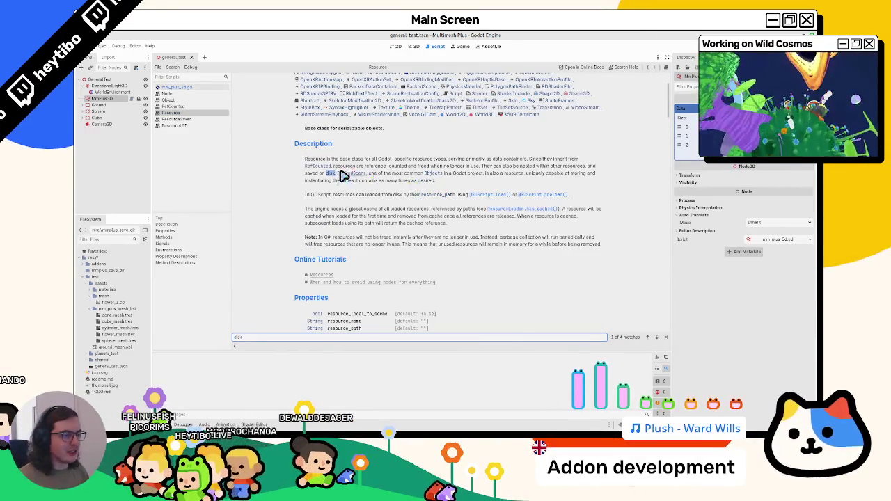
pyautogui.press('Return')
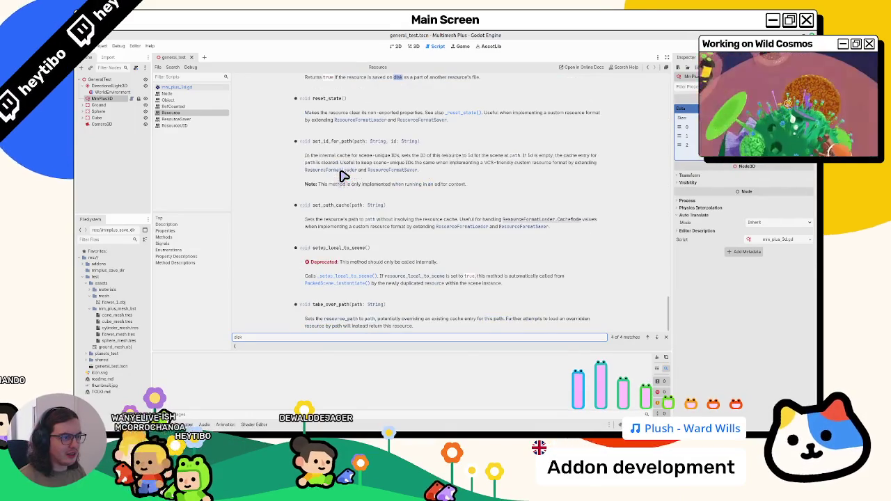
pyautogui.scroll(3, 343, 177)
pyautogui.press('Escape')
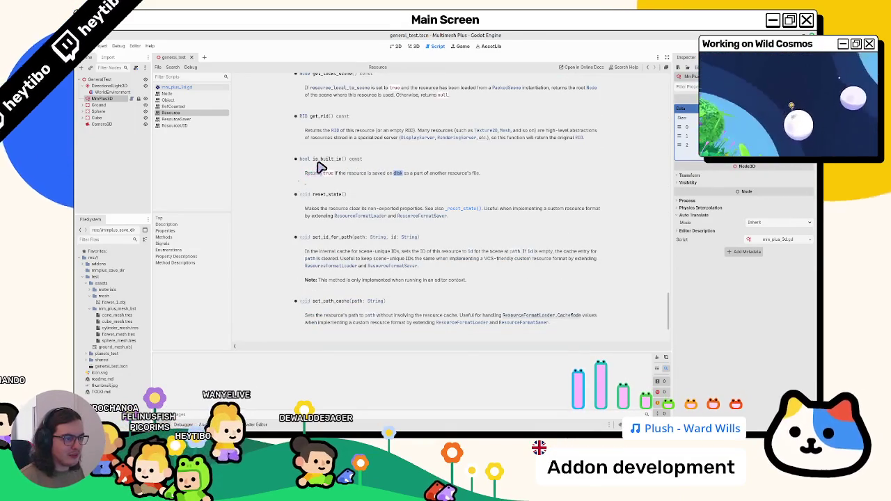
pyautogui.click(180, 88)
pyautogui.doubleClick(478, 177)
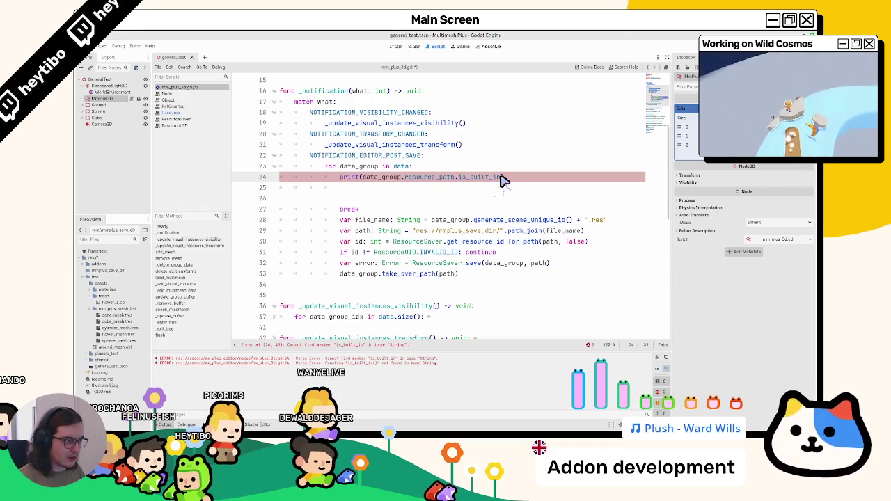
# Step: Complete data_group.is_built_in() in the print, close the Node docs, and open is_built_in help
pyautogui.press('Return')
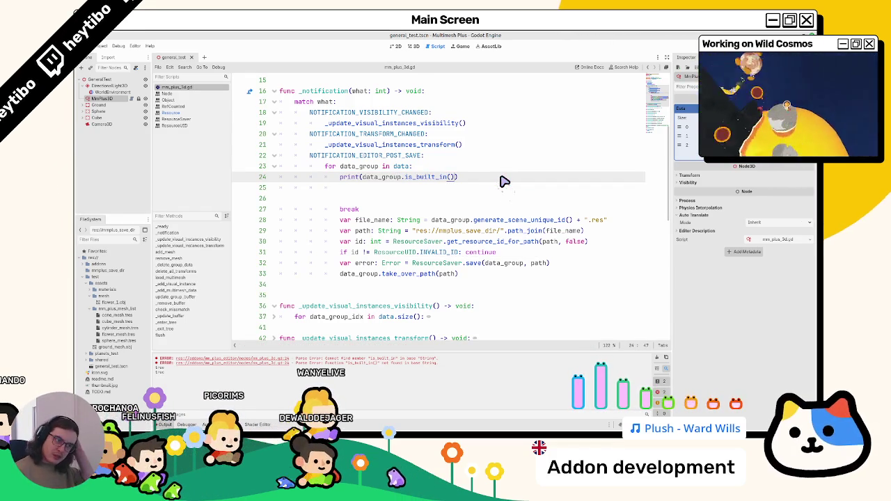
pyautogui.moveTo(363, 177); pyautogui.dragTo(454, 177)
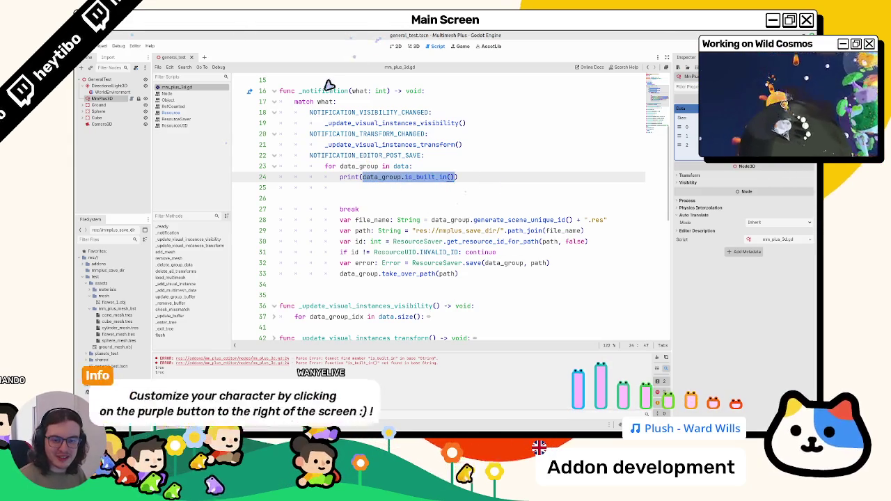
pyautogui.middleClick(199, 95)
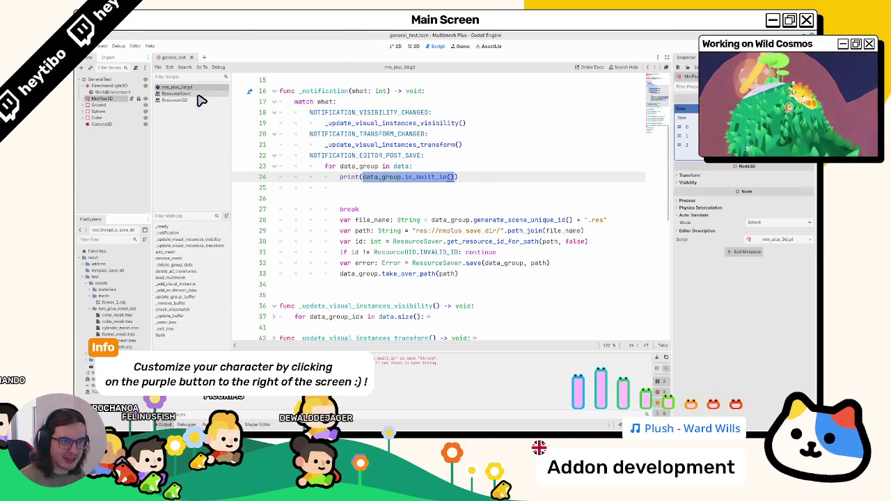
pyautogui.hotkey('alt', 'F1')
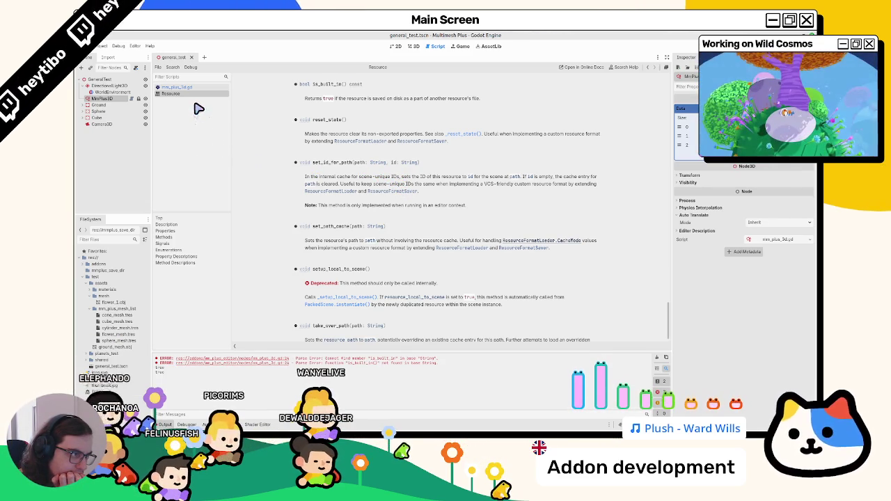
# Step: Highlight parts of the is_built_in description, then select line 24's is_built_in call in mm_plus_3d.gd
pyautogui.doubleClick(465, 99)
pyautogui.moveTo(401, 107); pyautogui.dragTo(428, 99)
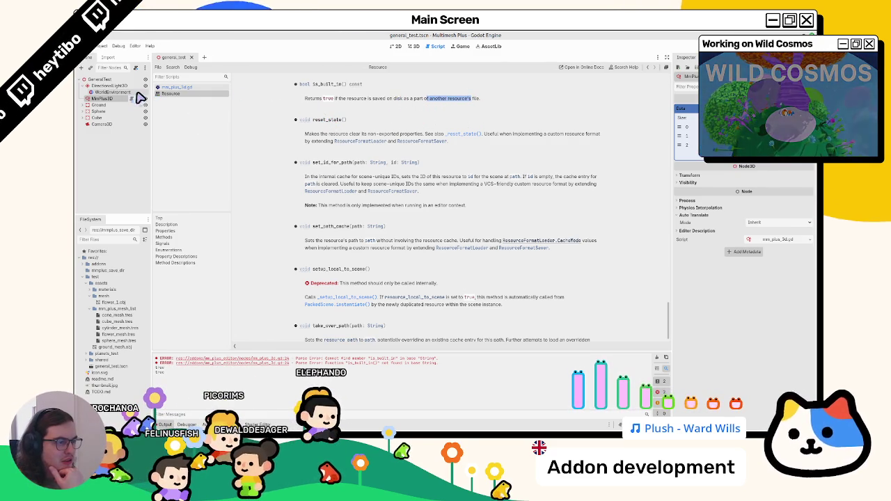
pyautogui.click(171, 88)
pyautogui.doubleClick(402, 178)
pyautogui.keyDown('shift'); pyautogui.click(448, 178); pyautogui.keyUp('shift')
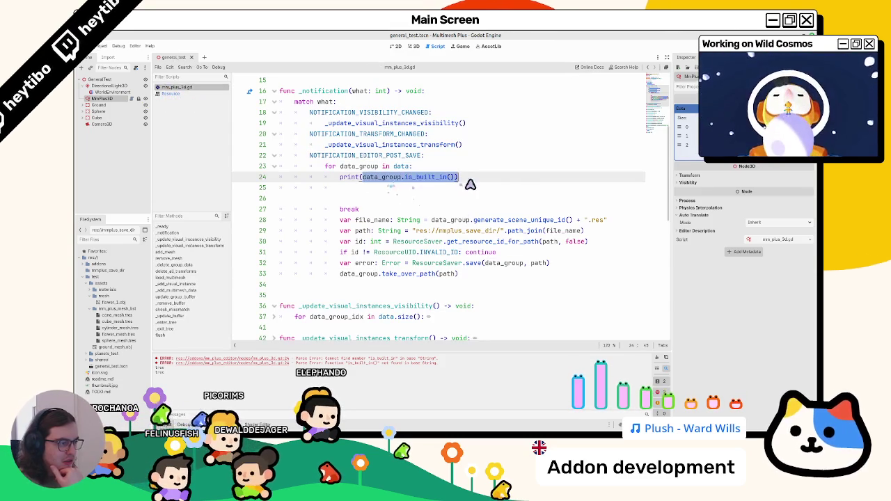
# Step: Replace the print line with 'if !data_group.is_built_in(): continue', save, and view the 3D scene
pyautogui.moveTo(342, 180); pyautogui.dragTo(345, 201)
pyautogui.press('Delete')
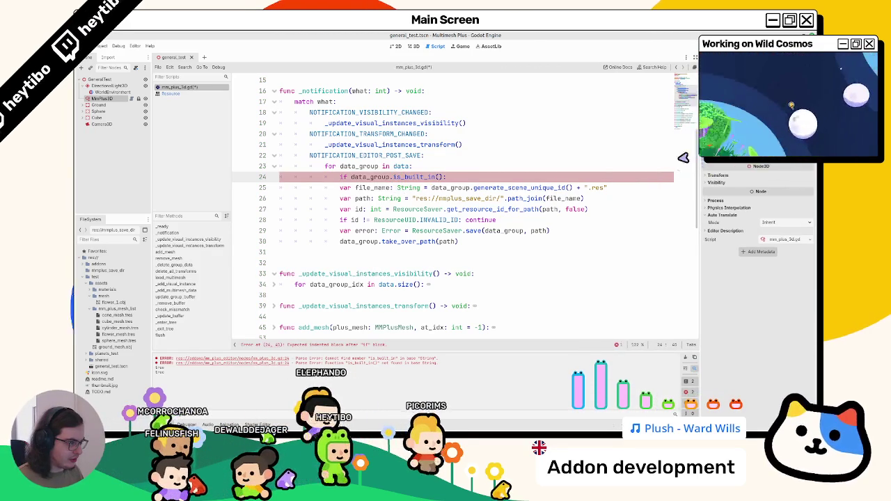
pyautogui.click(356, 179)
pyautogui.write('!')
pyautogui.press('End')
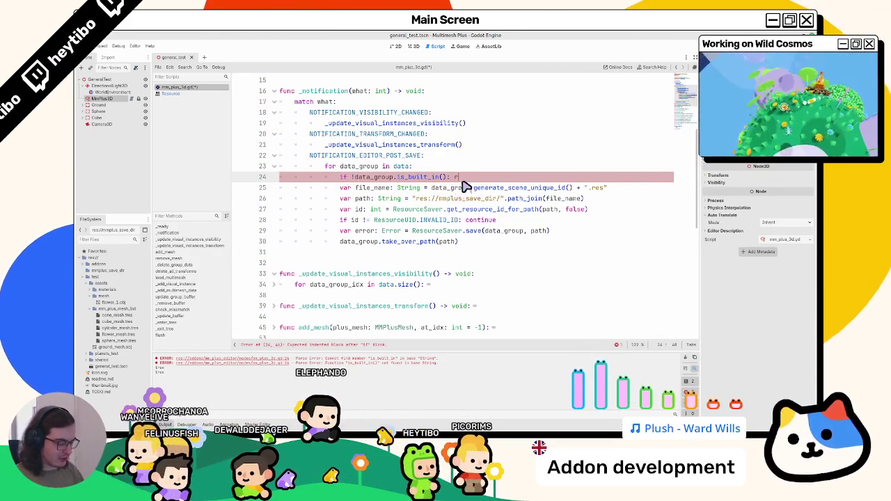
pyautogui.write('nti')
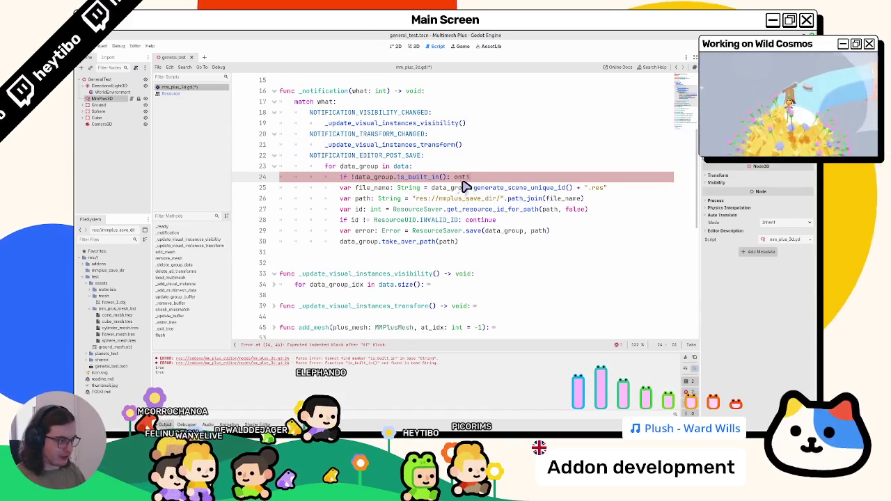
pyautogui.write('nue')
pyautogui.hotkey('ctrl', 's')
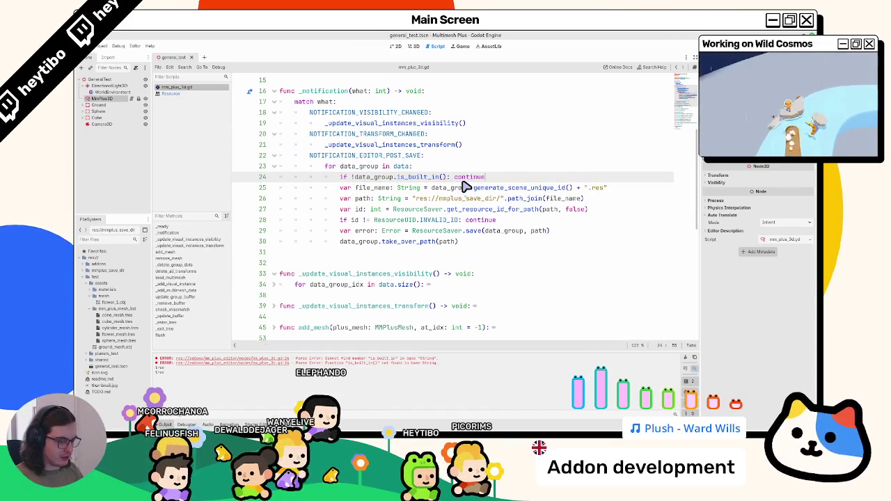
pyautogui.click(360, 232)
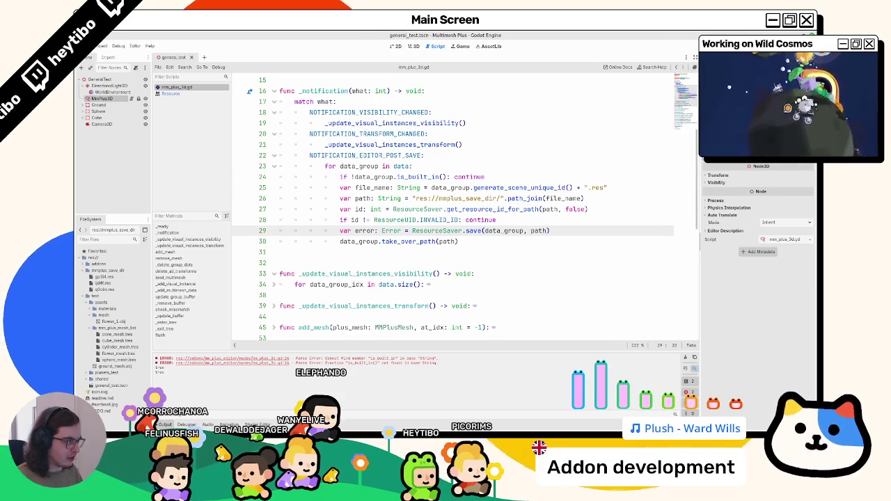
pyautogui.click(413, 46)
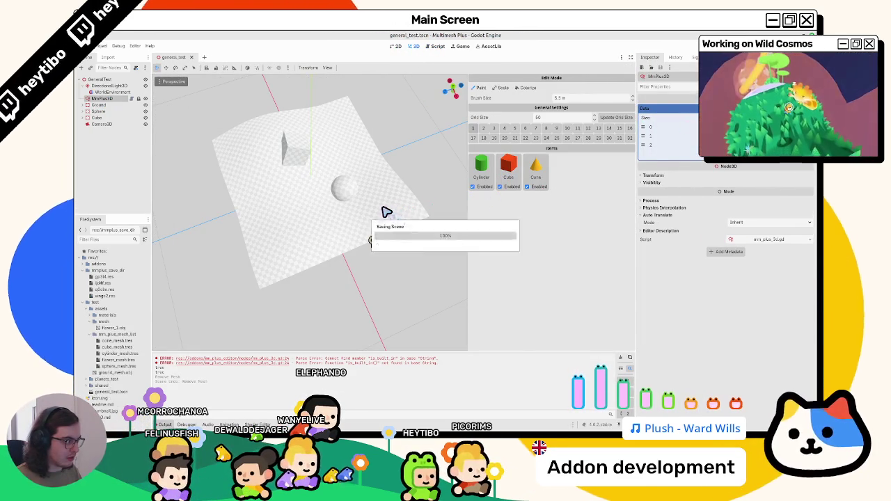
# Step: Add Sphere and flower meshes to MmPlus3D's items list, clear the output errors, and save the scene
pyautogui.click(98, 104)
pyautogui.click(98, 111)
pyautogui.click(99, 98)
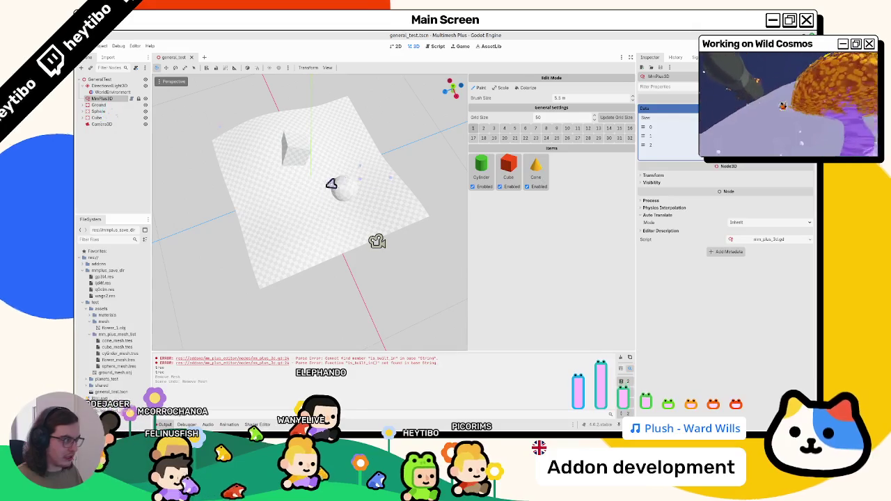
pyautogui.click(624, 358)
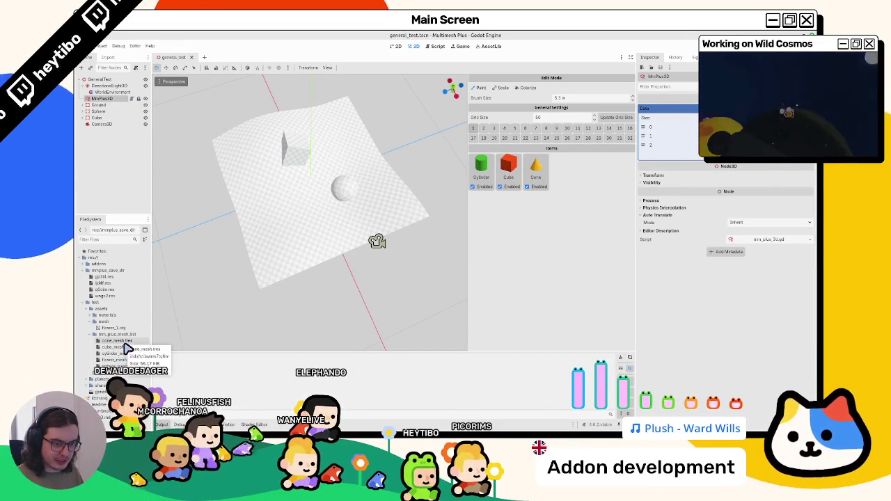
pyautogui.moveTo(115, 365); pyautogui.dragTo(531, 250)
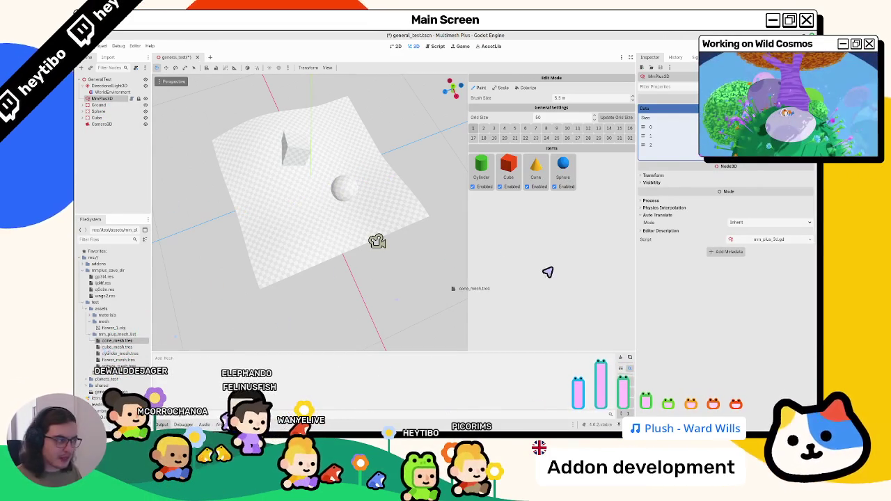
pyautogui.click(118, 353)
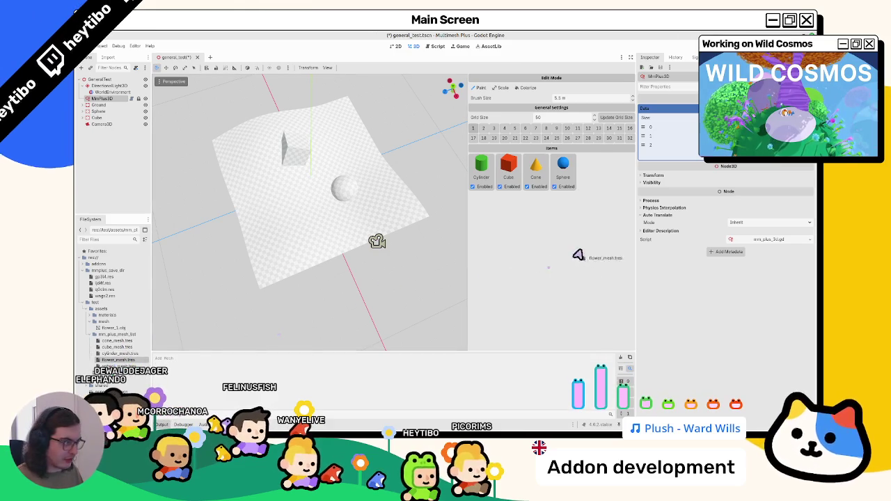
pyautogui.moveTo(580, 255); pyautogui.dragTo(579, 256)
pyautogui.hotkey('ctrl', 's')
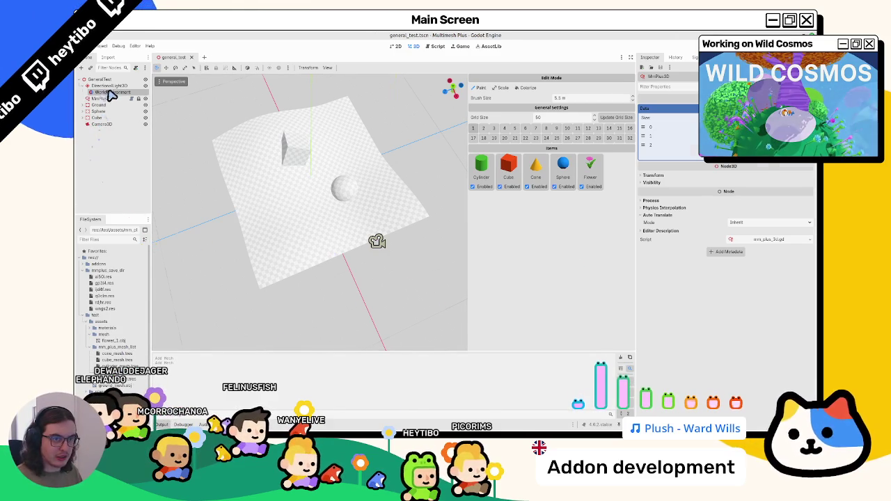
# Step: Paint patches of scattered items onto the ground with MmPlus3D, undoing the last stroke
pyautogui.doubleClick(104, 98)
pyautogui.moveTo(334, 213)
pyautogui.mouseDown()
pyautogui.moveTo(337, 233)
pyautogui.moveTo(354, 230)
pyautogui.mouseUp()
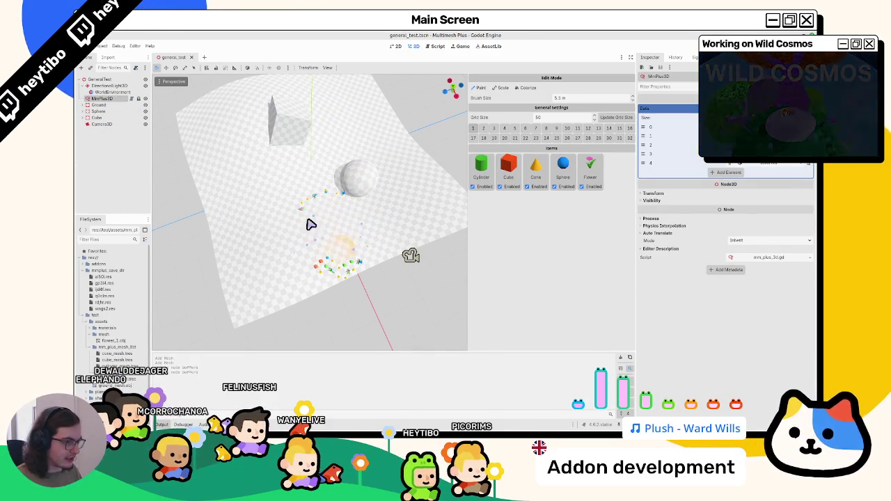
pyautogui.moveTo(293, 229)
pyautogui.mouseDown()
pyautogui.moveTo(284, 175)
pyautogui.moveTo(234, 229)
pyautogui.moveTo(334, 139)
pyautogui.moveTo(317, 155)
pyautogui.moveTo(388, 185)
pyautogui.moveTo(402, 203)
pyautogui.mouseUp()
pyautogui.hotkey('ctrl', 'z')
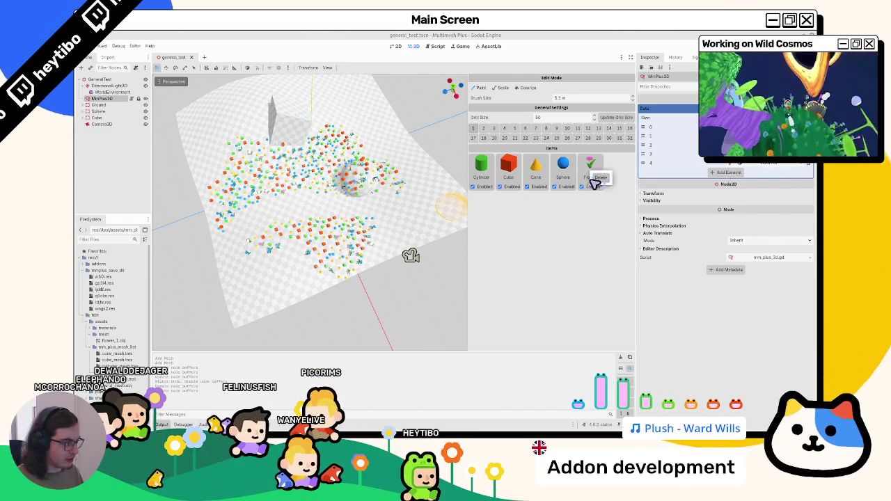
# Step: Remove the Flower and Sphere items, undo the removal, and save the scene to write its data files
pyautogui.rightClick(592, 174)
pyautogui.rightClick(565, 170)
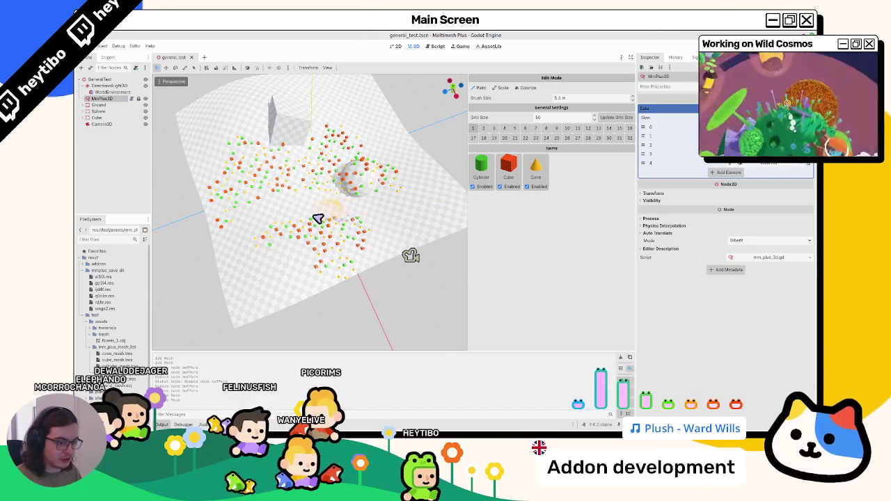
pyautogui.click(108, 99)
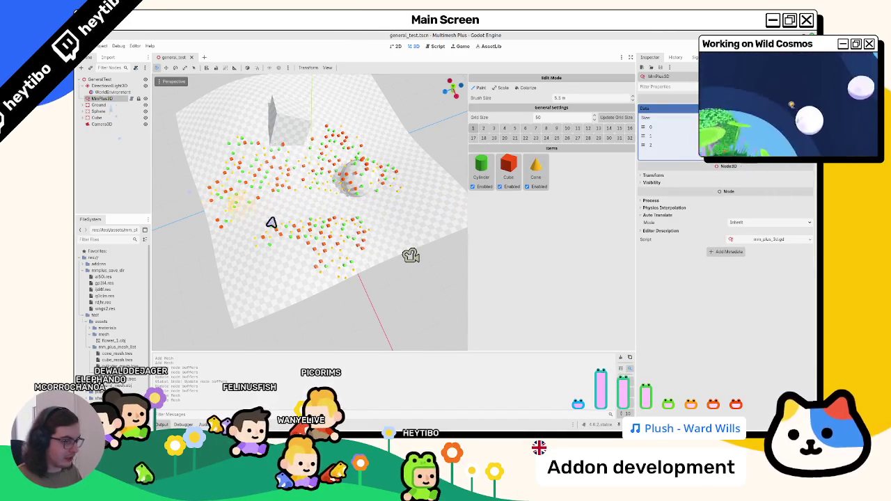
pyautogui.hotkey('ctrl', 'z')
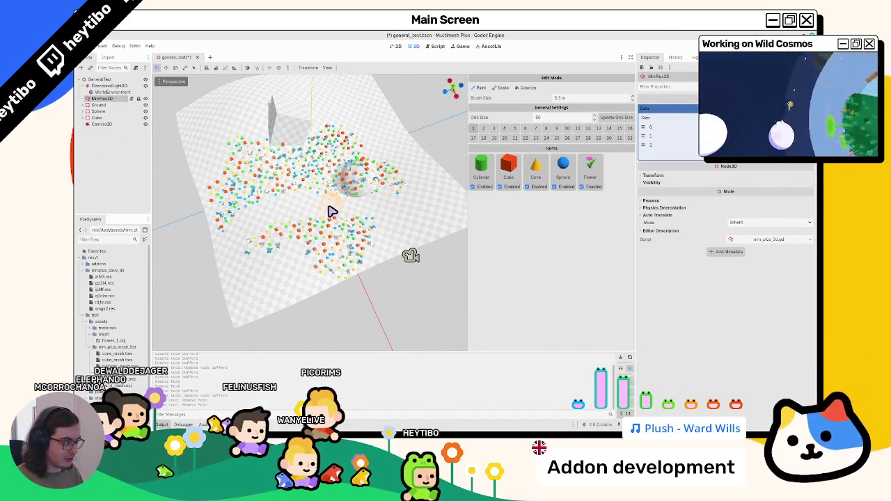
pyautogui.hotkey('ctrl', 's')
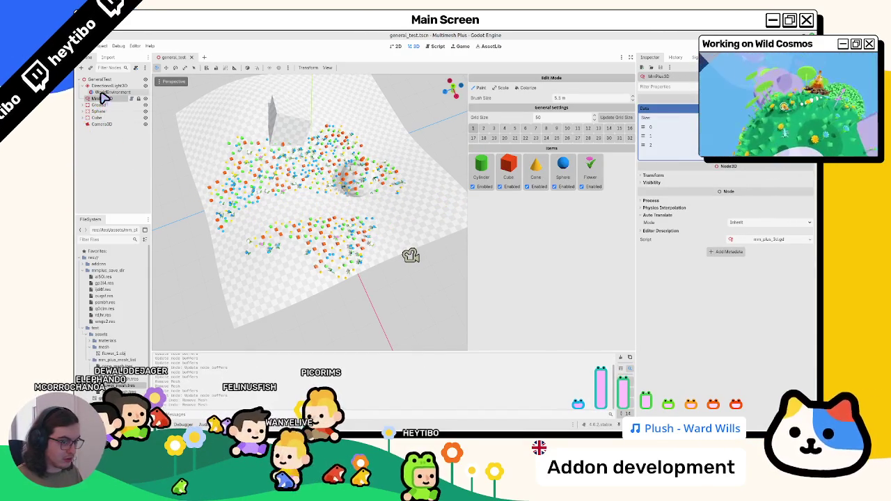
pyautogui.click(101, 100)
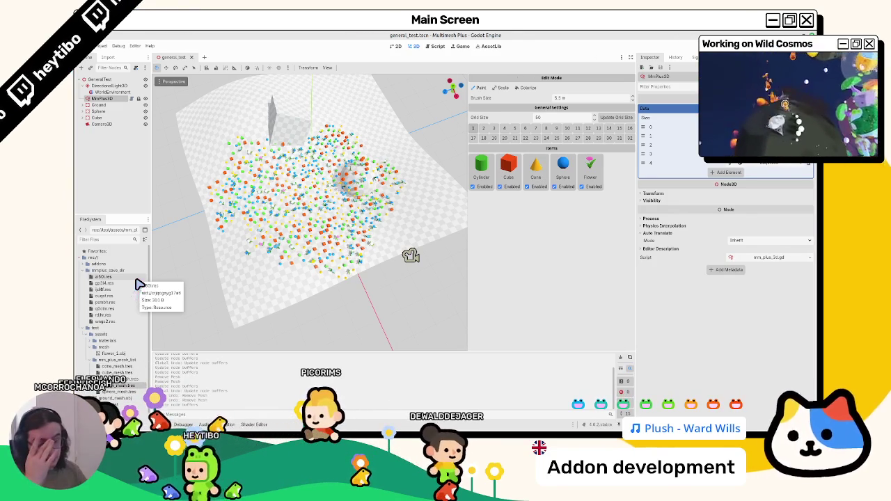
pyautogui.moveTo(151, 224); pyautogui.dragTo(204, 221)
pyautogui.click(438, 47)
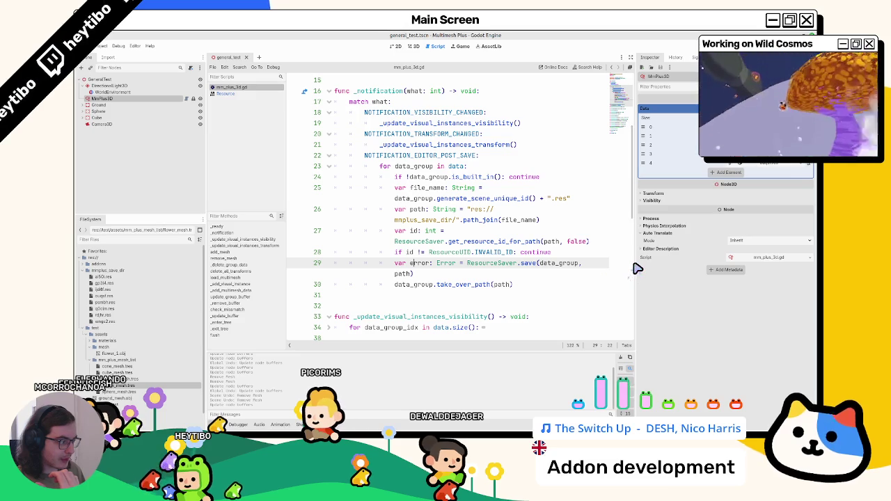
pyautogui.moveTo(639, 268); pyautogui.dragTo(717, 268)
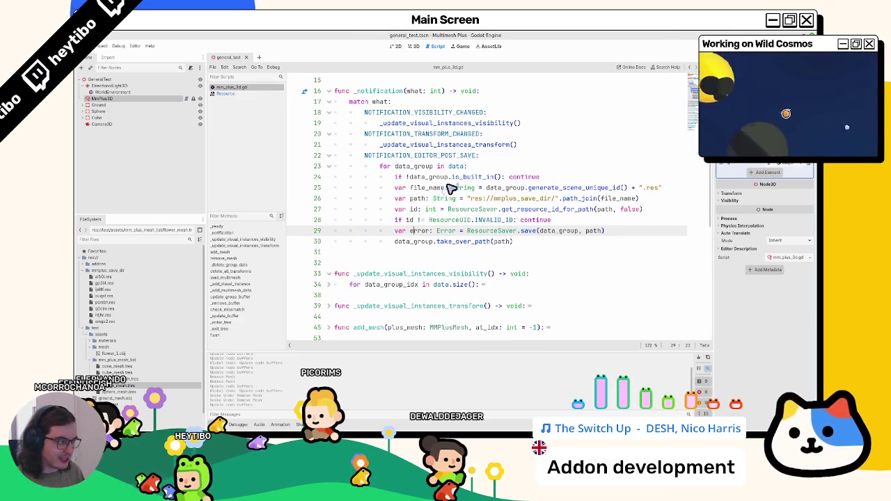
pyautogui.moveTo(208, 190); pyautogui.dragTo(175, 190)
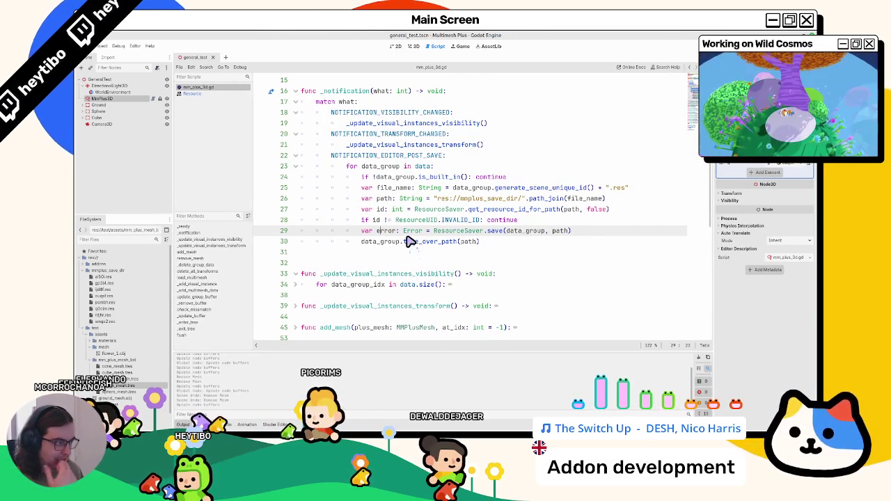
pyautogui.moveTo(410, 242)
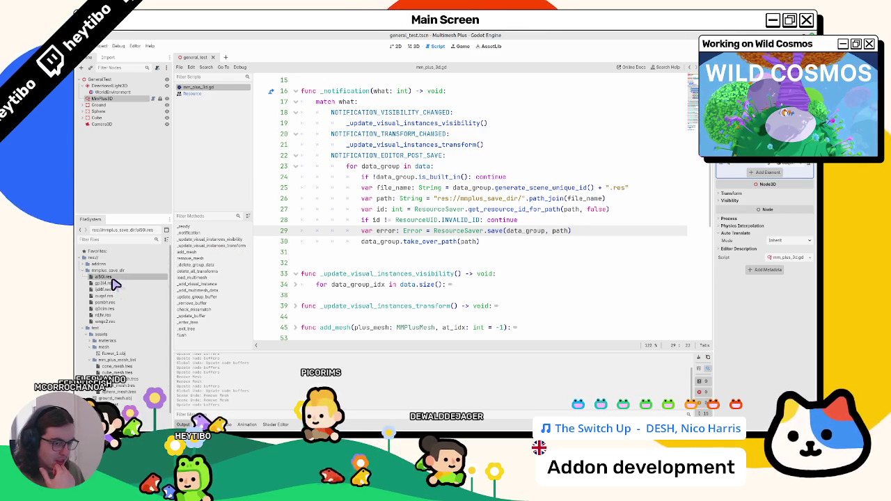
pyautogui.rightClick(119, 280)
pyautogui.click(166, 300)
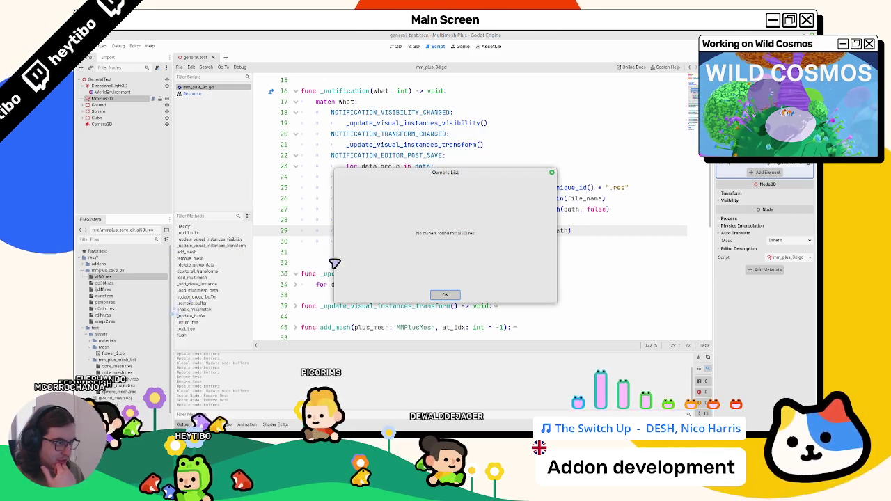
pyautogui.click(445, 298)
pyautogui.rightClick(97, 284)
pyautogui.click(152, 311)
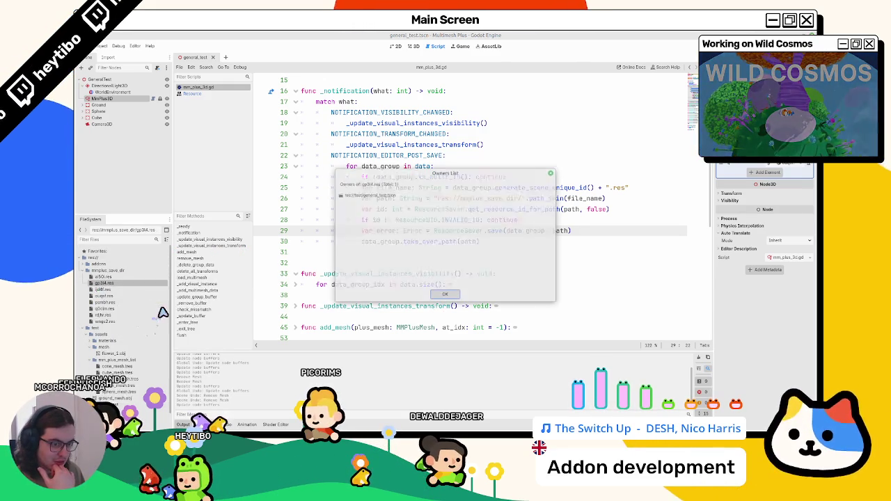
pyautogui.click(440, 298)
pyautogui.click(104, 276)
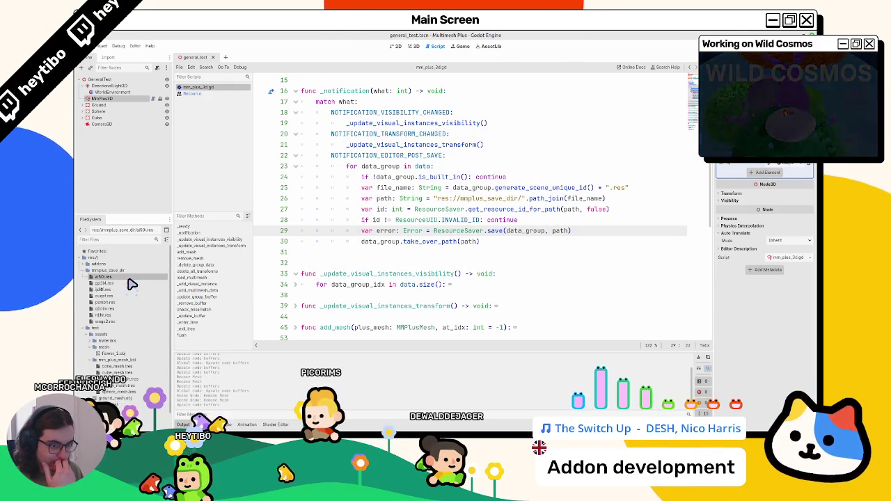
pyautogui.click(104, 104)
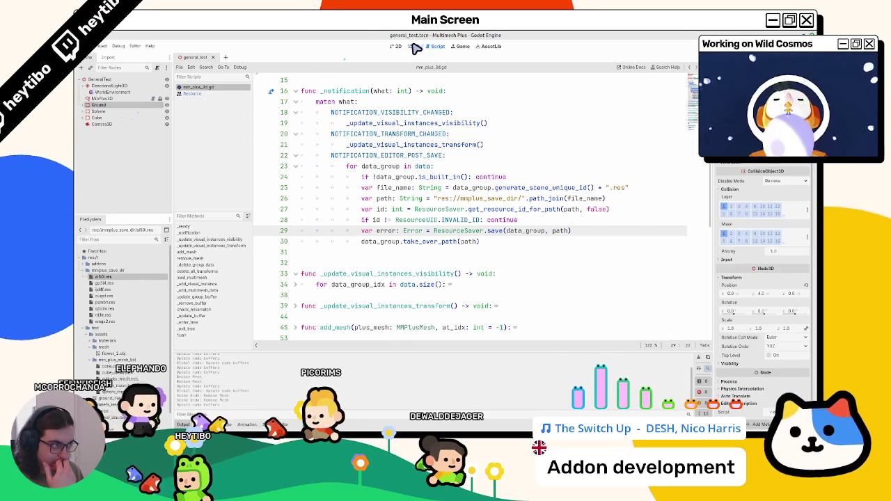
pyautogui.click(412, 46)
pyautogui.click(102, 98)
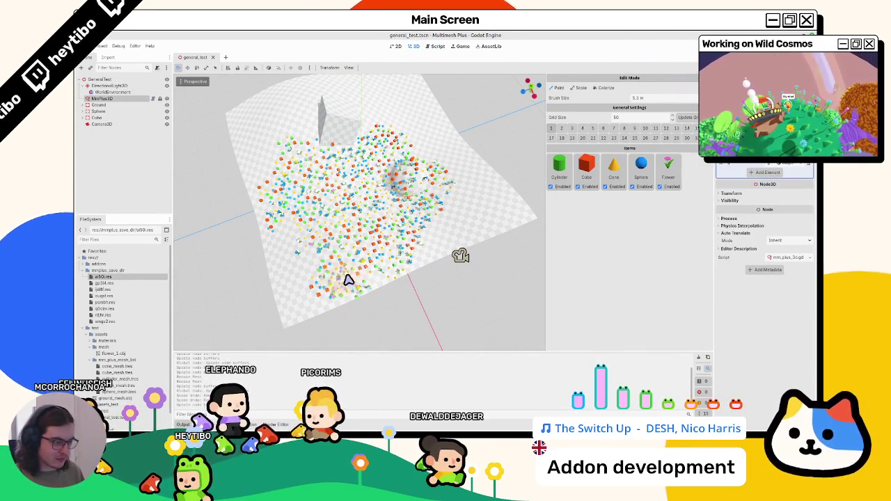
# Step: Erase some painted items, then delete the old save files a150i.res through wmgs2.res
pyautogui.moveTo(348, 283); pyautogui.dragTo(364, 274)
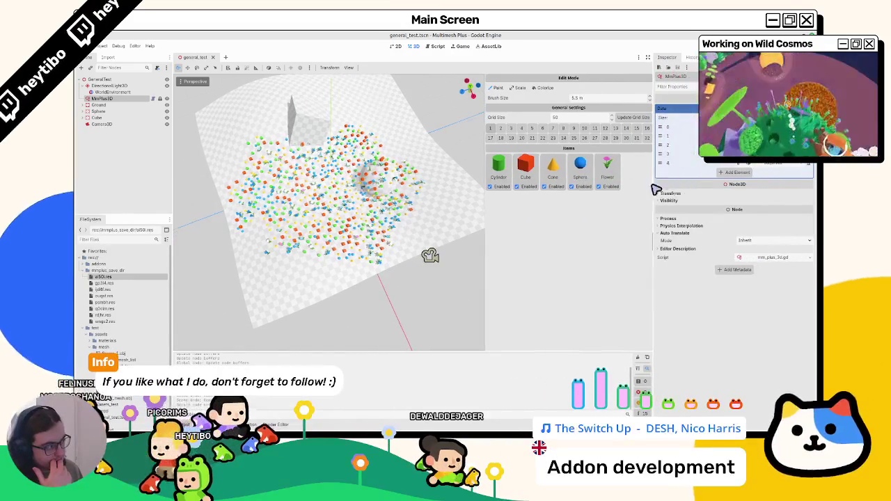
pyautogui.click(307, 207)
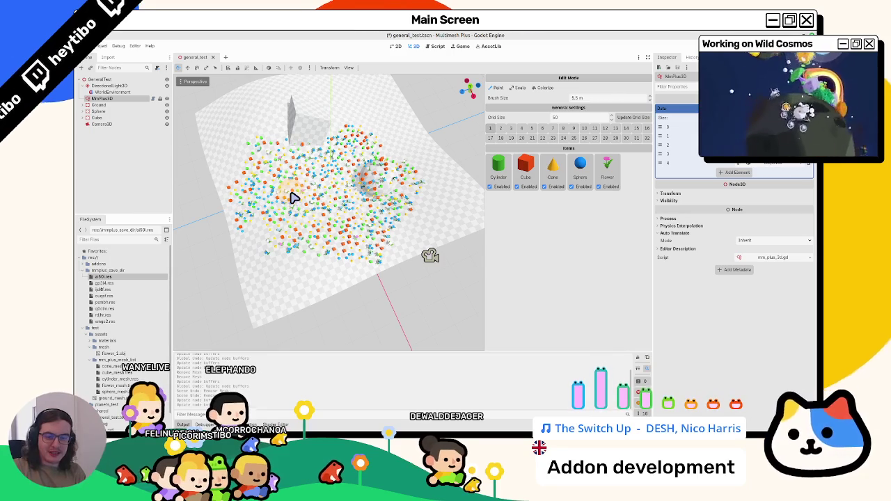
pyautogui.click(103, 321)
pyautogui.keyDown('shift'); pyautogui.click(103, 277); pyautogui.keyUp('shift')
pyautogui.press('Delete')
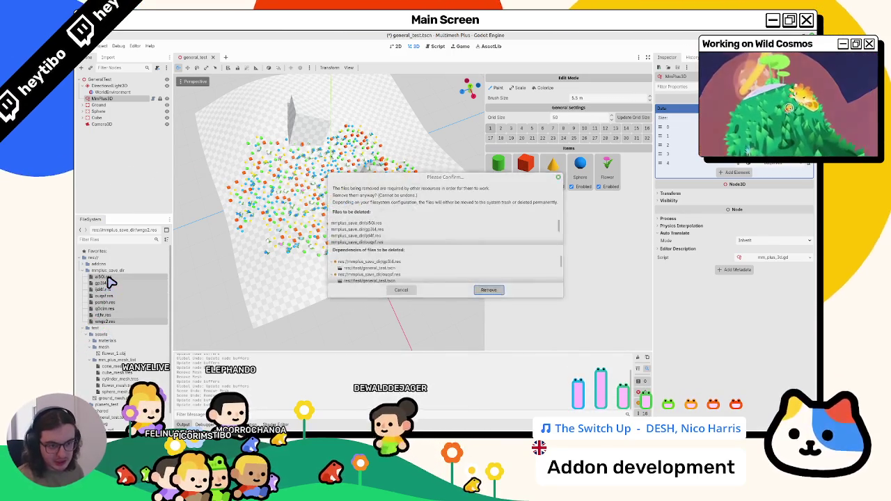
pyautogui.press('Return')
# Step: Save the scene to regenerate its data files and erase more items from the cluster
pyautogui.hotkey('ctrl', 's')
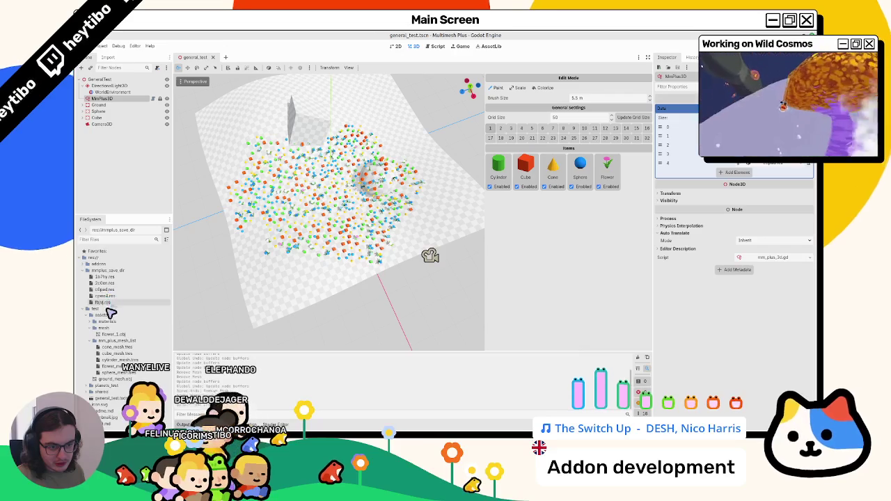
pyautogui.moveTo(342, 232); pyautogui.dragTo(322, 251)
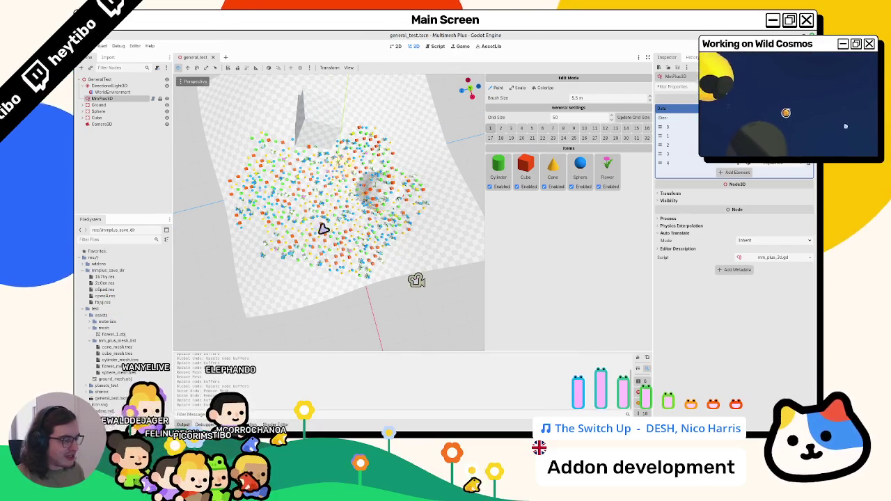
pyautogui.moveTo(394, 259)
pyautogui.mouseDown()
pyautogui.moveTo(338, 245)
pyautogui.moveTo(258, 265)
pyautogui.moveTo(333, 240)
pyautogui.mouseUp()
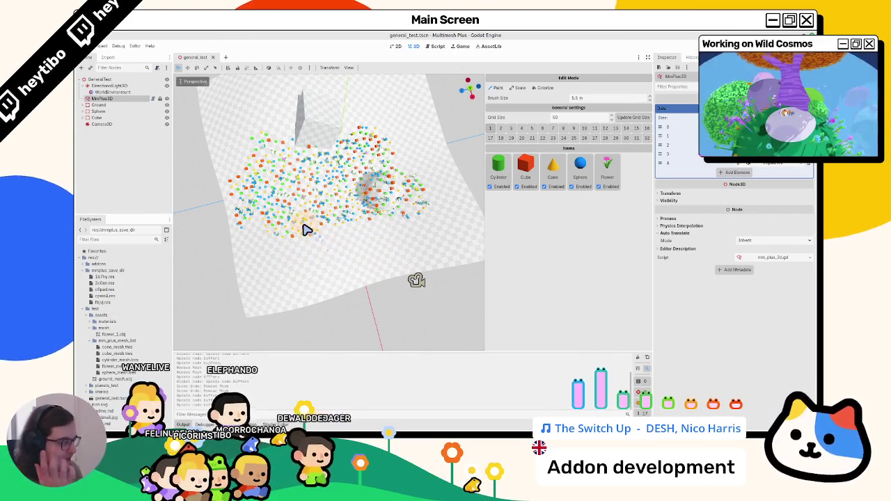
# Step: Show the mm_plus_3d.gd script with the left docks narrowed to widen the code
pyautogui.click(440, 47)
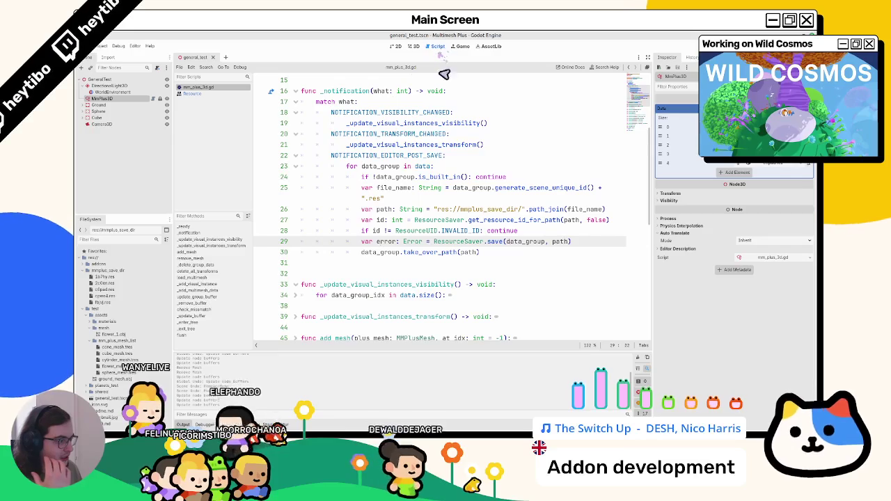
pyautogui.moveTo(175, 201); pyautogui.dragTo(151, 200)
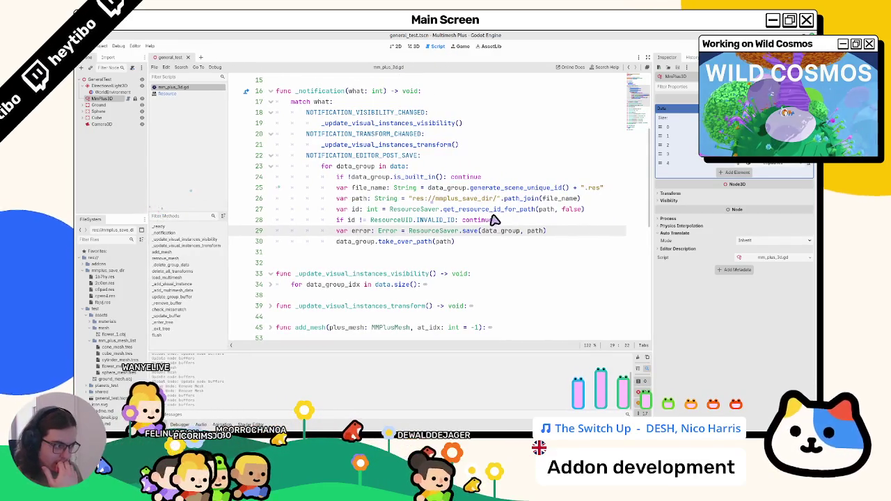
pyautogui.click(481, 244)
pyautogui.click(473, 252)
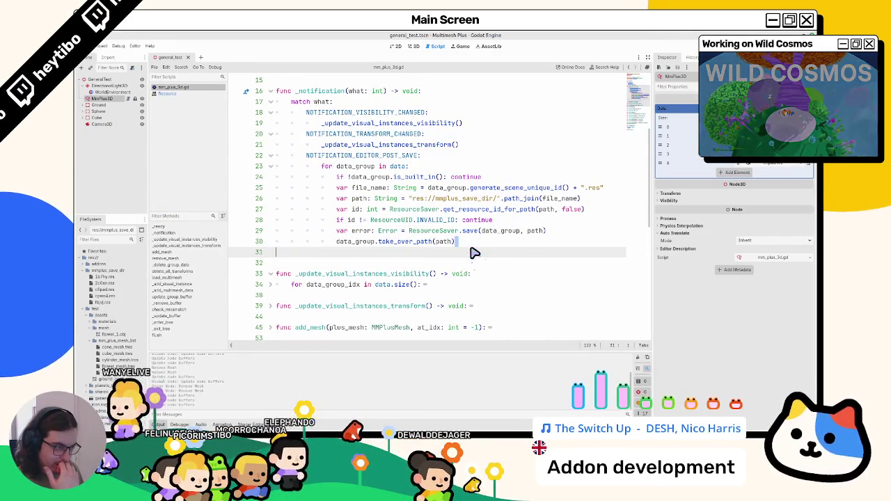
pyautogui.scroll(5, 475, 255)
pyautogui.click(382, 172)
pyautogui.scroll(-4, 382, 177)
# Step: Inspect the file_name and path variables on lines 25–26 of the post-save loop
pyautogui.doubleClick(376, 210)
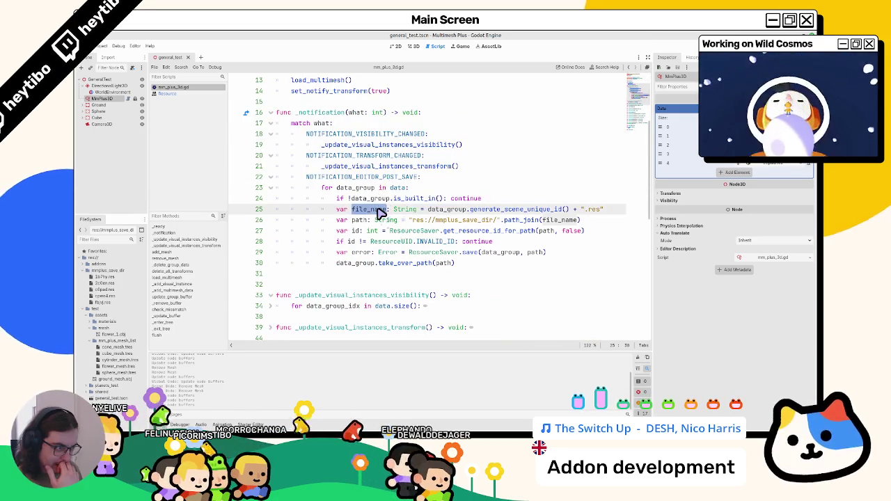
pyautogui.click(453, 211)
pyautogui.moveTo(452, 211); pyautogui.dragTo(522, 209)
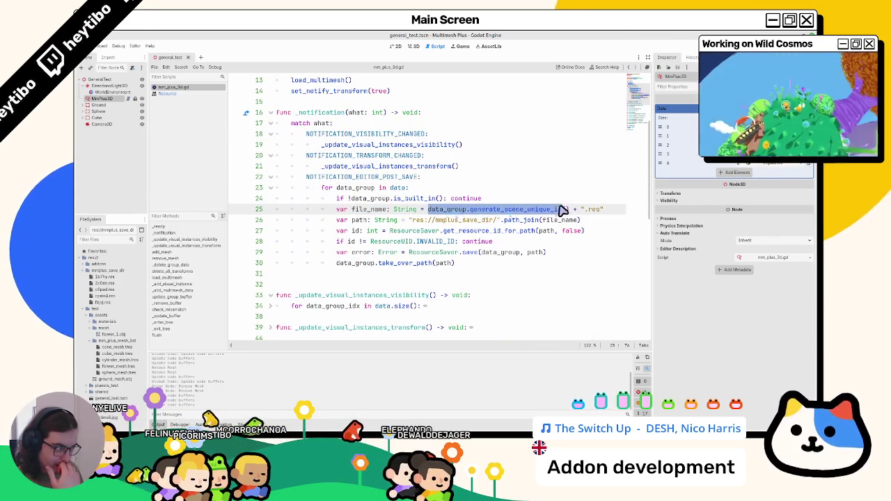
pyautogui.doubleClick(379, 211)
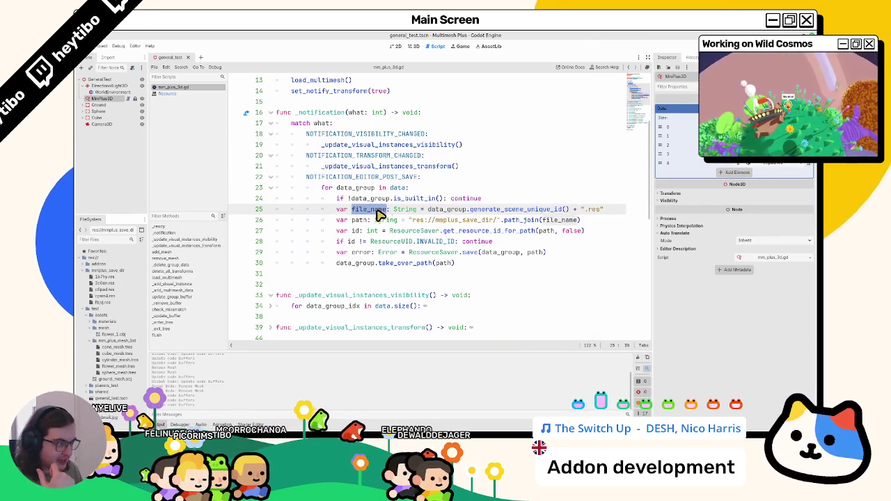
pyautogui.doubleClick(359, 221)
pyautogui.scroll(4, 359, 221)
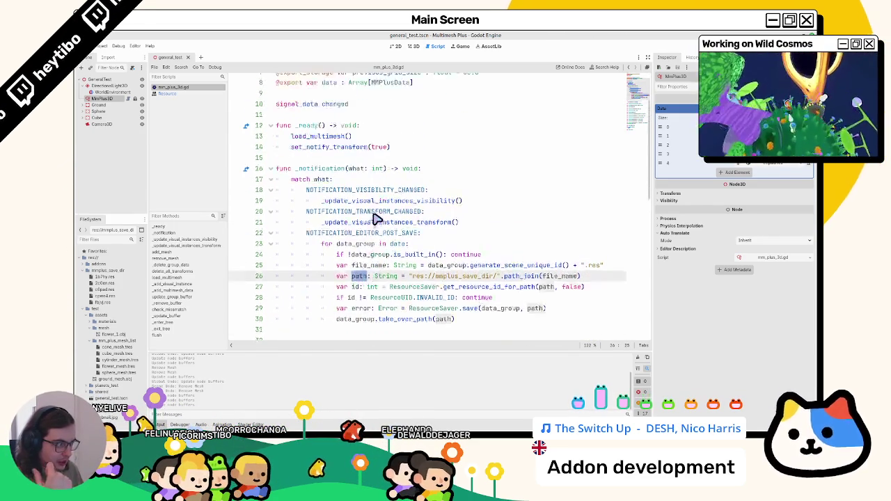
pyautogui.click(384, 167)
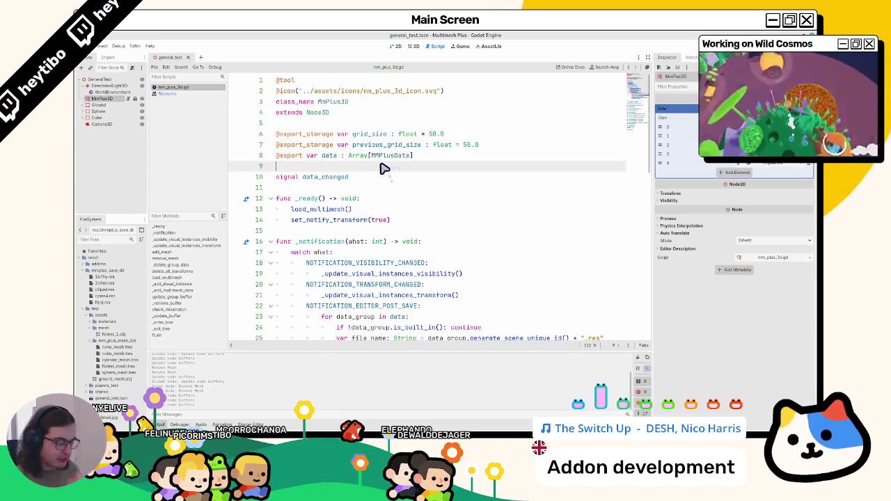
pyautogui.press('Return')
pyautogui.press('Up')
pyautogui.write('ort')
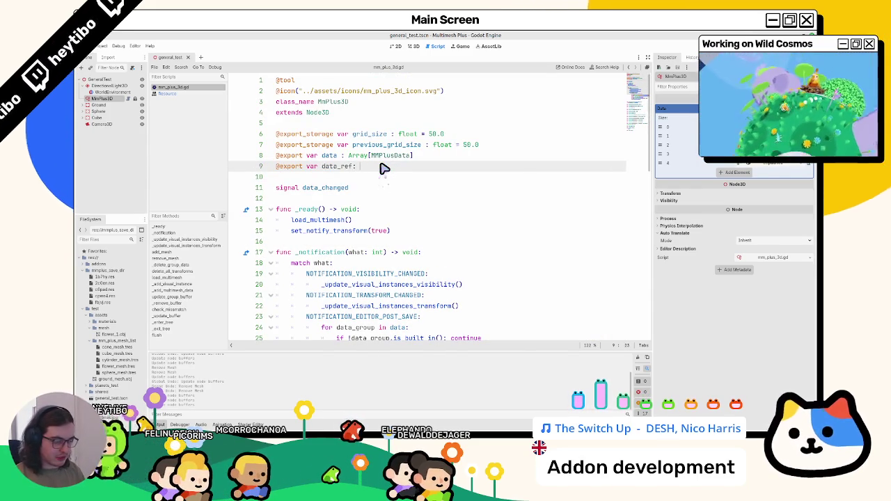
pyautogui.press('BackSpace')
pyautogui.write('Ar')
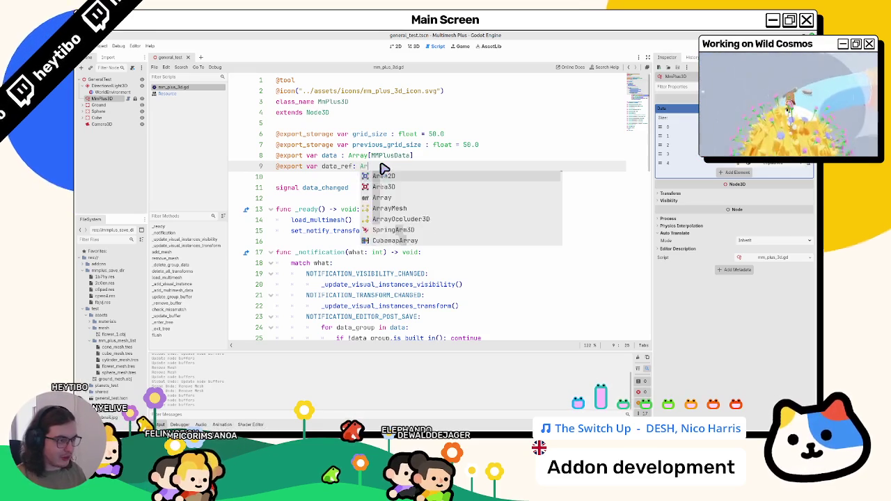
pyautogui.write('ray[String')
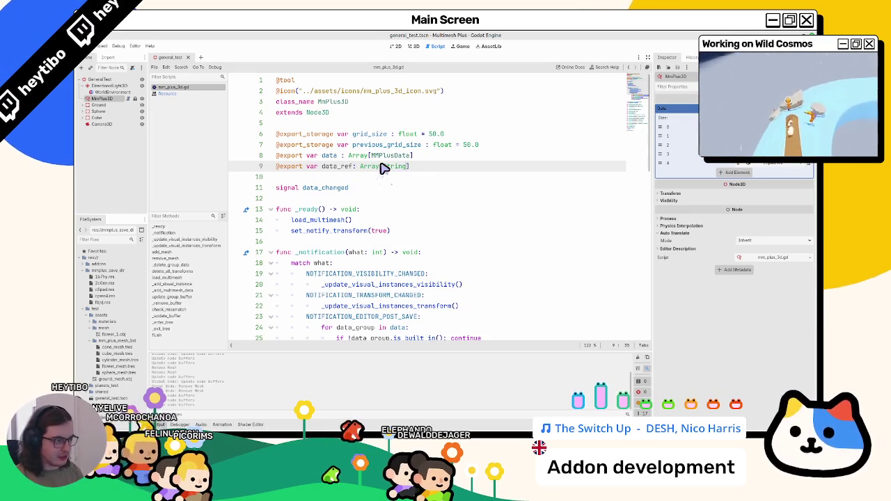
pyautogui.scroll(-6, 390, 177)
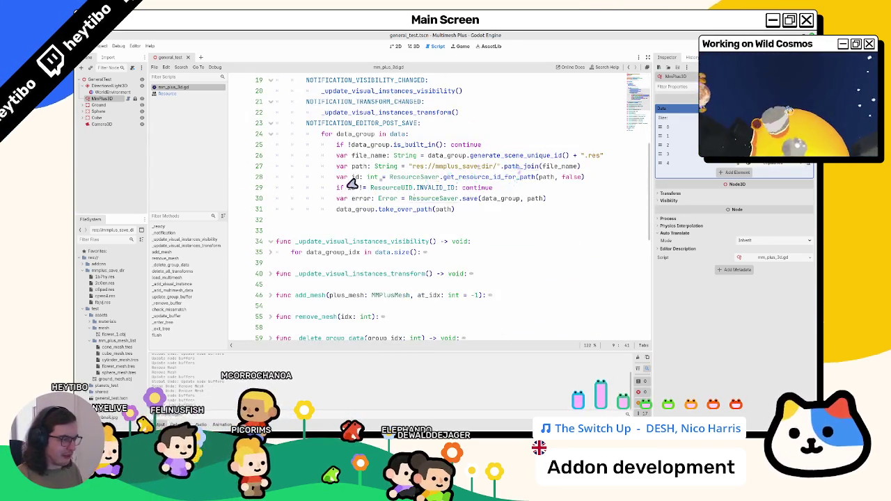
pyautogui.scroll(6, 374, 190)
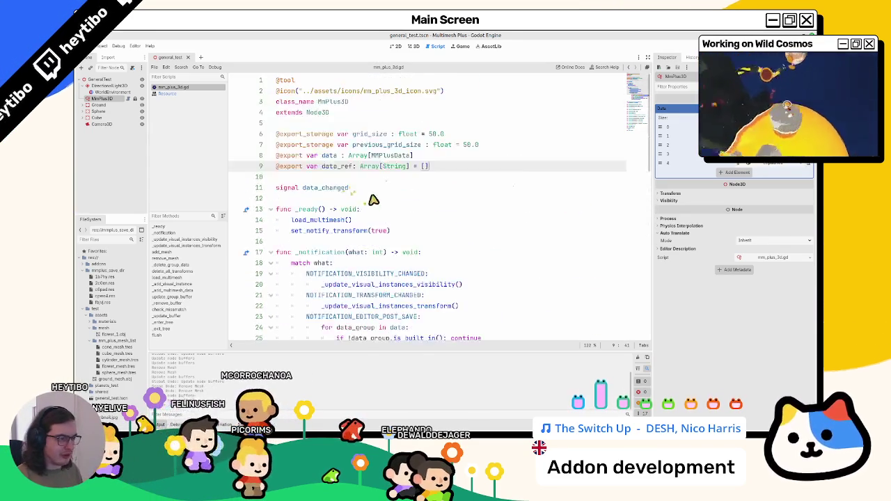
pyautogui.click(428, 168)
pyautogui.doubleClick(341, 167)
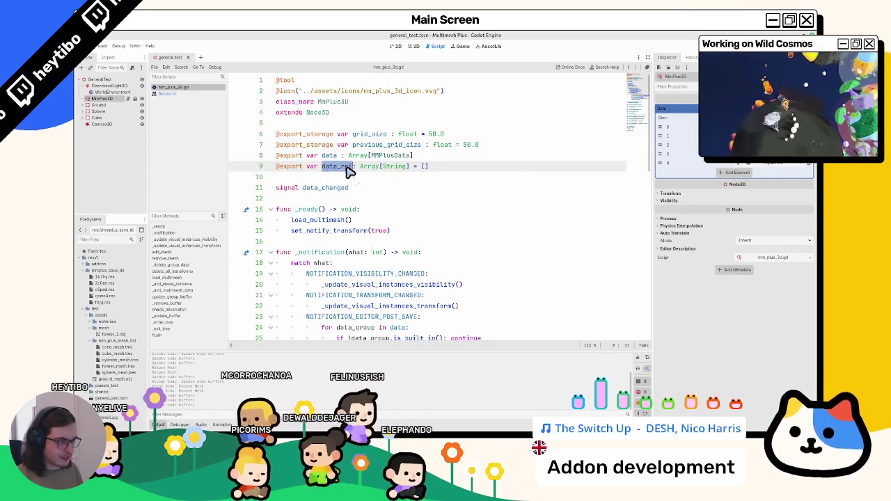
pyautogui.scroll(-7, 418, 237)
pyautogui.scroll(3, 432, 243)
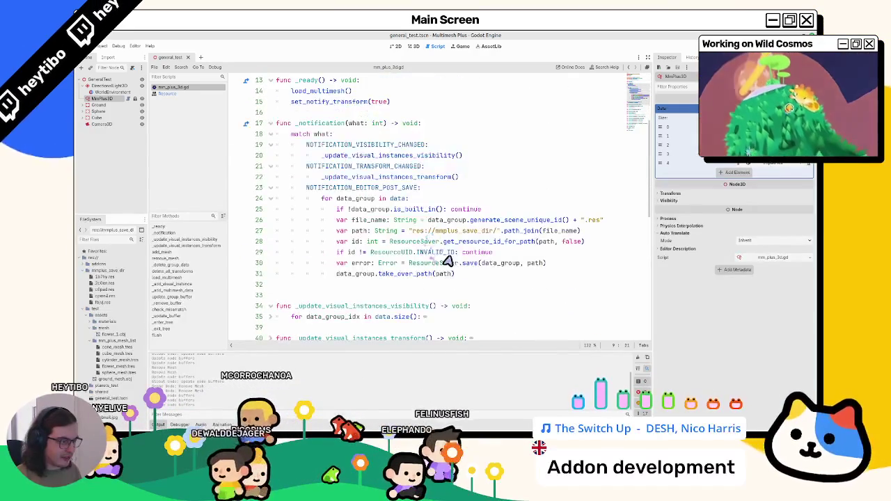
# Step: Read the ResourceSaver.save documentation, then return to the save call on line 30
pyautogui.click(468, 265)
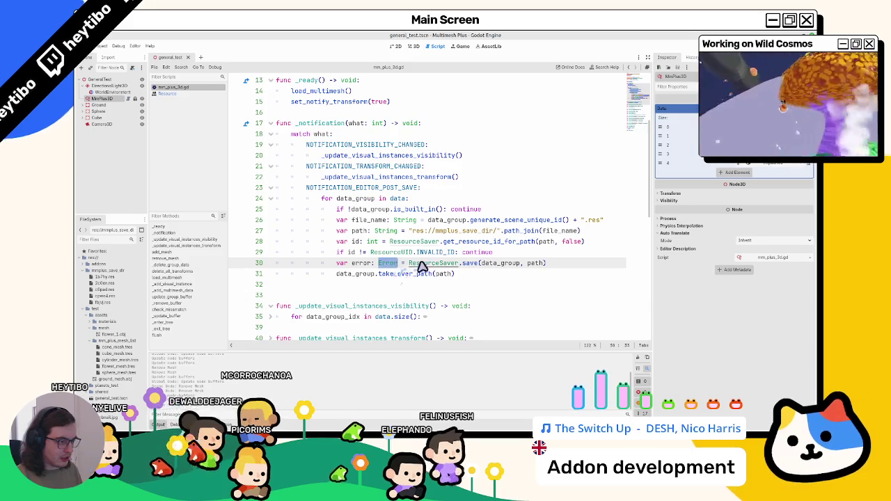
pyautogui.keyDown('ctrl'); pyautogui.click(421, 265); pyautogui.keyUp('ctrl')
pyautogui.click(173, 87)
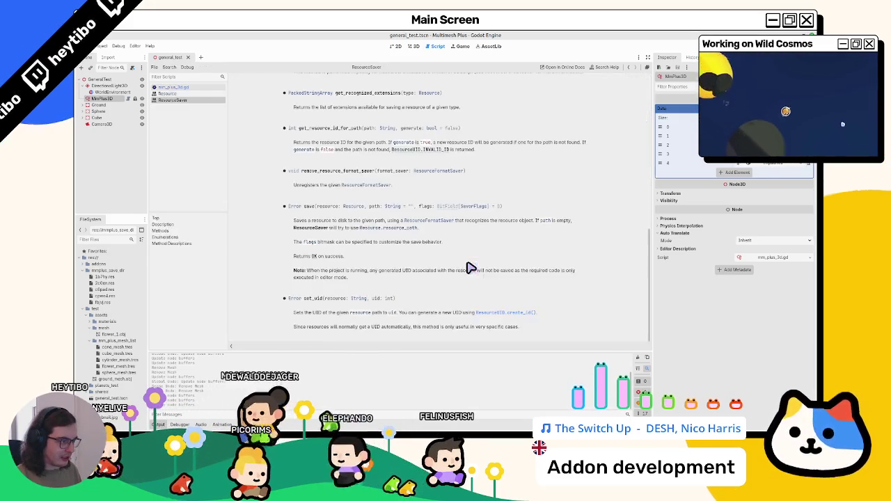
pyautogui.keyDown('ctrl'); pyautogui.click(470, 266); pyautogui.keyUp('ctrl')
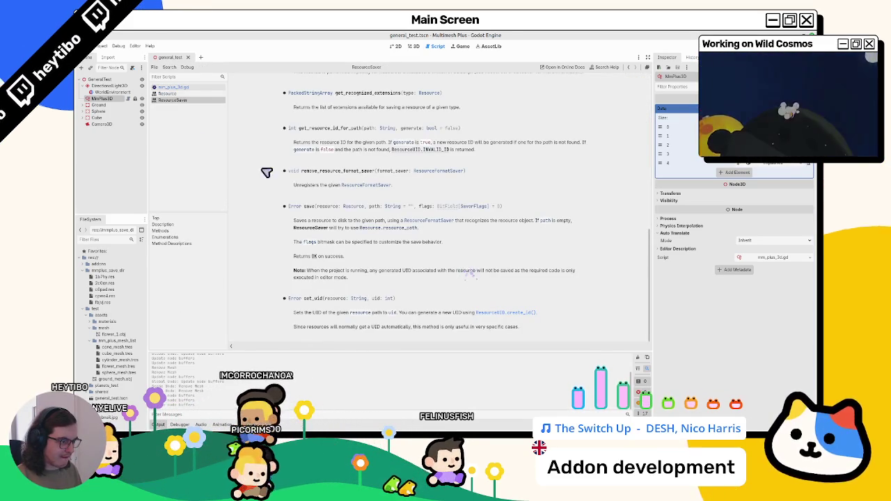
pyautogui.click(199, 88)
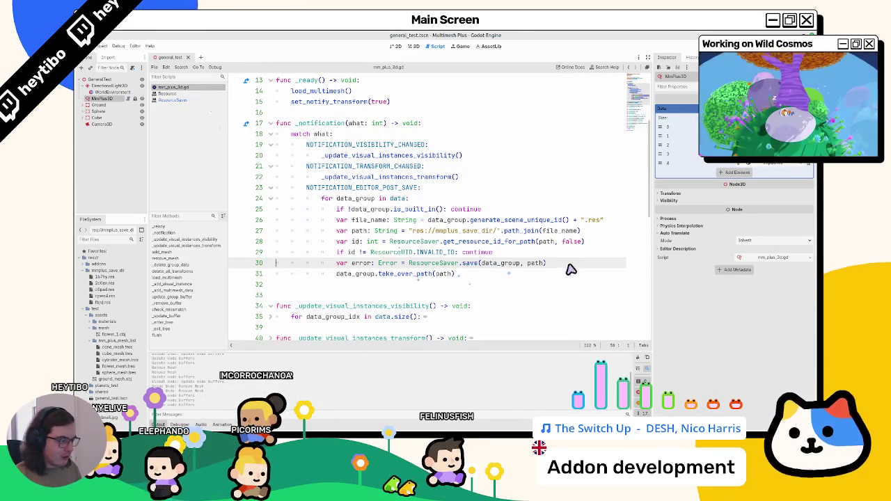
pyautogui.press('Return')
# Step: Add data_ref.append(path) after take_over_path(path) in the save loop and save the script
pyautogui.hotkey('alt', 'Down')
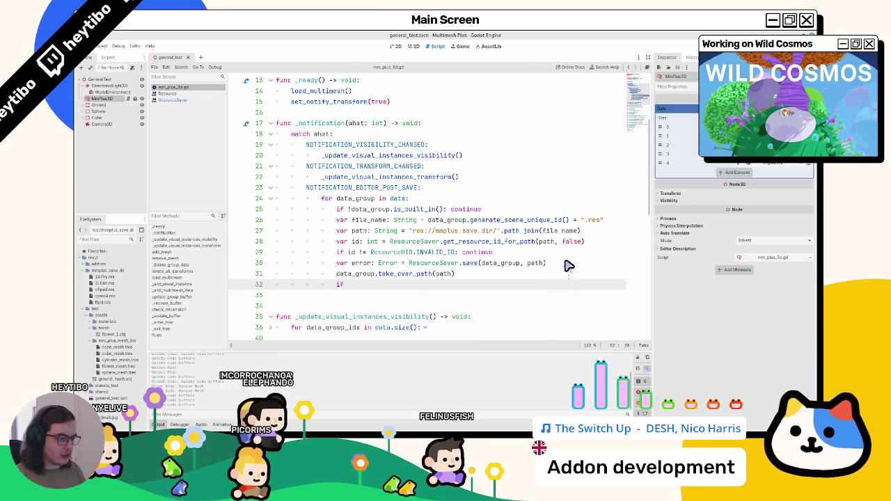
pyautogui.press('BackSpace')
pyautogui.press('BackSpace')
pyautogui.press('BackSpace')
pyautogui.write('data')
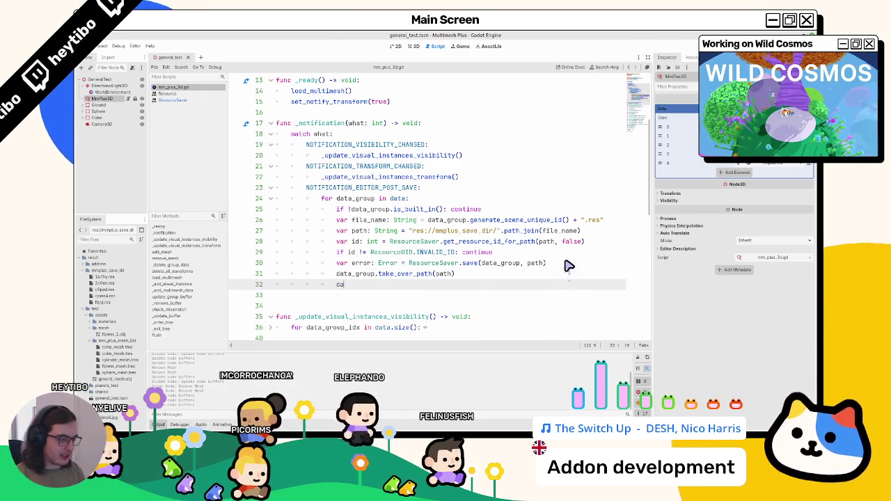
pyautogui.press('Down')
pyautogui.press('Down')
pyautogui.press('Down')
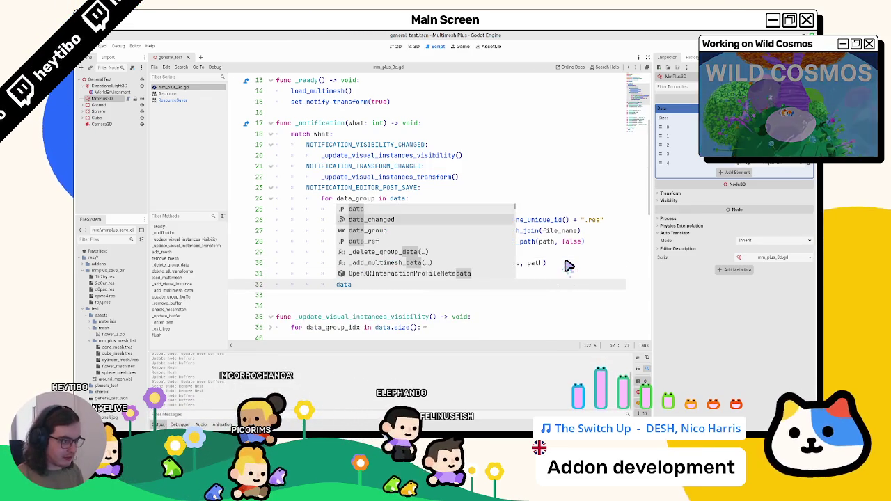
pyautogui.press('Return')
pyautogui.write('.app')
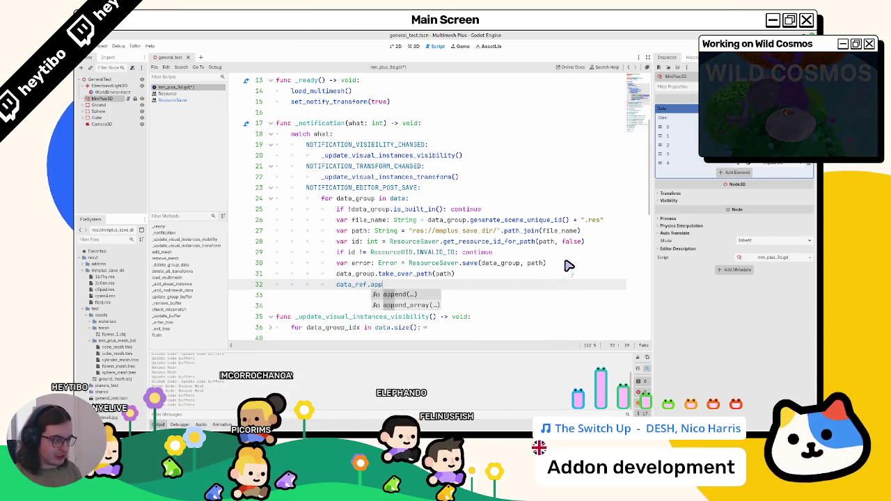
pyautogui.press('Return')
pyautogui.hotkey('ctrl', 's')
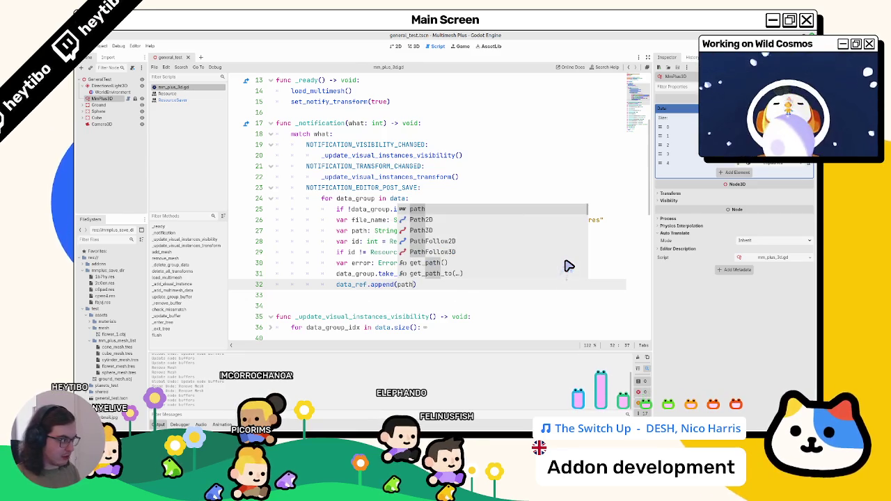
# Step: Initialise MmPlus3D's Data Ref property as an empty array in the Inspector
pyautogui.scroll(4, 300, 137)
pyautogui.click(103, 99)
pyautogui.click(778, 186)
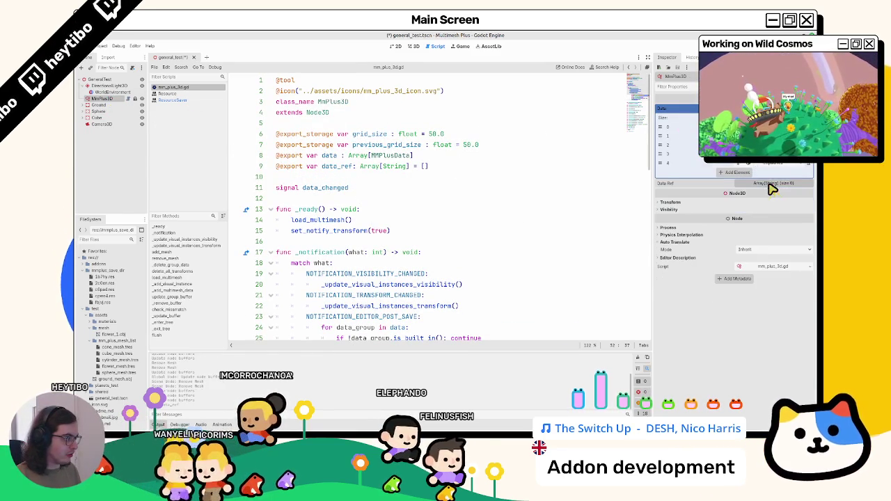
# Step: Delete the old .res files, save the scene, and expand Data Ref to read its five res:// paths
pyautogui.keyDown('shift'); pyautogui.click(108, 278); pyautogui.keyUp('shift')
pyautogui.press('Delete')
pyautogui.press('Return')
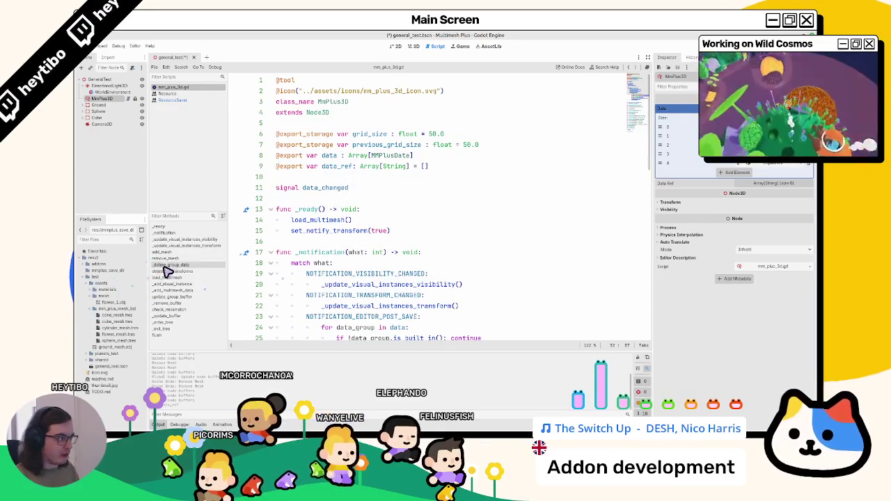
pyautogui.hotkey('ctrl', 's')
pyautogui.click(793, 185)
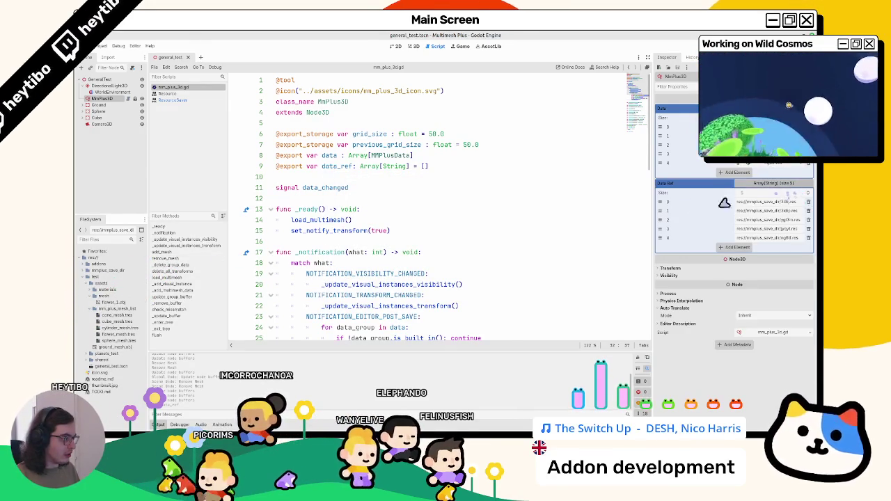
pyautogui.moveTo(654, 209); pyautogui.dragTo(589, 212)
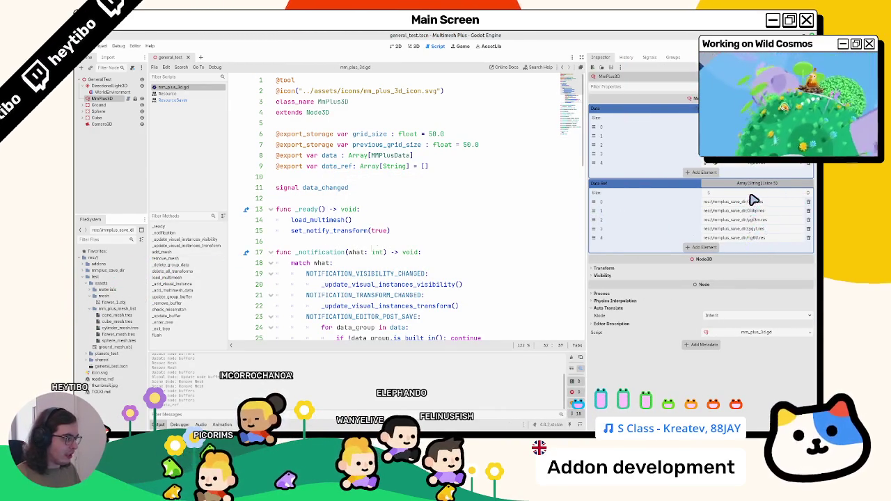
pyautogui.click(111, 100)
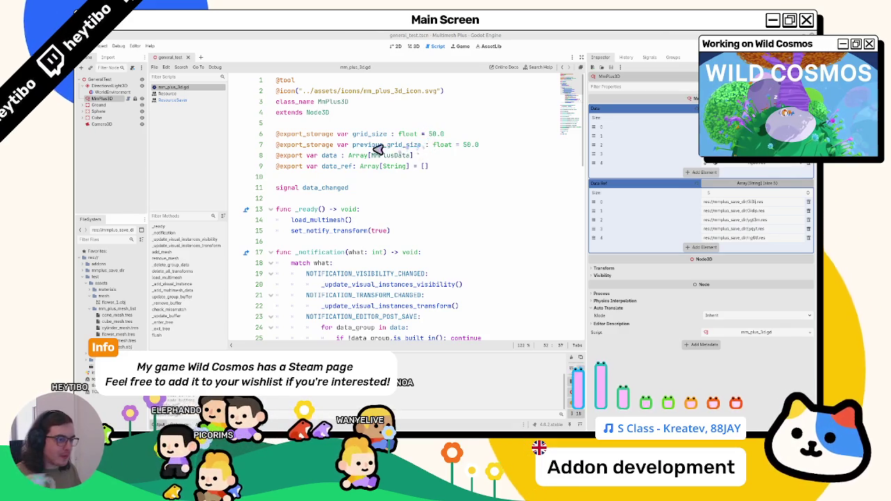
# Step: Add an 'unused' data_ref comment line after the post-save loop and save the script
pyautogui.scroll(-8, 368, 233)
pyautogui.scroll(3, 370, 234)
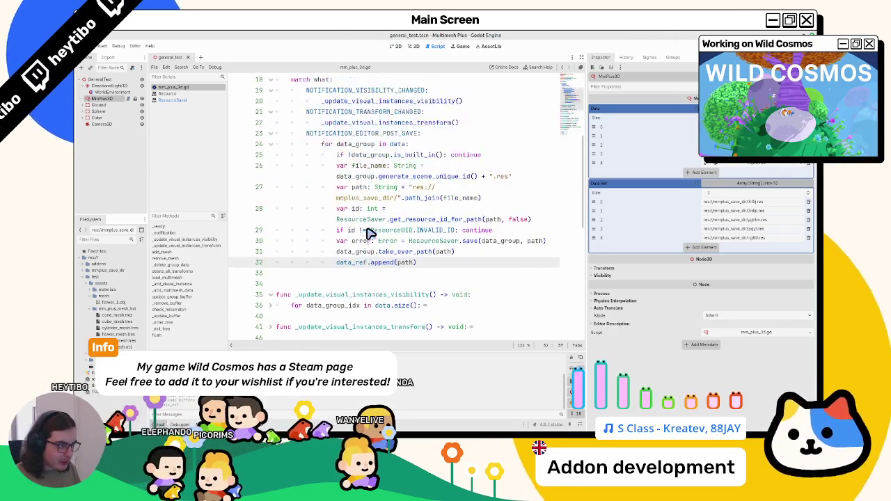
pyautogui.scroll(-3, 368, 233)
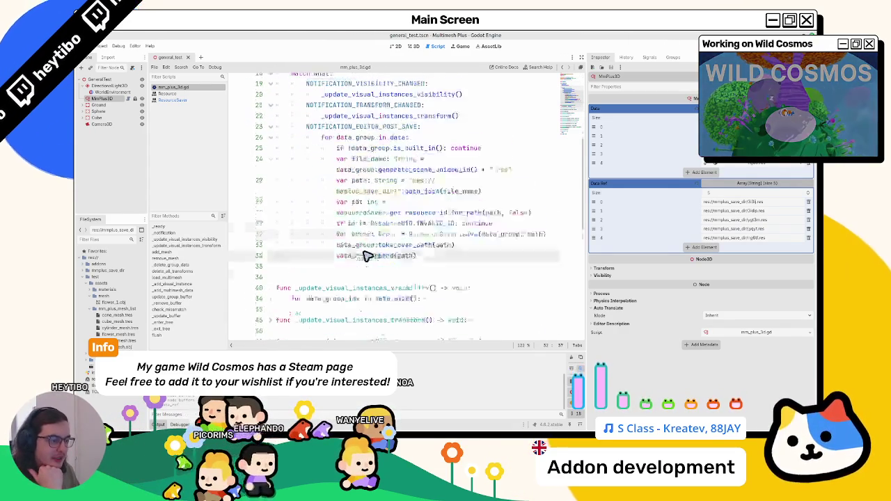
pyautogui.scroll(1, 368, 230)
pyautogui.scroll(2, 369, 227)
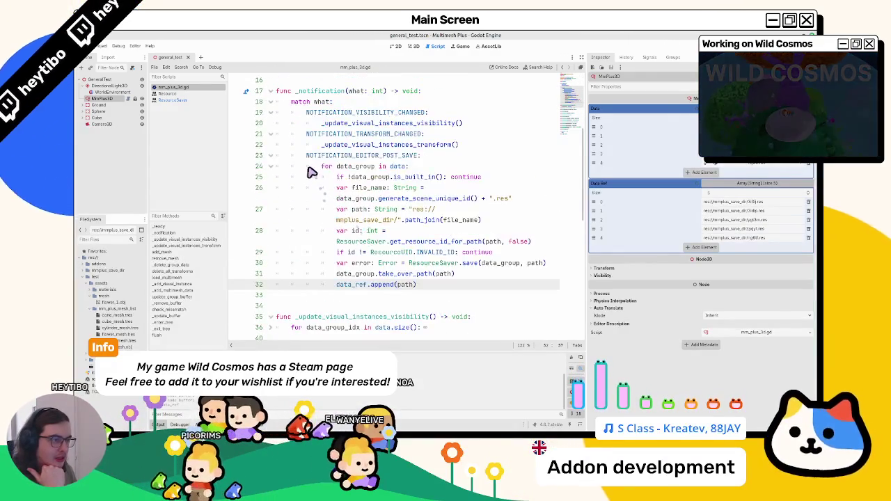
pyautogui.click(273, 168)
pyautogui.click(374, 298)
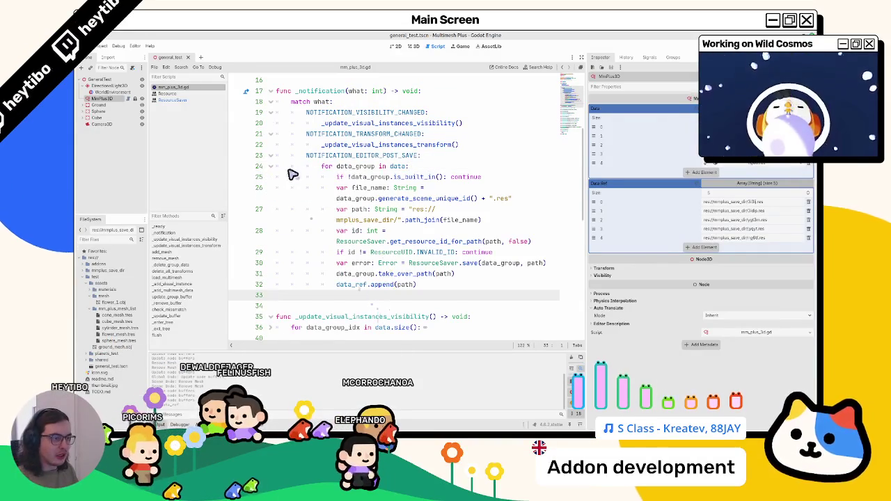
pyautogui.click(293, 168)
pyautogui.click(290, 170)
pyautogui.write('# Check for')
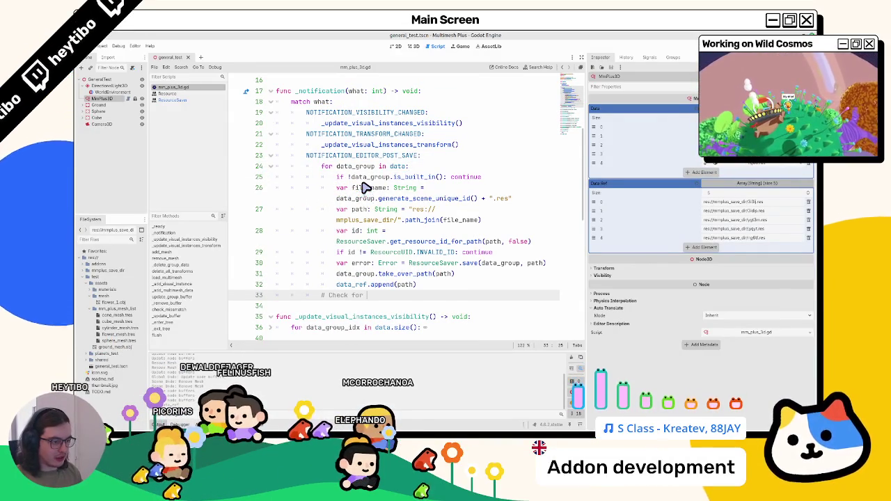
pyautogui.write('unused data_ref')
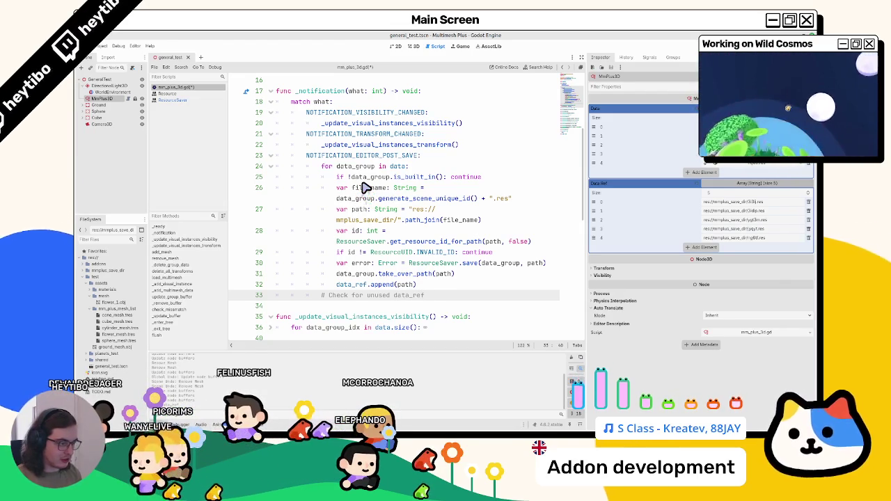
pyautogui.press('Up')
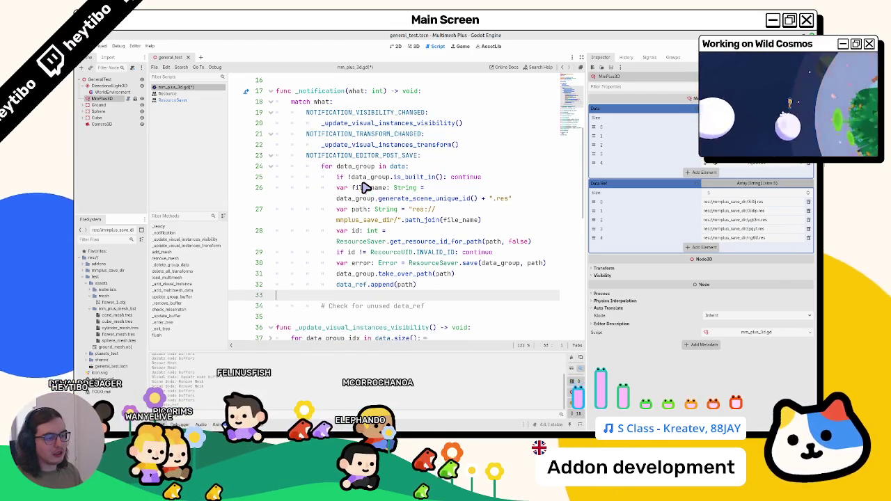
pyautogui.hotkey('ctrl', 's')
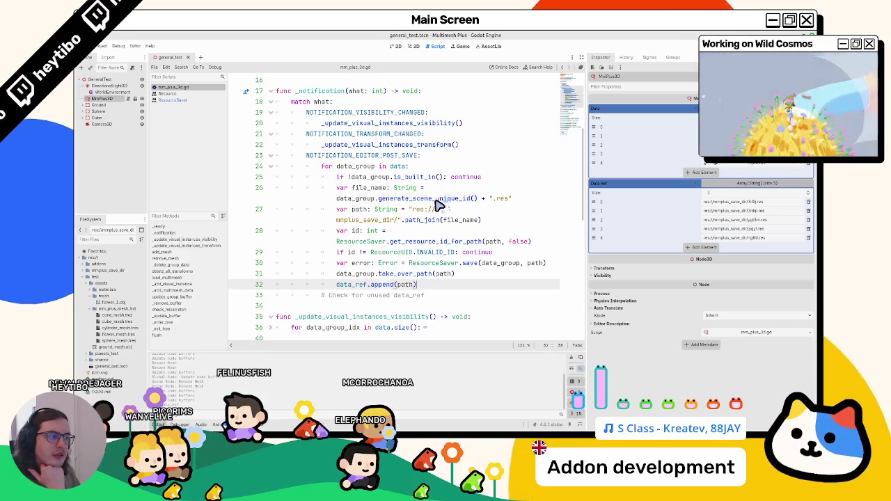
# Step: Select generate_scene_unique_id on line 26 and open the Variant class reference
pyautogui.moveTo(436, 199); pyautogui.dragTo(472, 202)
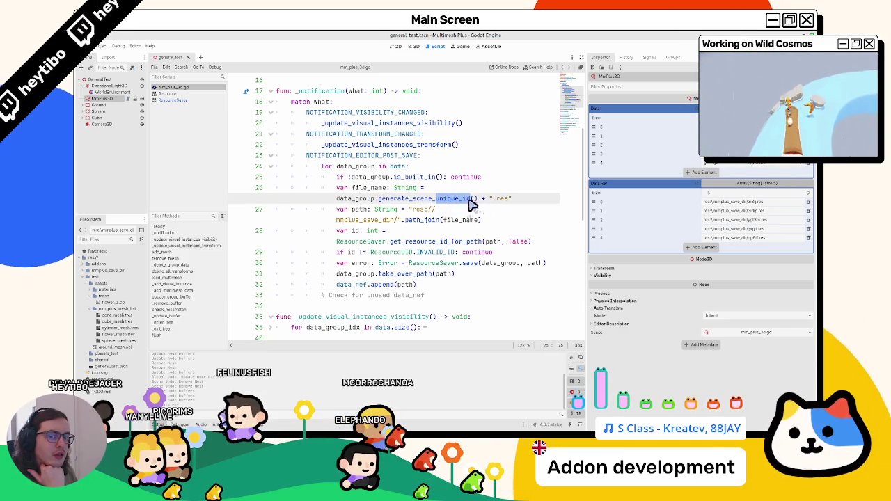
pyautogui.doubleClick(446, 202)
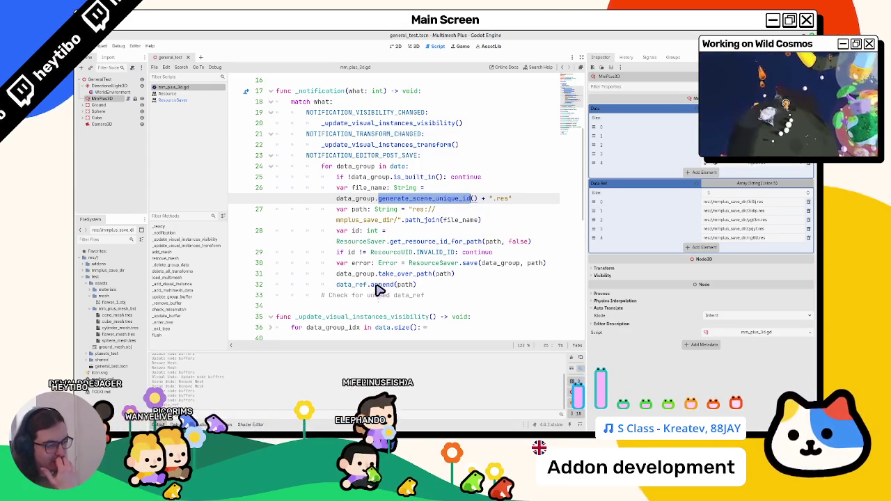
pyautogui.click(468, 301)
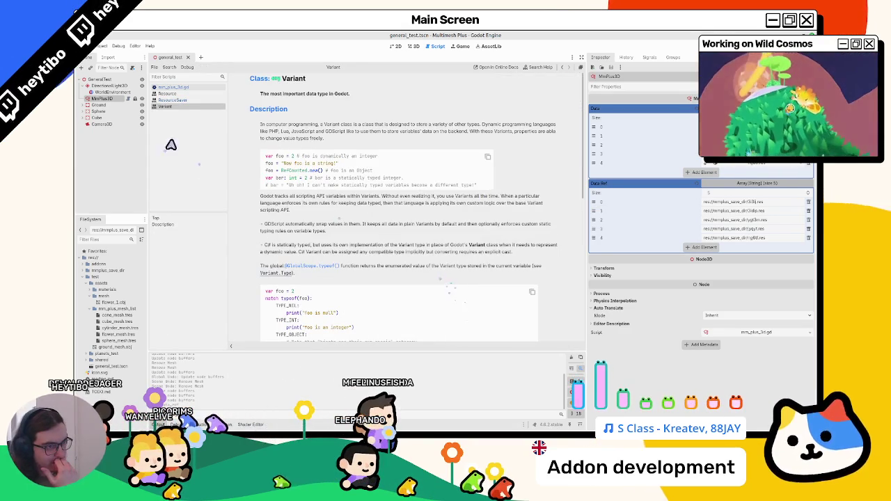
# Step: Return to the script, widen the code editor, and begin 'for data' below the unused data_ref comment
pyautogui.hotkey('ctrl', 'w')
pyautogui.click(449, 296)
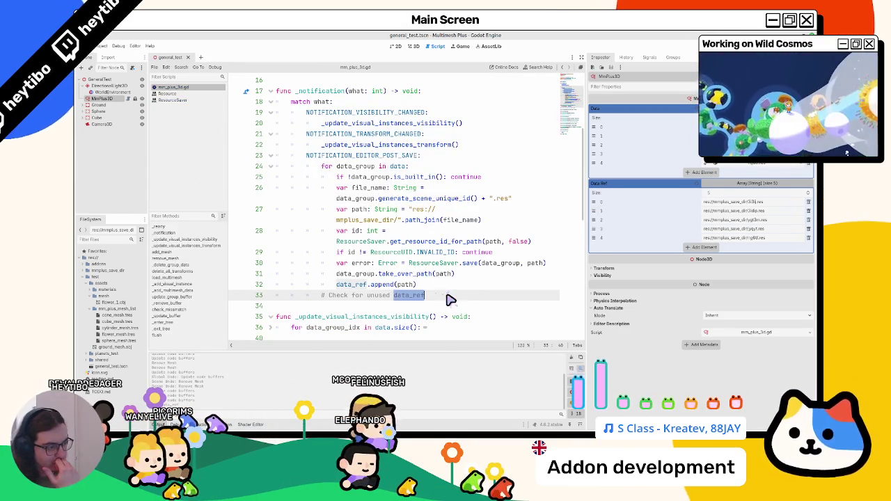
pyautogui.moveTo(589, 296); pyautogui.dragTo(647, 287)
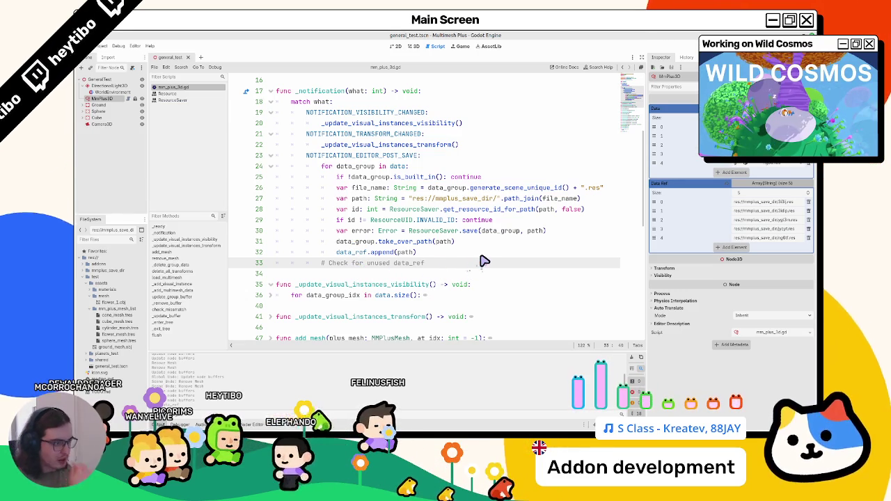
pyautogui.press('Return')
pyautogui.write('for data')
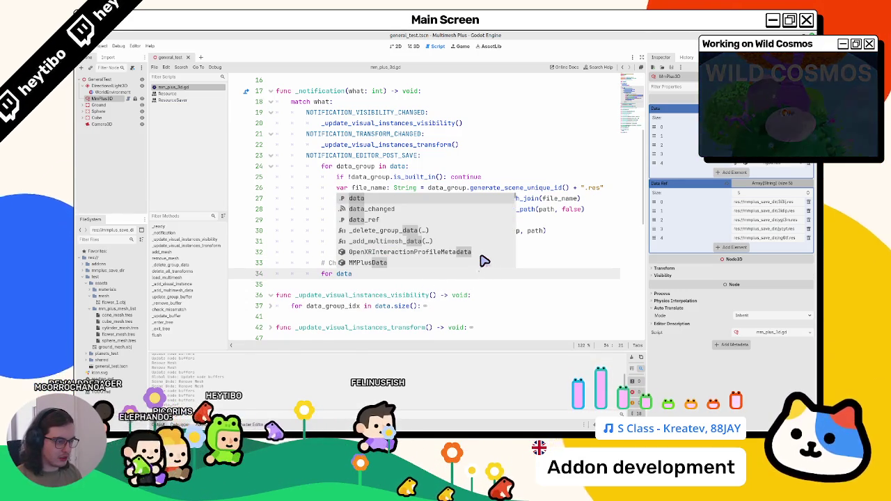
# Step: Write a 'for ref in data_ref:' loop below the comment with print(ref) as its body
pyautogui.press('BackSpace')
pyautogui.press('BackSpace')
pyautogui.press('BackSpace')
pyautogui.scroll(5, 418, 209)
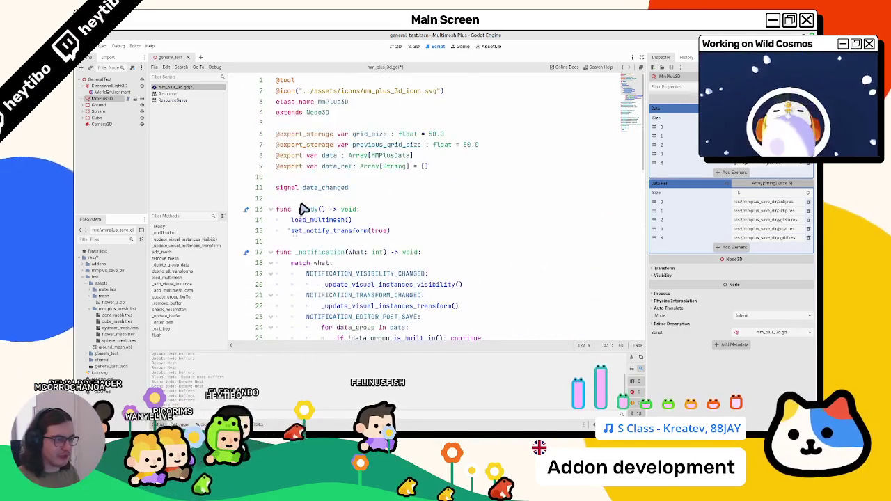
pyautogui.click(355, 167)
pyautogui.scroll(-8, 355, 167)
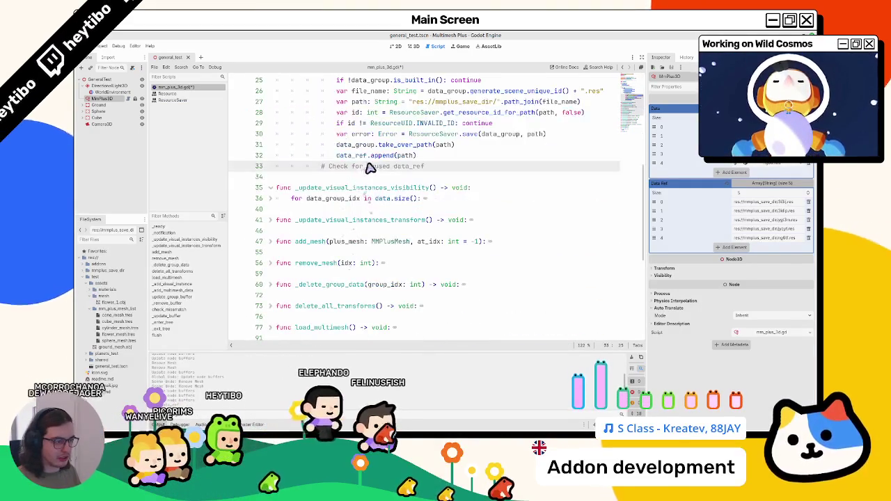
pyautogui.click(456, 168)
pyautogui.press('Return')
pyautogui.write('for ref')
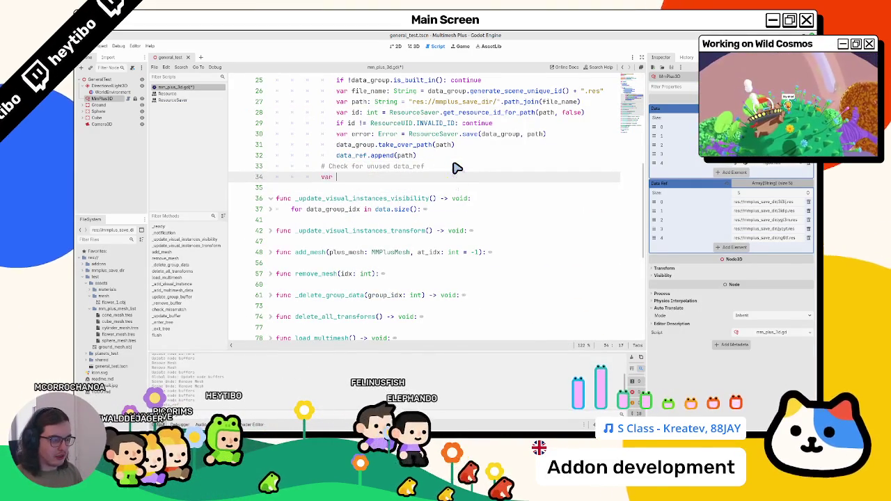
pyautogui.write(' in data_red')
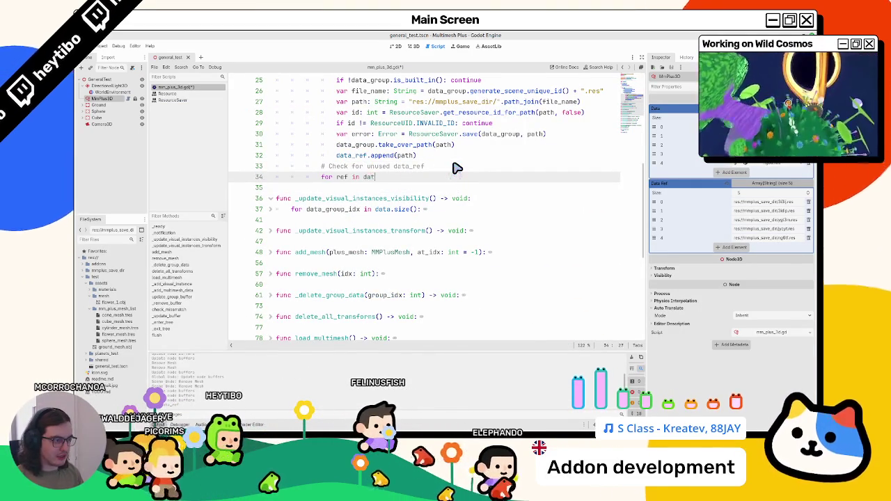
pyautogui.press('BackSpace')
pyautogui.write('f:')
pyautogui.press('Return')
pyautogui.write('pass')
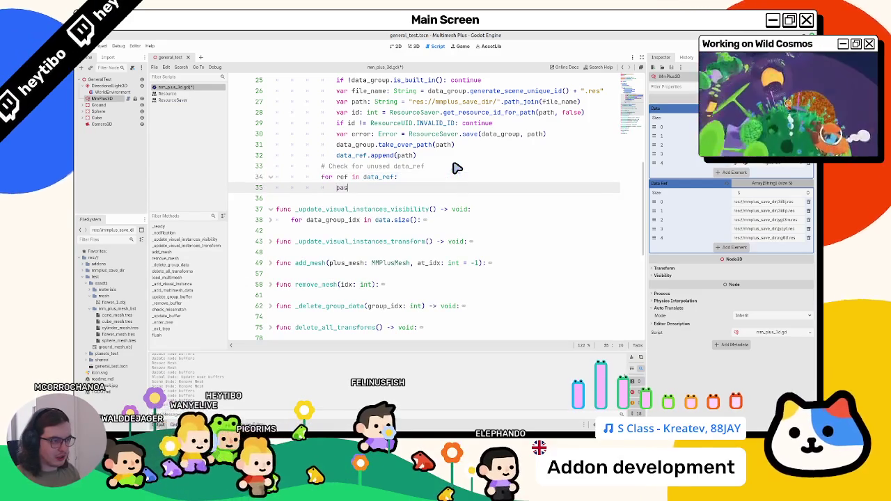
pyautogui.press('BackSpace')
pyautogui.press('BackSpace')
pyautogui.press('BackSpace')
pyautogui.write('print(r')
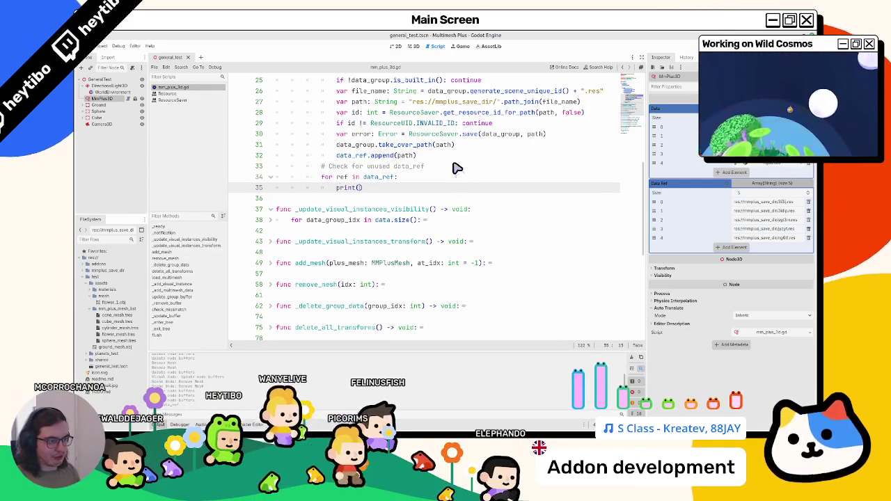
pyautogui.write('ef')
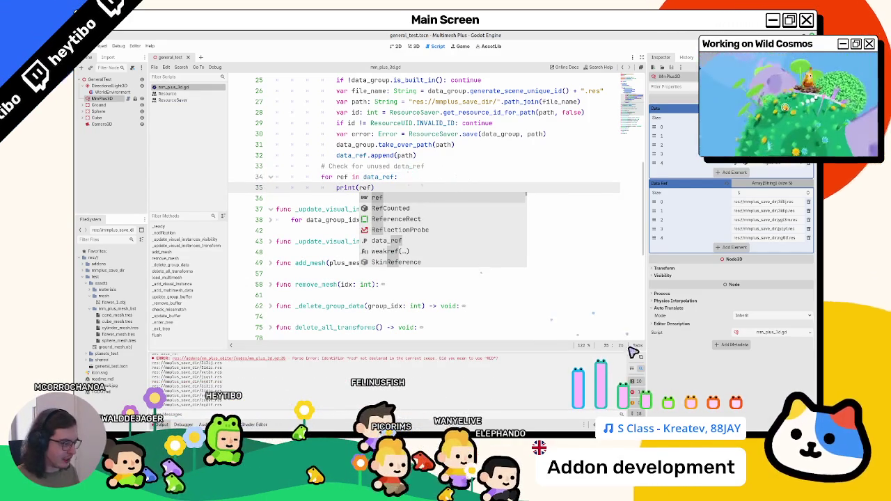
# Step: Replace the loop body with a ResourceLoader call and open the ResourceLoader class reference
pyautogui.doubleClick(433, 133)
pyautogui.hotkey('ctrl', 'c')
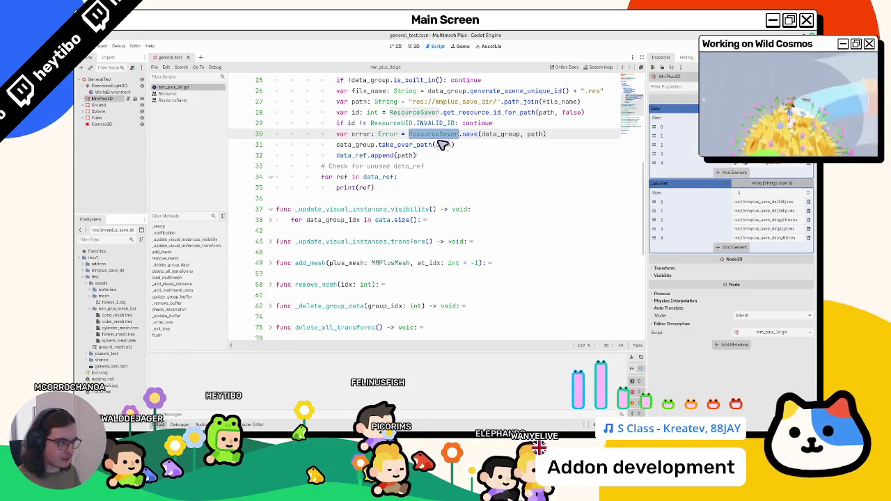
pyautogui.click(403, 188)
pyautogui.hotkey('shift', 'Home')
pyautogui.hotkey('ctrl', 'v')
pyautogui.write('.')
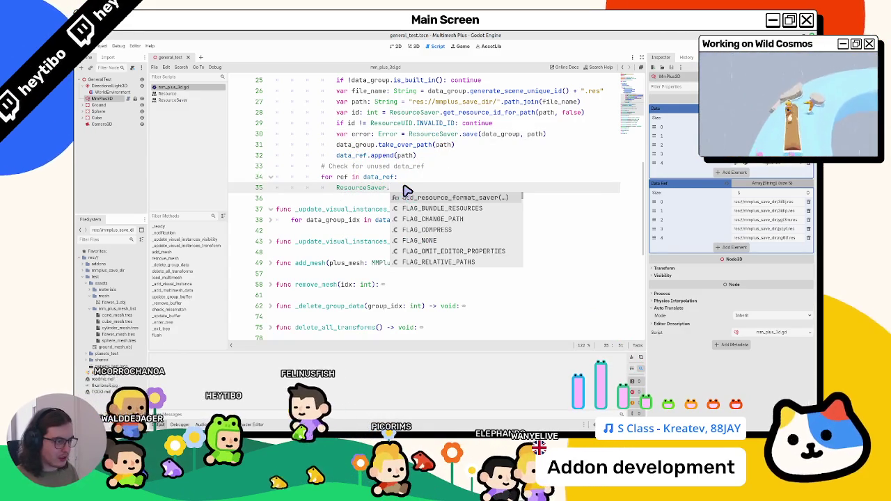
pyautogui.press('BackSpace')
pyautogui.press('BackSpace')
pyautogui.press('BackSpace')
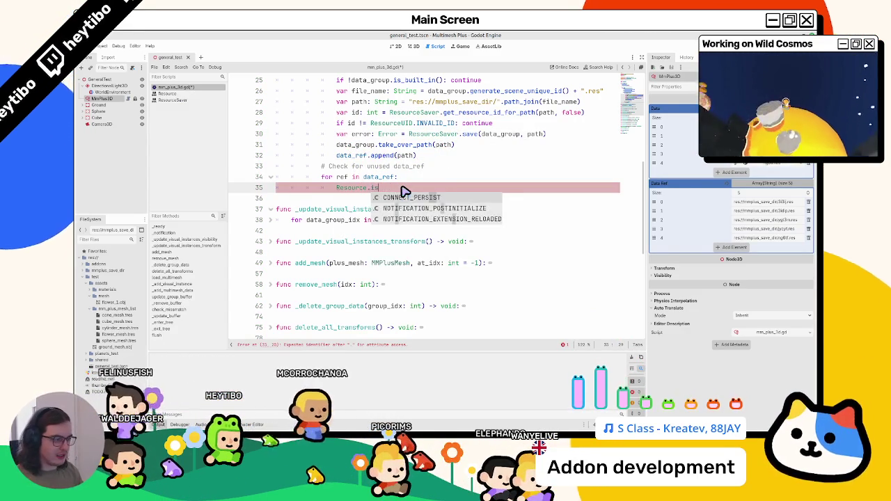
pyautogui.write('loa')
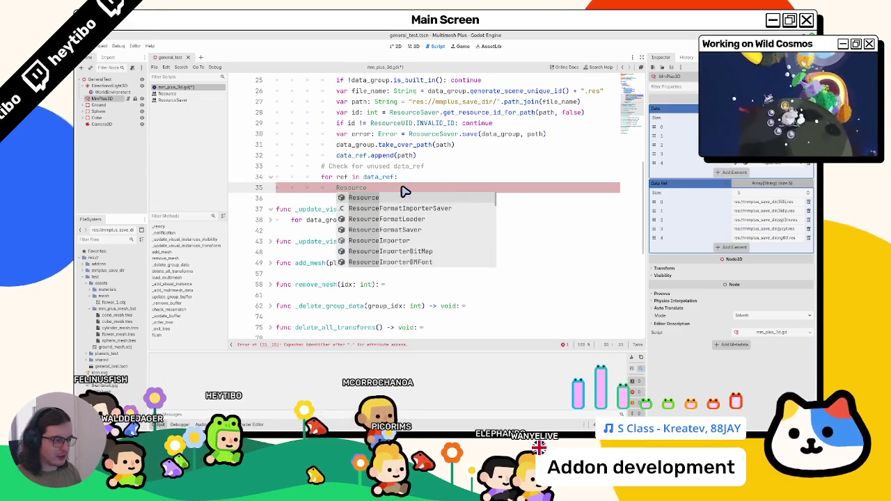
pyautogui.press('Return')
pyautogui.write('.')
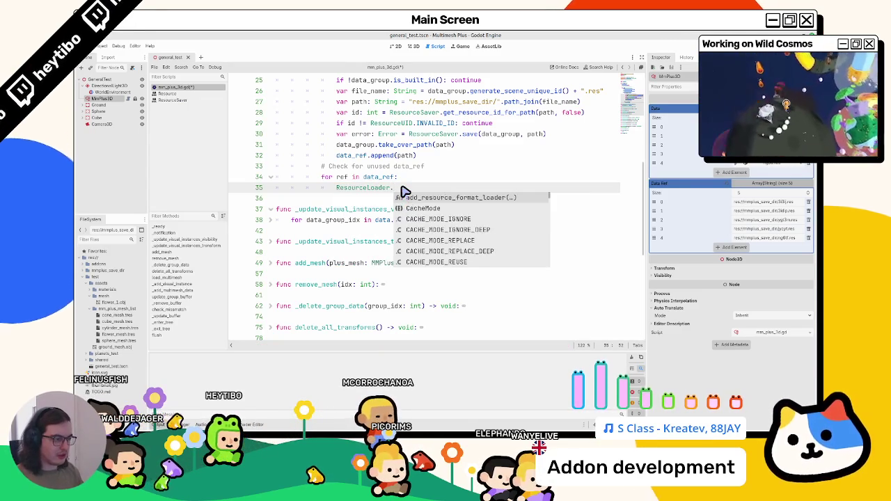
pyautogui.write('is')
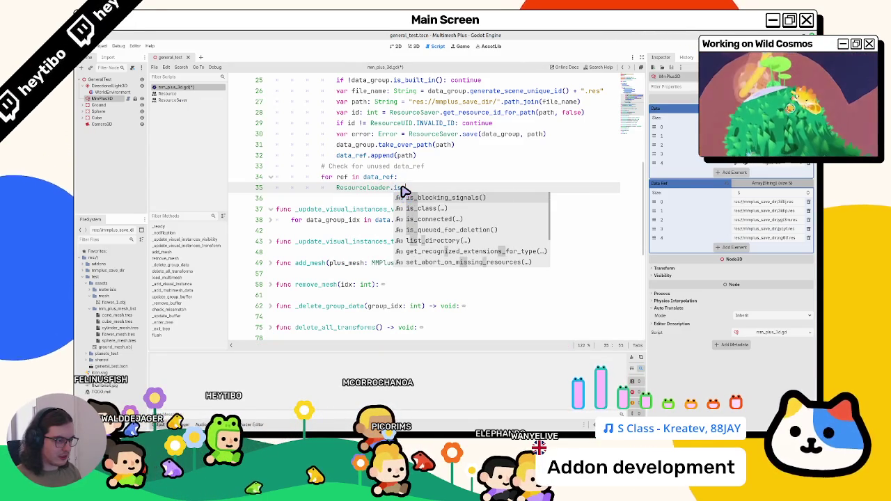
pyautogui.press('BackSpace')
pyautogui.press('BackSpace')
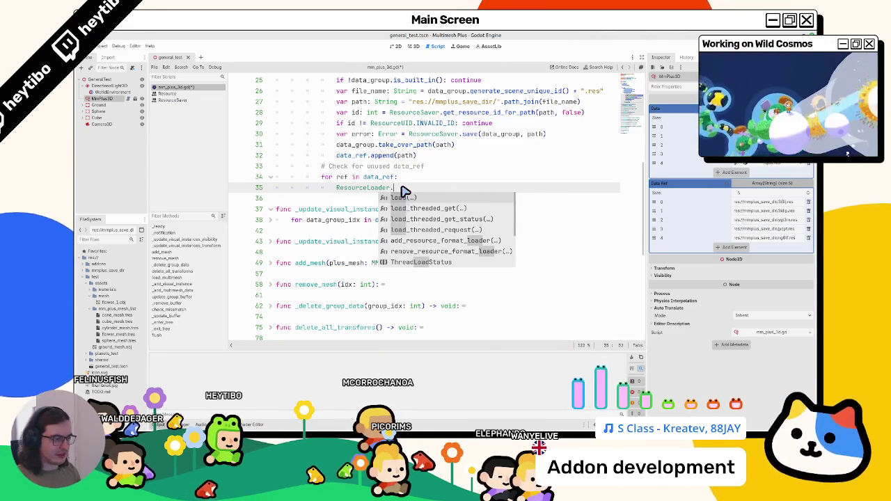
pyautogui.keyDown('ctrl'); pyautogui.click(374, 191); pyautogui.keyUp('ctrl')
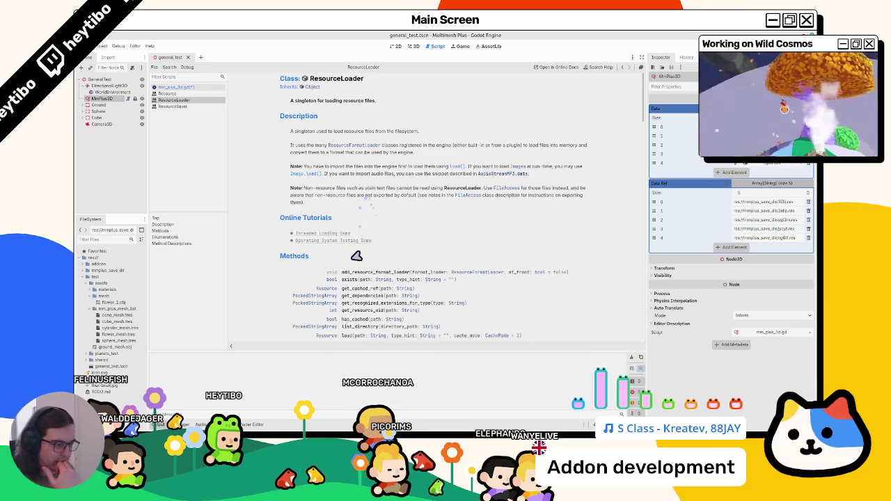
# Step: Read ResourceLoader's exists method, try ResourceLoader.exists in the loop body, then delete it
pyautogui.click(348, 281)
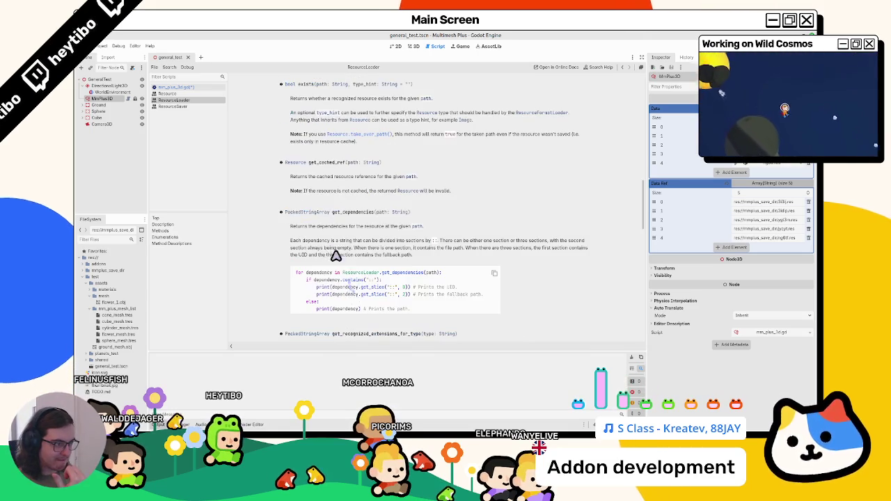
pyautogui.click(190, 87)
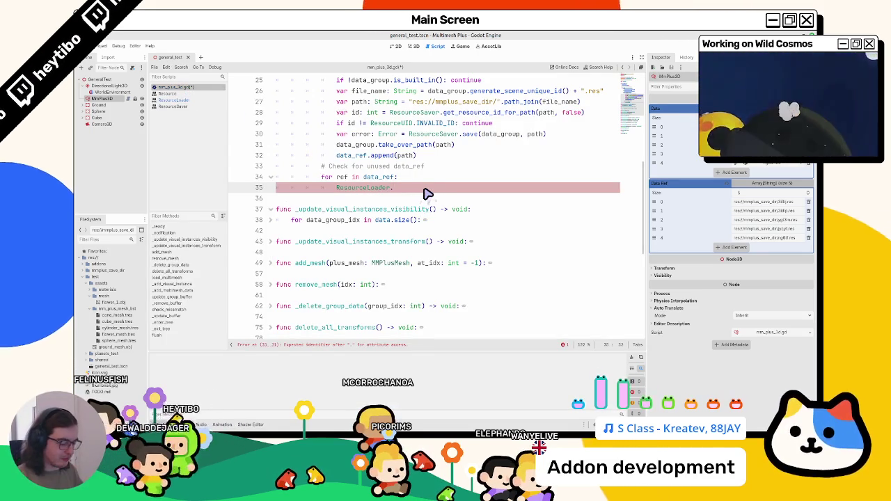
pyautogui.hotkey('ctrl', 'space')
pyautogui.write('e')
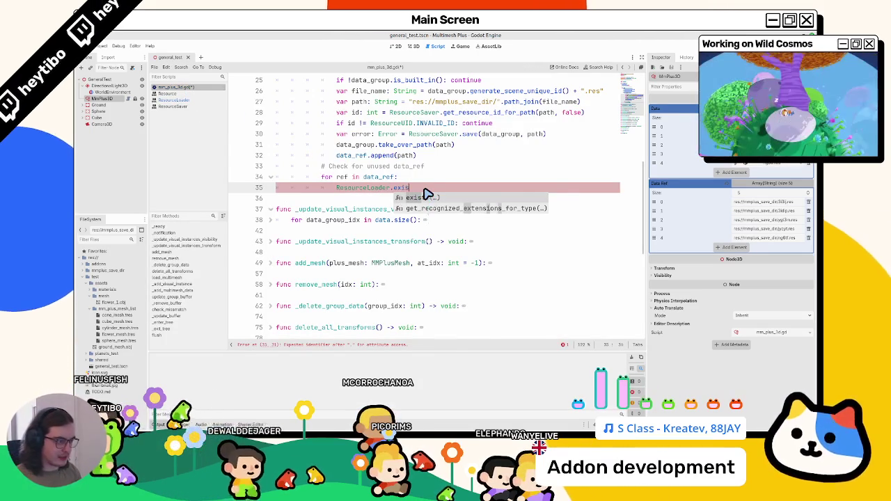
pyautogui.press('Return')
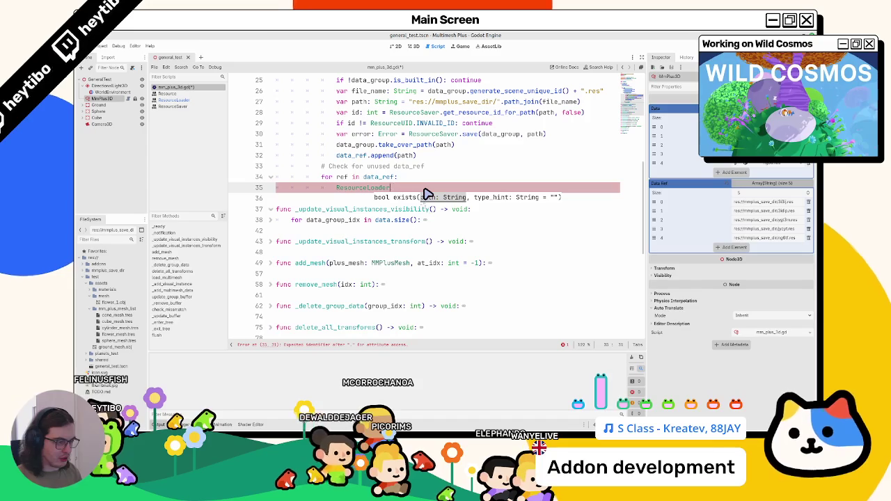
pyautogui.press('BackSpace')
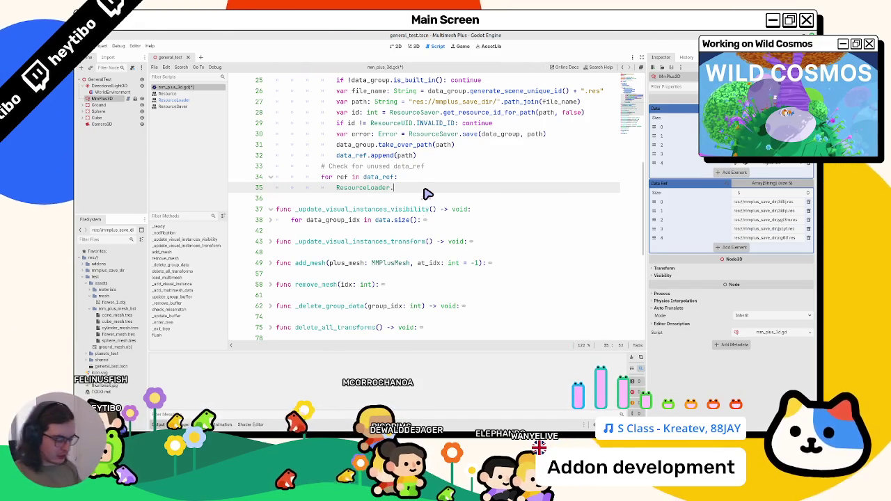
pyautogui.write('.owne')
pyautogui.write('s')
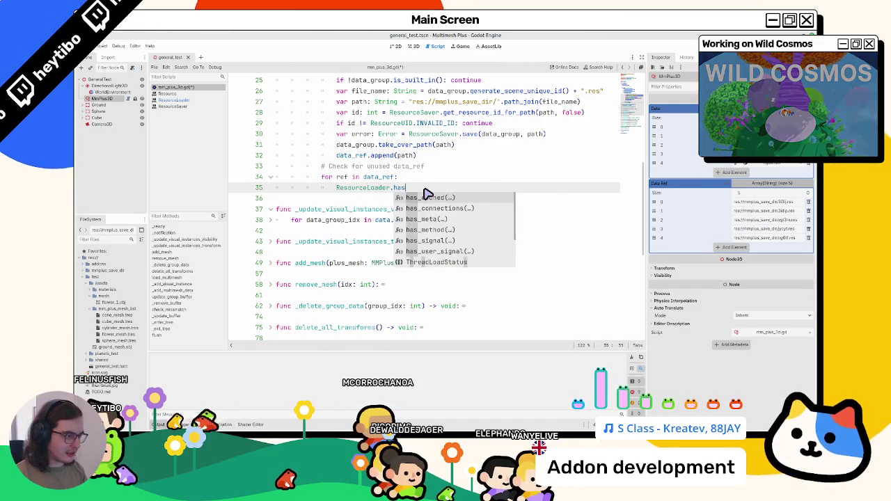
pyautogui.write('_ow')
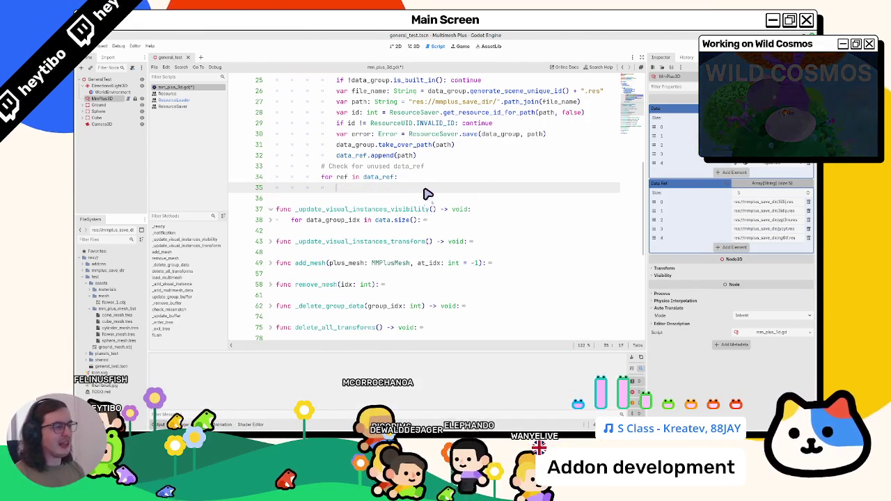
pyautogui.scroll(2, 427, 194)
# Step: Start a data_group.own line below take_over_path, then delete the unfinished line
pyautogui.doubleClick(369, 156)
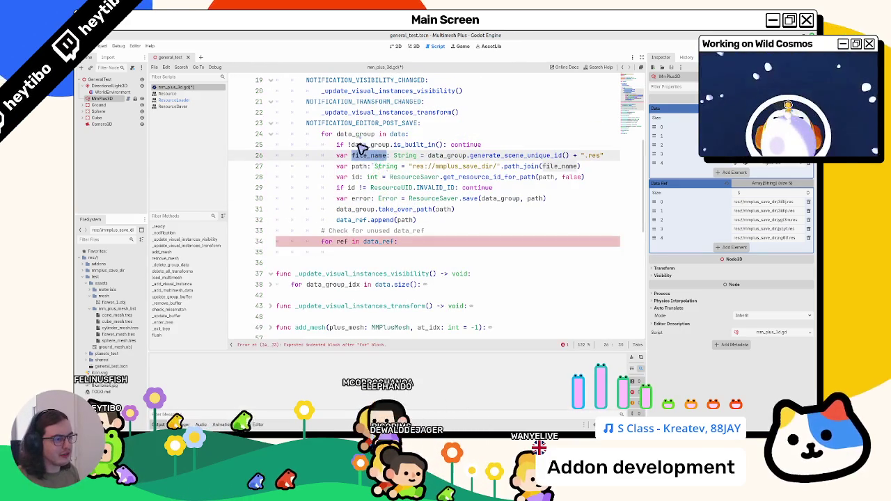
pyautogui.click(496, 209)
pyautogui.press('Return')
pyautogui.write('data_group')
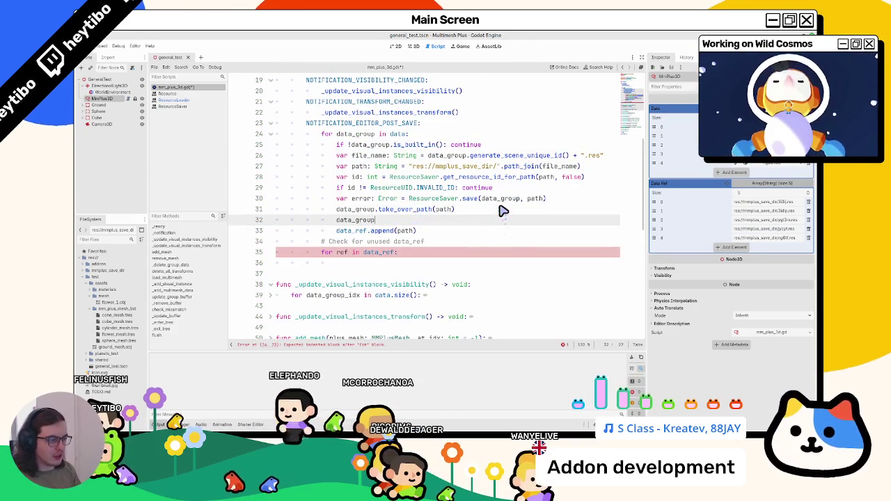
pyautogui.write('.own')
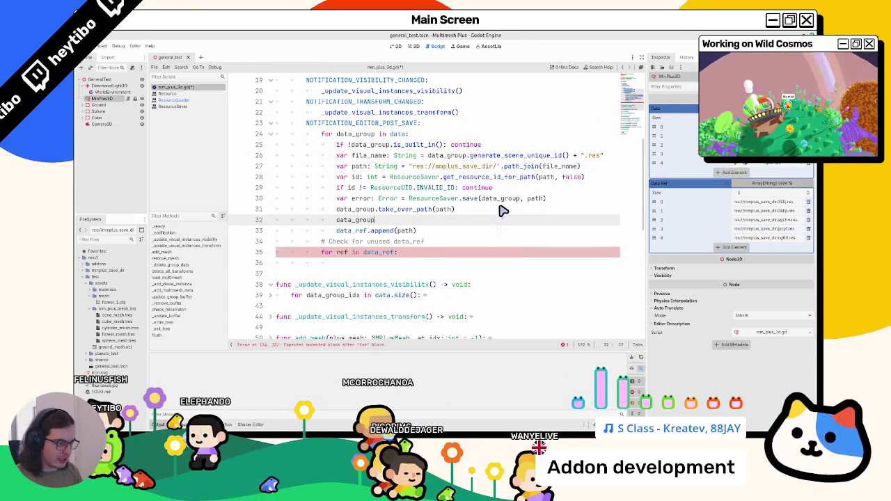
pyautogui.hotkey('ctrl', 'shift', 'k')
# Step: Type ResourceLoader.has_own as the body of the for ref in data_ref loop
pyautogui.press('Down')
pyautogui.press('Down')
pyautogui.press('End')
pyautogui.press('Return')
pyautogui.write('ResourceLoader.has_own')
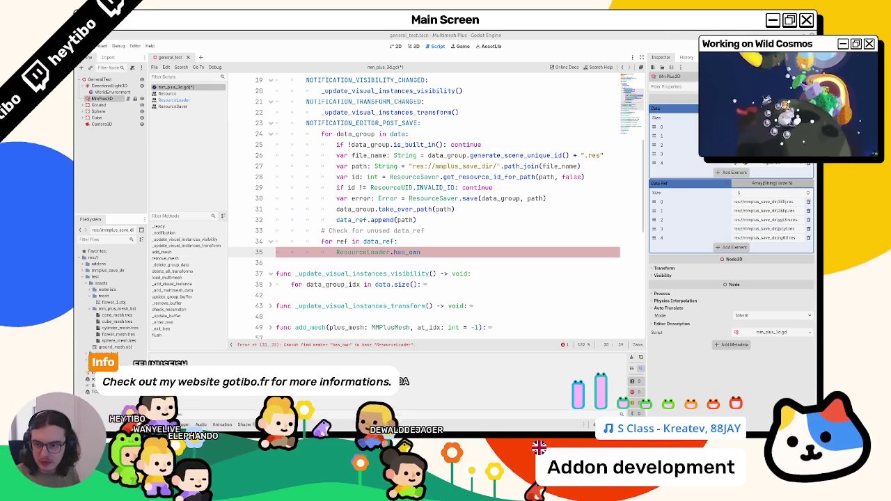
pyautogui.rightClick(118, 328)
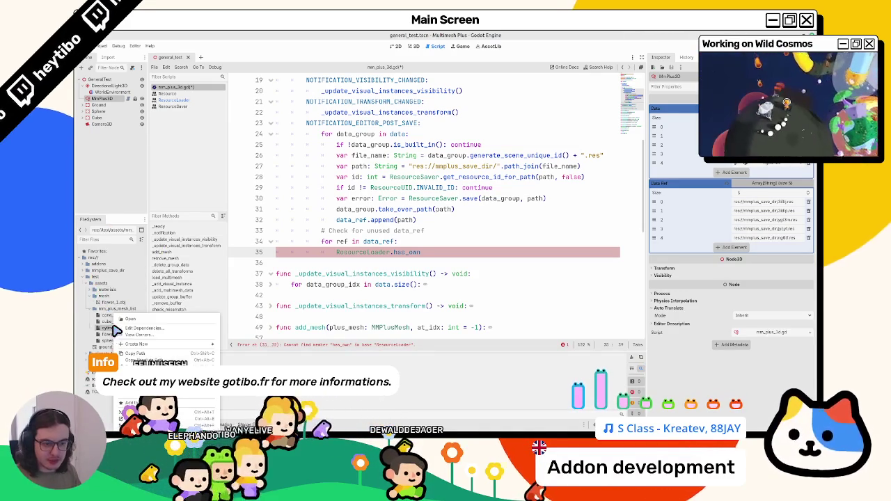
# Step: Check which resources own cylinder_mesh.tres, then look up the ResourceLoader reference
pyautogui.click(124, 335)
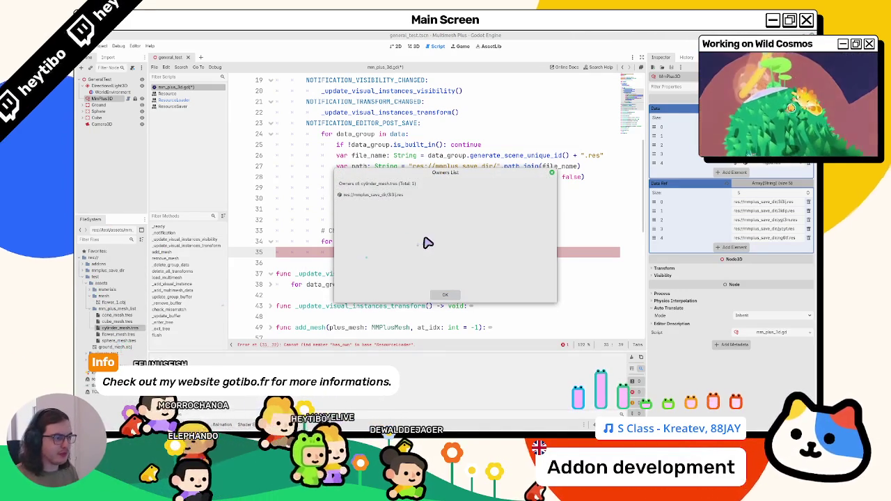
pyautogui.press('Escape')
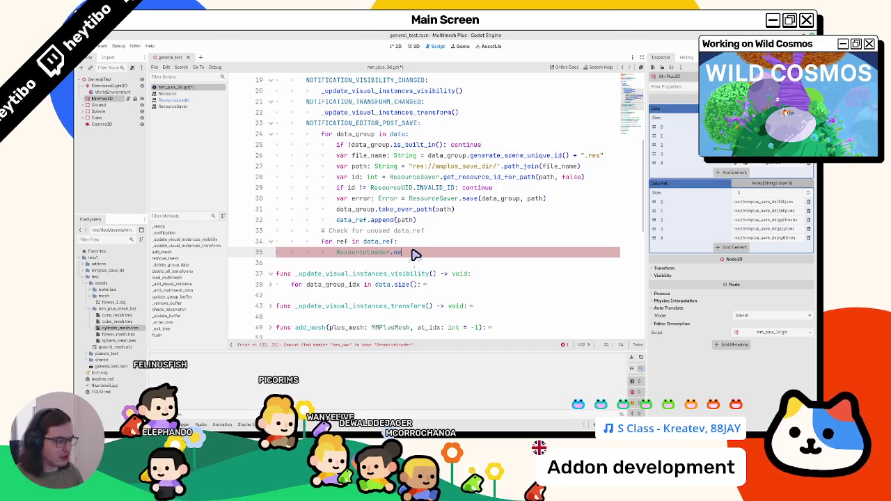
pyautogui.keyDown('ctrl'); pyautogui.click(364, 255); pyautogui.keyUp('ctrl')
pyautogui.hotkey('ctrl', 'f')
pyautogui.write('owne')
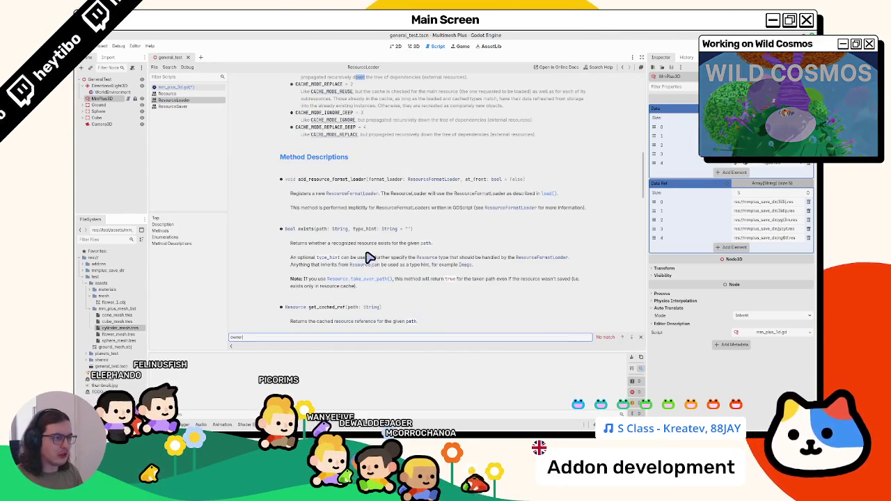
pyautogui.press('Escape')
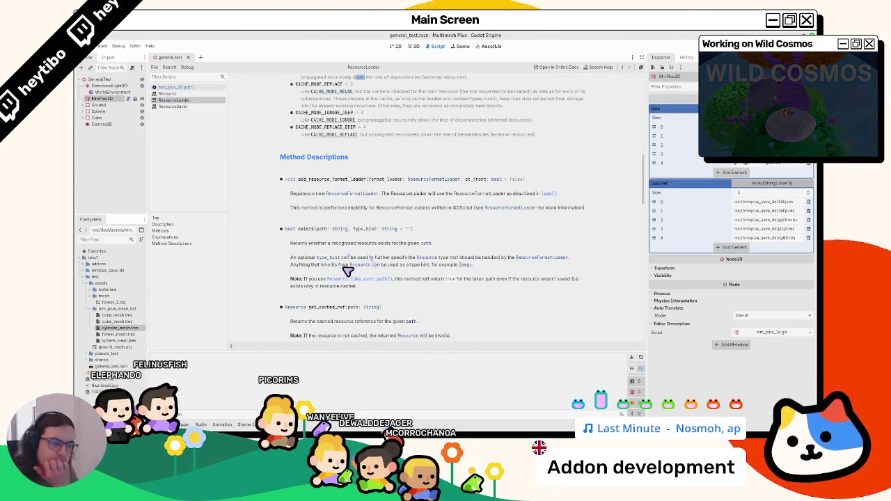
pyautogui.scroll(-5, 346, 269)
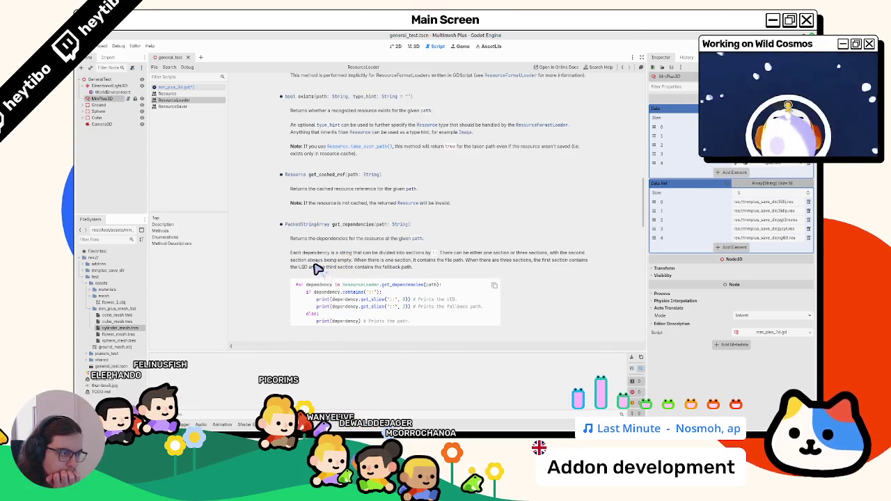
pyautogui.moveTo(314, 243); pyautogui.dragTo(312, 270)
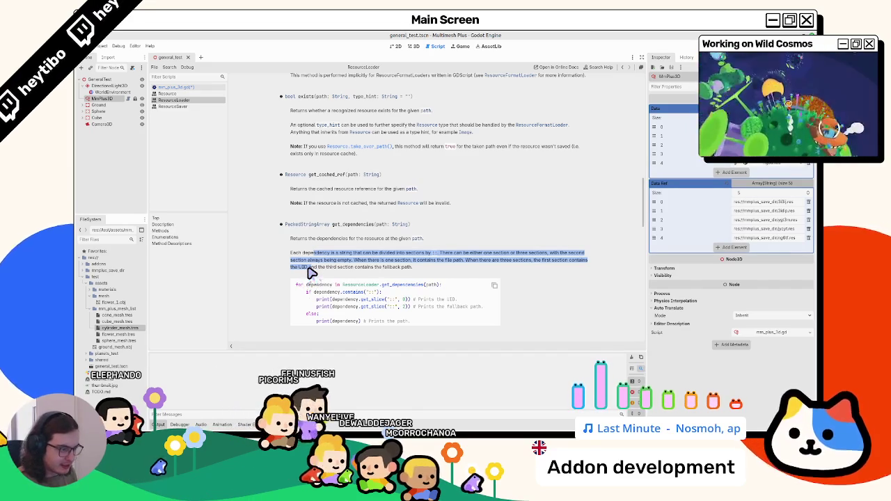
pyautogui.scroll(-3, 311, 272)
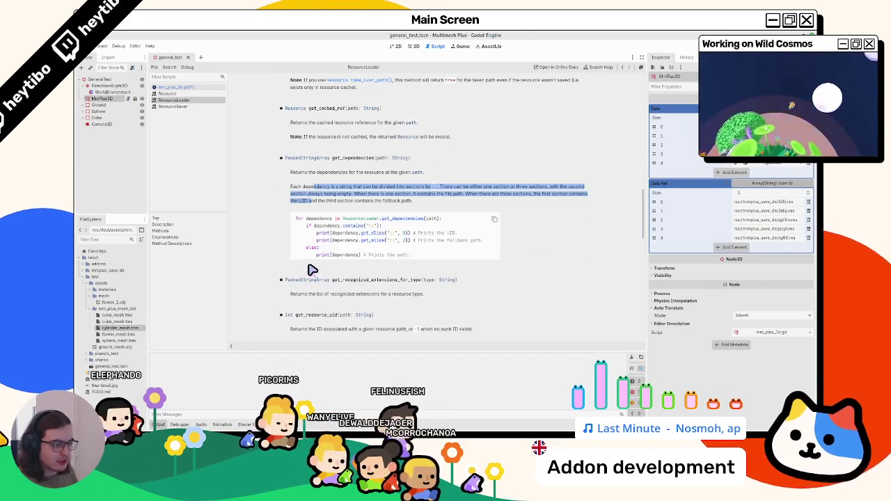
pyautogui.scroll(-3, 311, 272)
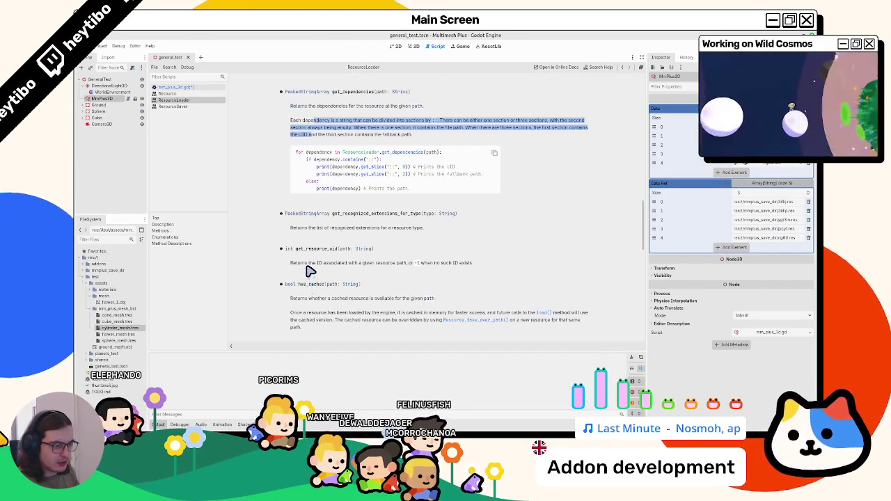
pyautogui.doubleClick(311, 251)
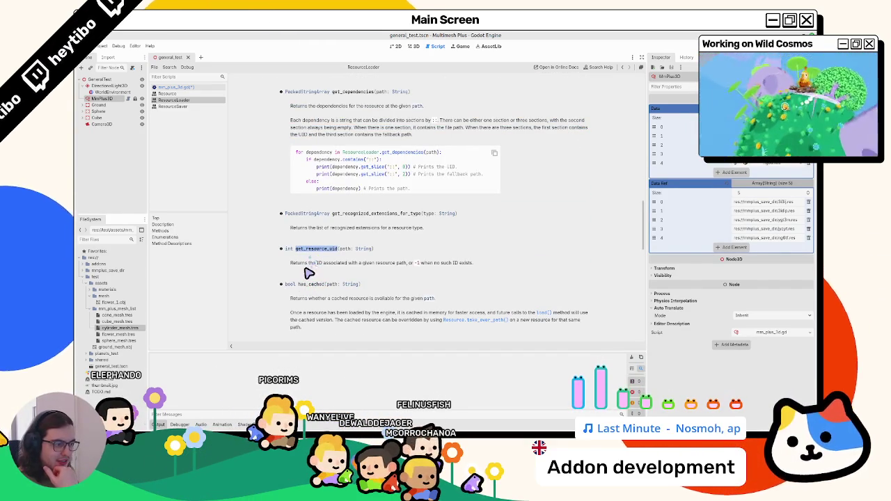
pyautogui.moveTo(305, 263)
pyautogui.mouseDown()
pyautogui.moveTo(352, 264)
pyautogui.moveTo(348, 272)
pyautogui.mouseUp()
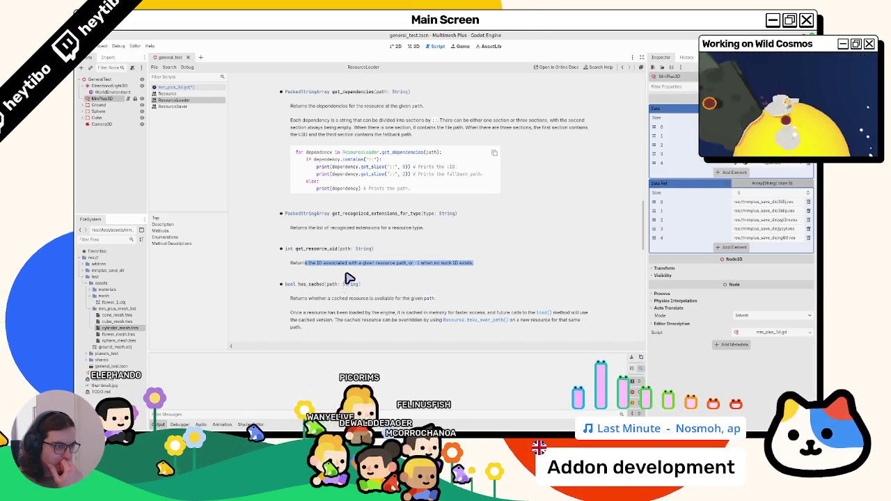
pyautogui.click(174, 87)
pyautogui.moveTo(394, 252); pyautogui.dragTo(359, 244)
# Step: Delete the unfinished data_ref loop and open an empty line inside the data_group loop
pyautogui.press('BackSpace')
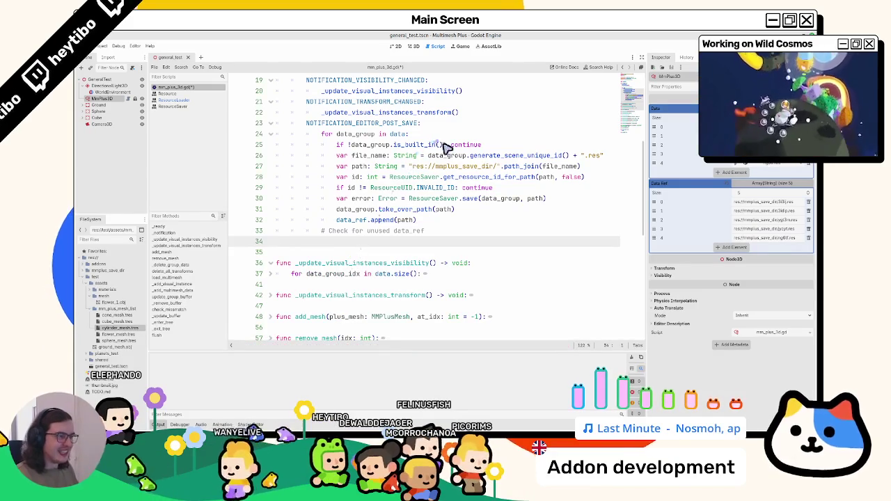
pyautogui.click(453, 137)
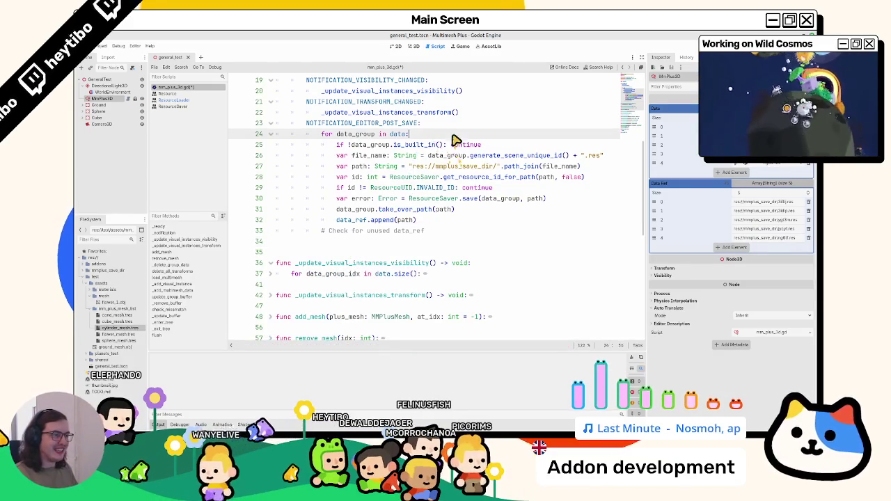
pyautogui.doubleClick(366, 146)
pyautogui.hotkey('ctrl', 'c')
pyautogui.click(442, 136)
pyautogui.press('Return')
pyautogui.hotkey('ctrl', 'v')
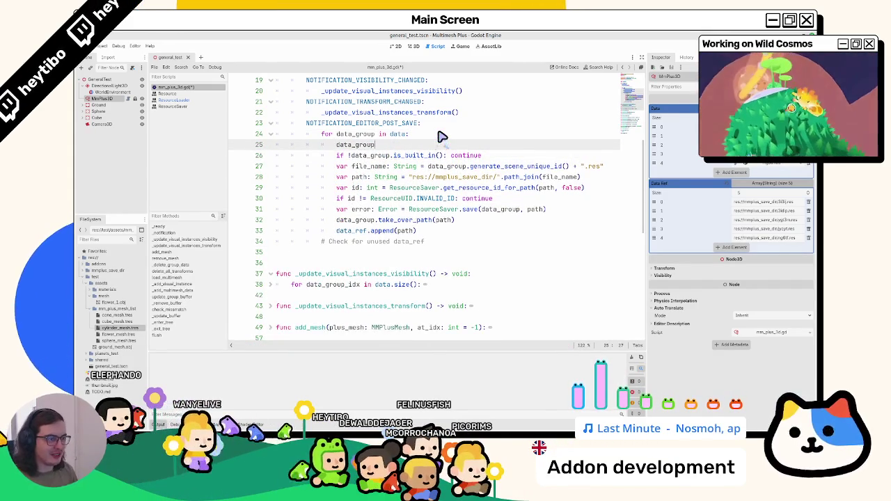
pyautogui.hotkey('ctrl', 'space')
pyautogui.hotkey('ctrl', 'BackSpace')
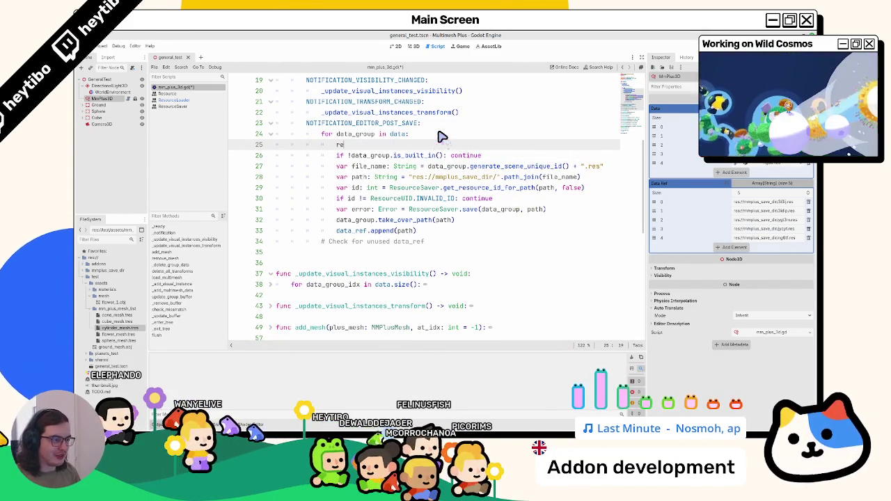
# Step: Write ResourceLoader.get_resource_uid() on the new line using autocompletion
pyautogui.write('celoa')
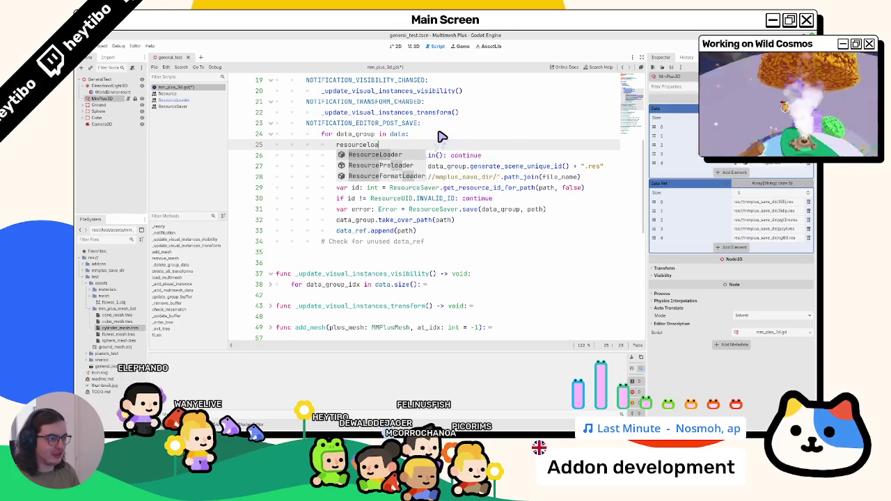
pyautogui.press('Return')
pyautogui.write('.get_uid')
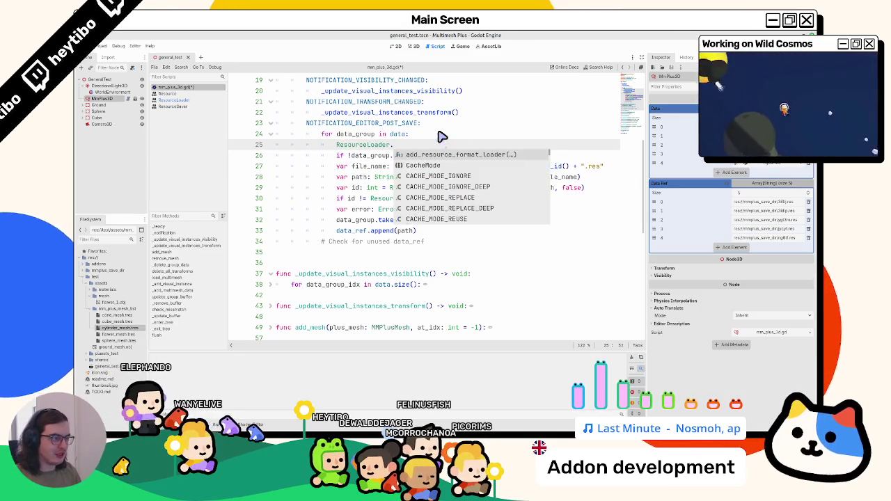
pyautogui.press('Return')
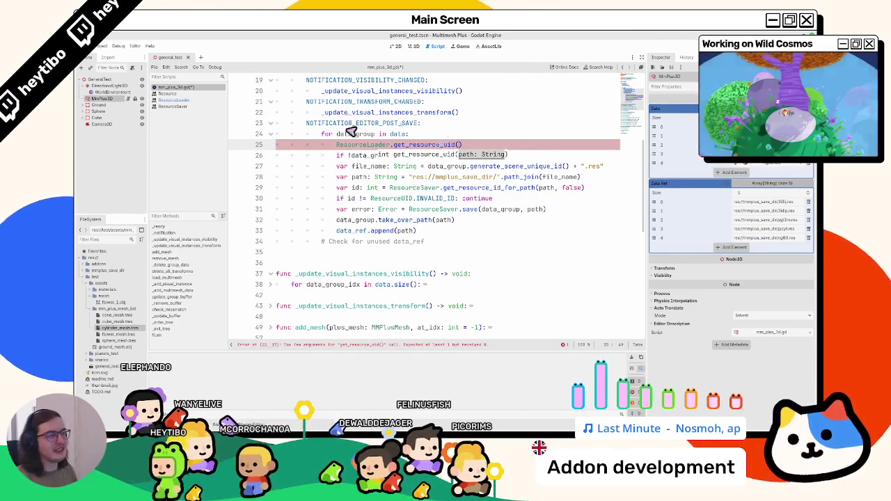
pyautogui.hotkey('ctrl', 'shift', 'k')
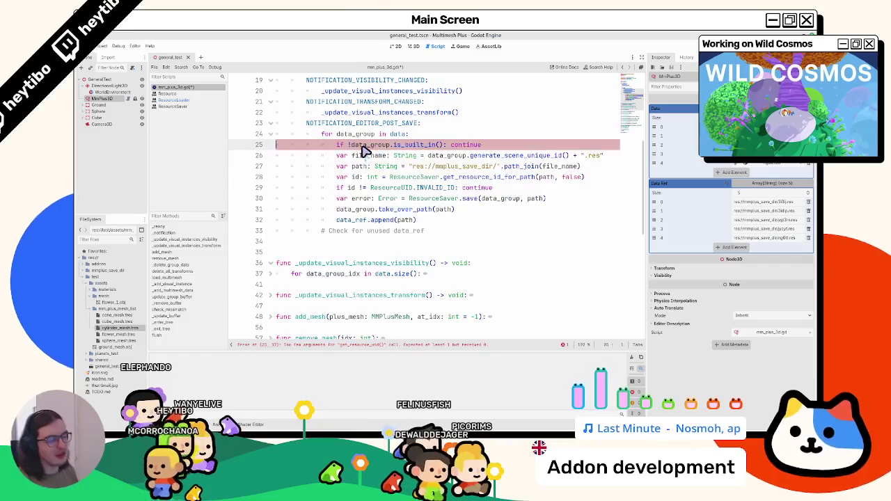
pyautogui.hotkey('ctrl', 'z')
# Step: Briefly try ResourceSaver, revert to ResourceLoader, then delete the erroring get_resource_uid line
pyautogui.doubleClick(392, 199)
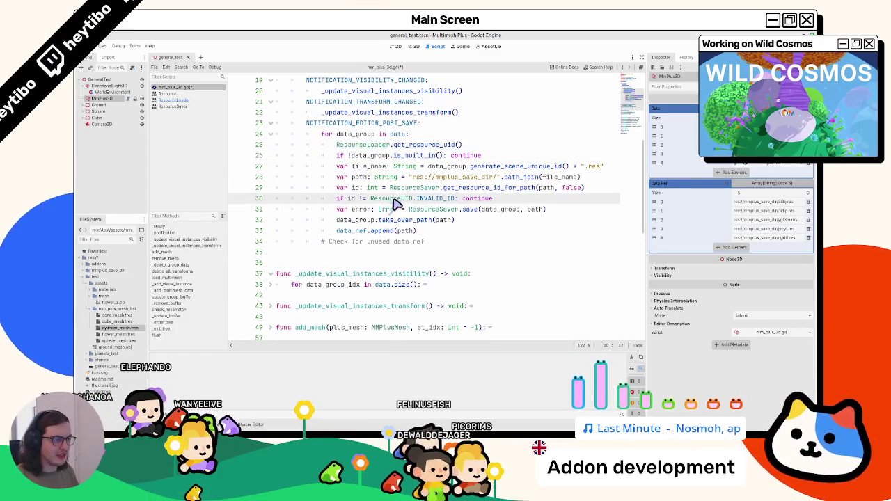
pyautogui.hotkey('ctrl', 'z')
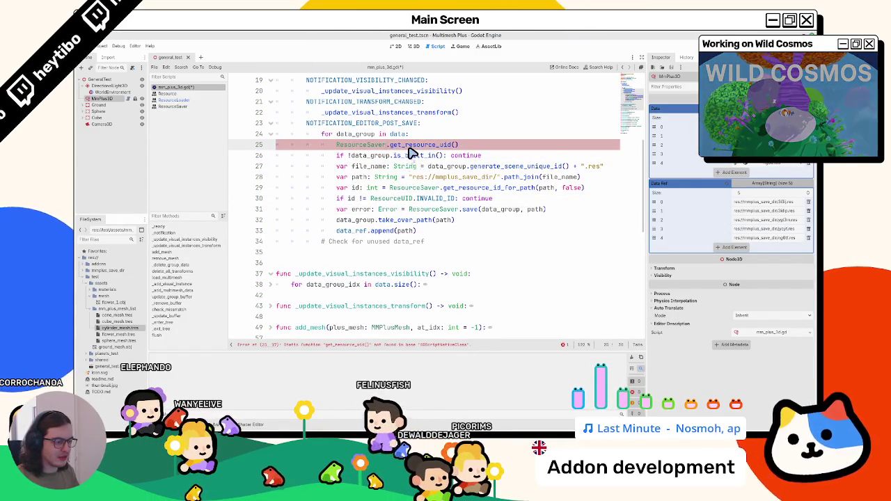
pyautogui.hotkey('ctrl', 'shift', 'z')
pyautogui.moveTo(411, 152)
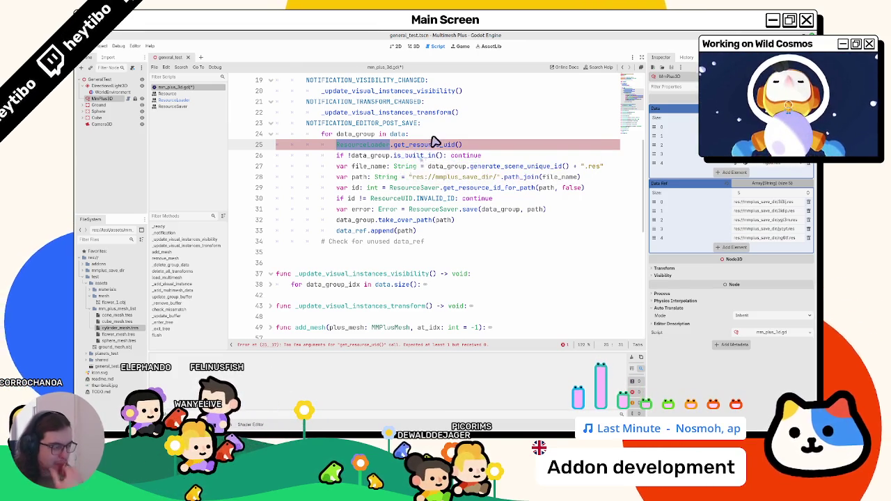
pyautogui.click(432, 138)
pyautogui.click(428, 148)
pyautogui.hotkey('ctrl', 'shift', 'k')
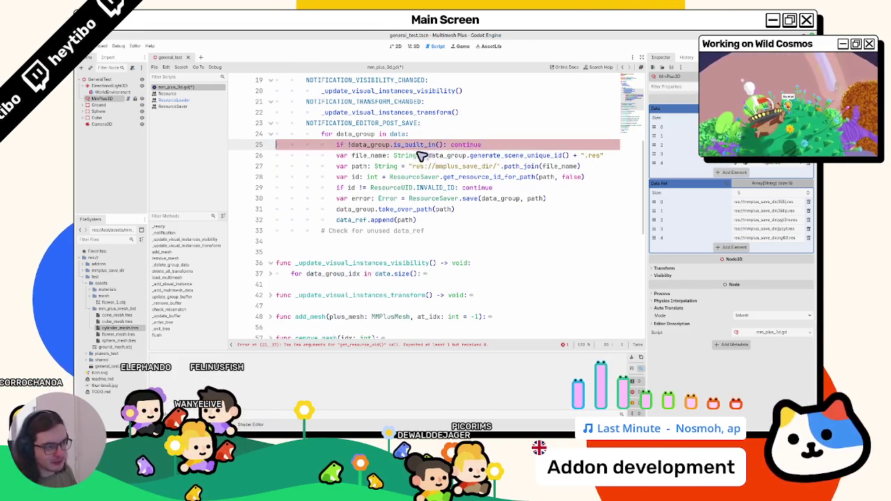
pyautogui.click(451, 244)
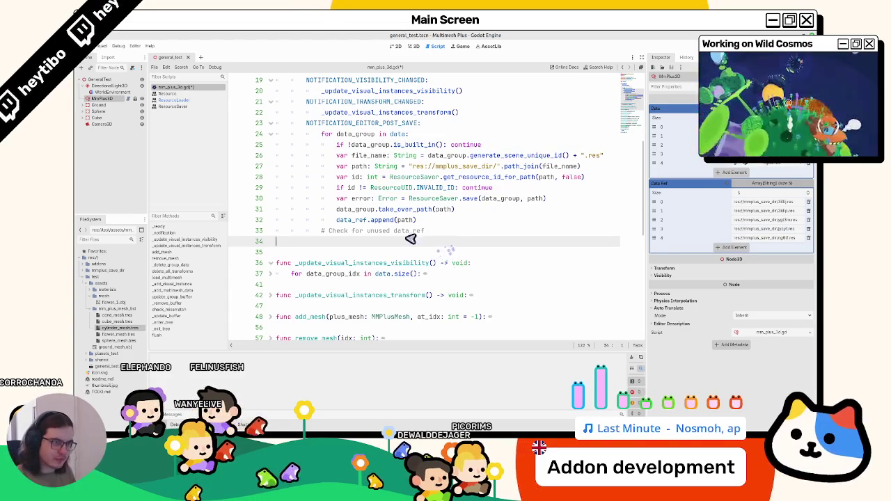
pyautogui.click(178, 100)
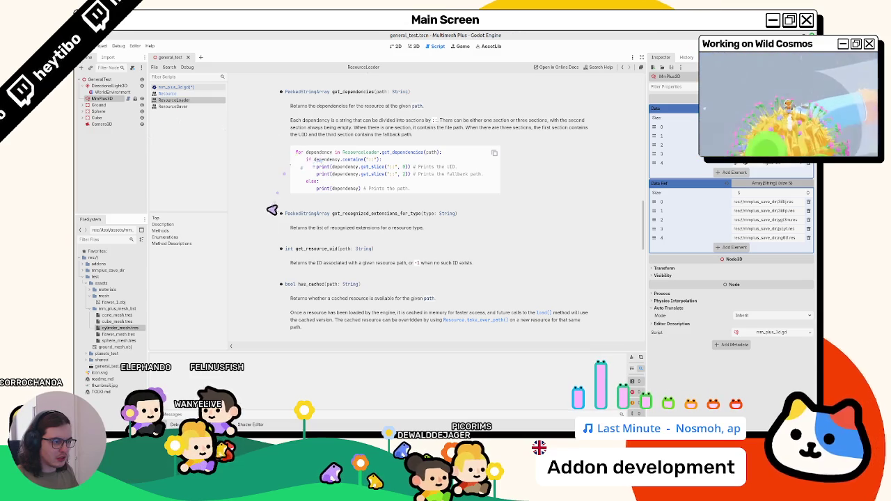
# Step: Scroll through the ResourceLoader reference page to read its methods
pyautogui.scroll(-2, 263, 262)
pyautogui.scroll(-4, 260, 273)
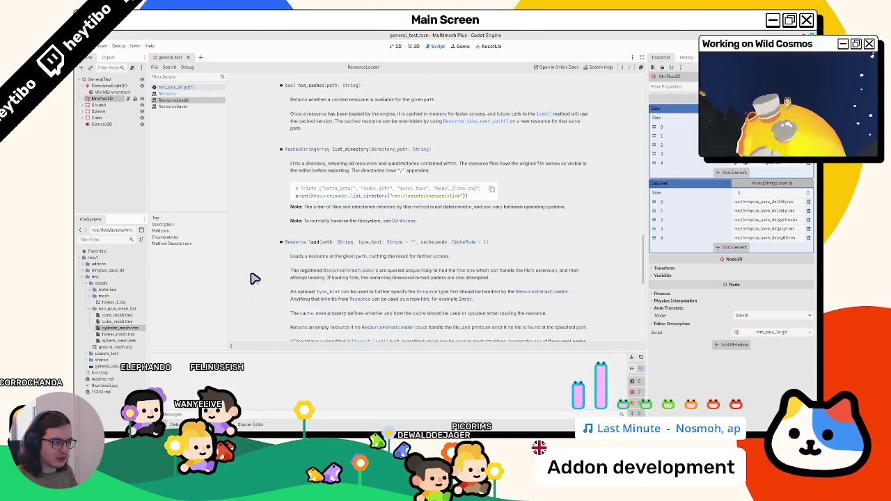
pyautogui.scroll(-2, 254, 278)
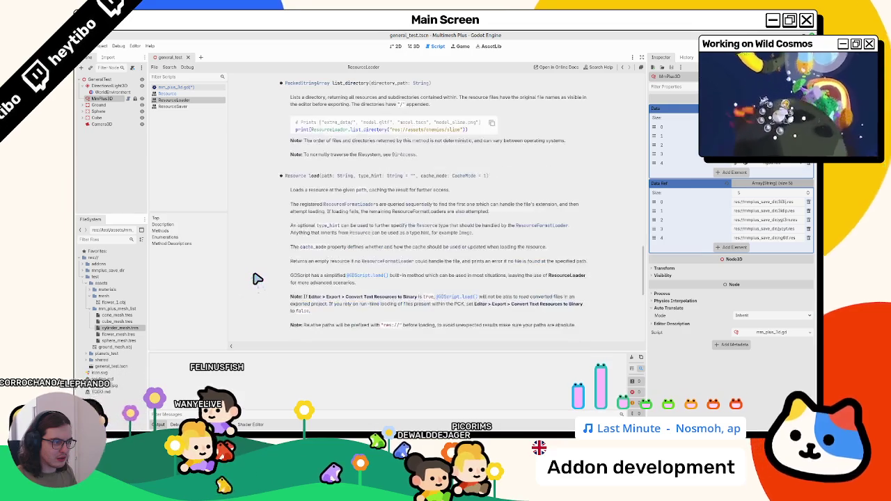
pyautogui.scroll(-8, 257, 279)
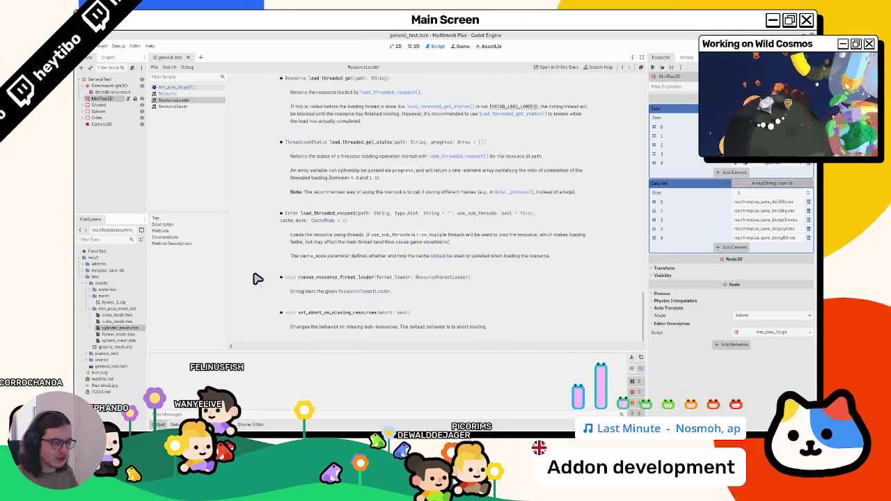
pyautogui.scroll(8, 257, 279)
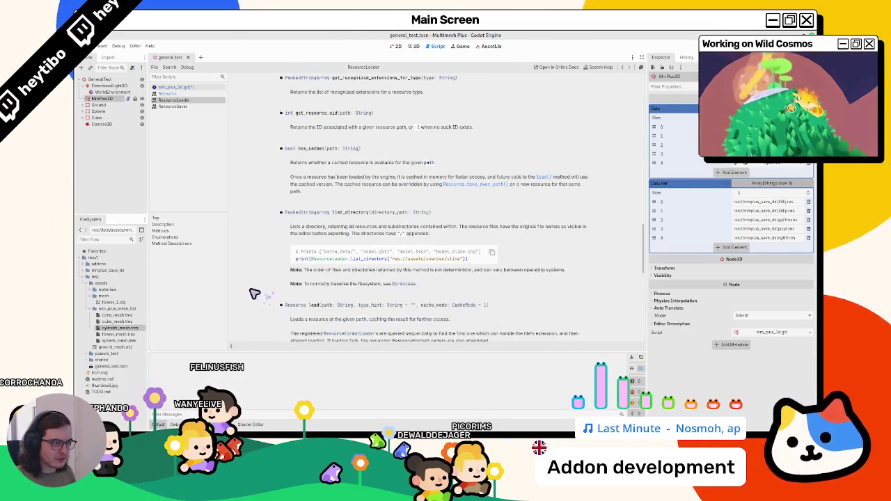
pyautogui.scroll(4, 255, 294)
pyautogui.scroll(6, 254, 294)
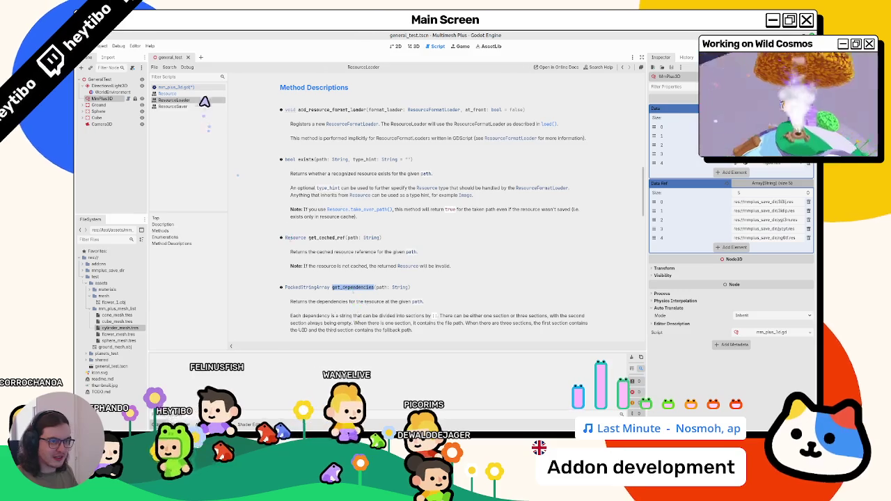
# Step: Back in mm_plus_3d.gd, remove the leftover get_resource_uid() line
pyautogui.click(185, 87)
pyautogui.hotkey('ctrl', 'z')
pyautogui.press('Delete')
pyautogui.click(400, 245)
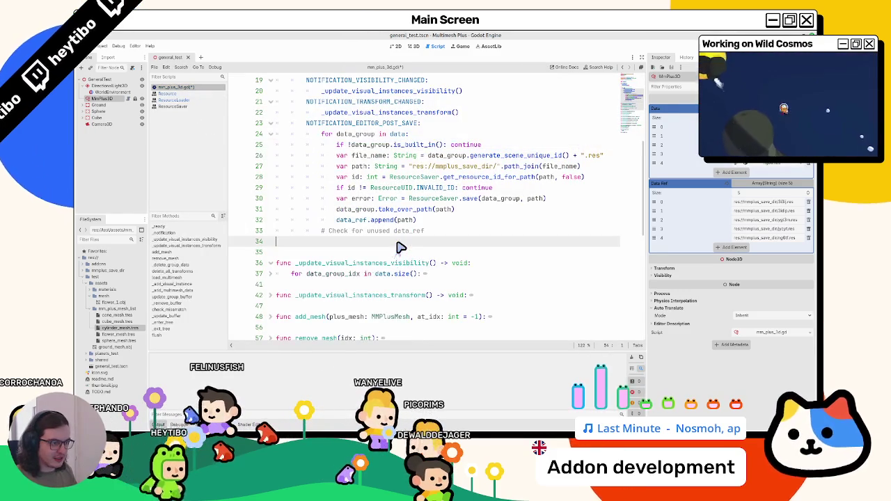
# Step: Add a for ref in data_ref loop calling ResourceLoader.get_dependencies(ref)
pyautogui.write('for ref in data_ref:')
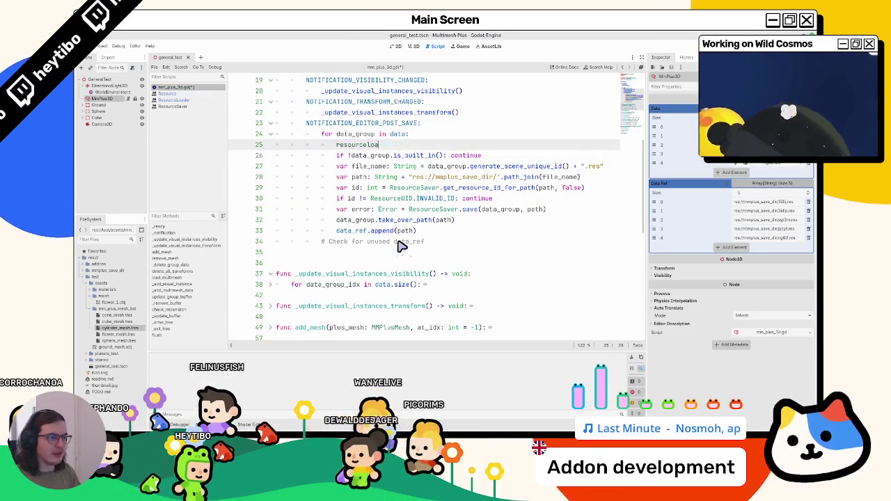
pyautogui.press('Return')
pyautogui.write('ResourceLoader.')
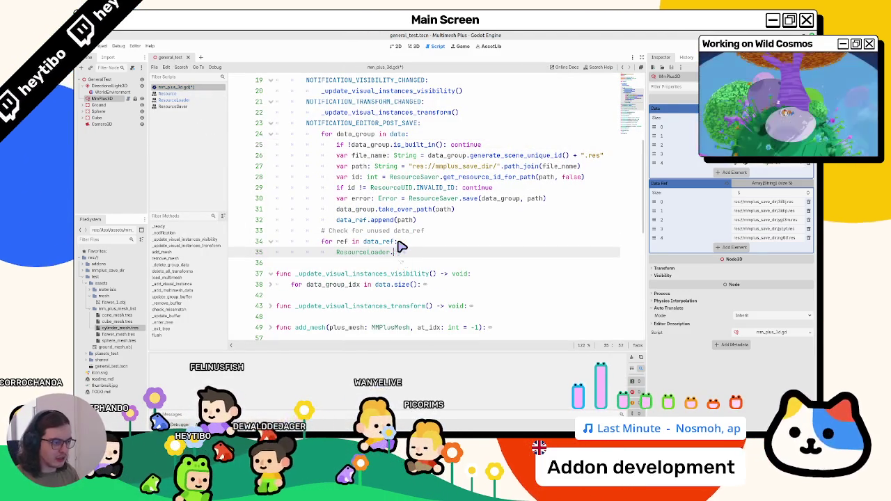
pyautogui.write('loadget_d')
pyautogui.press('Return')
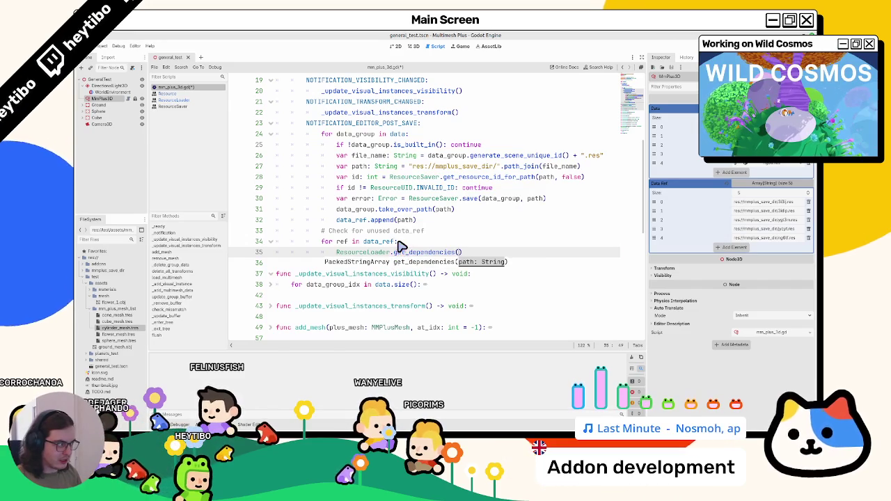
pyautogui.write('ref')
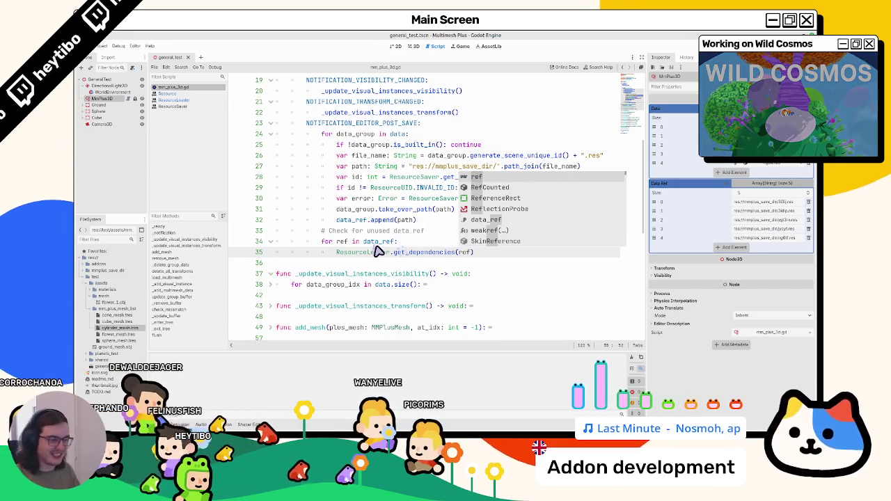
pyautogui.press('Escape')
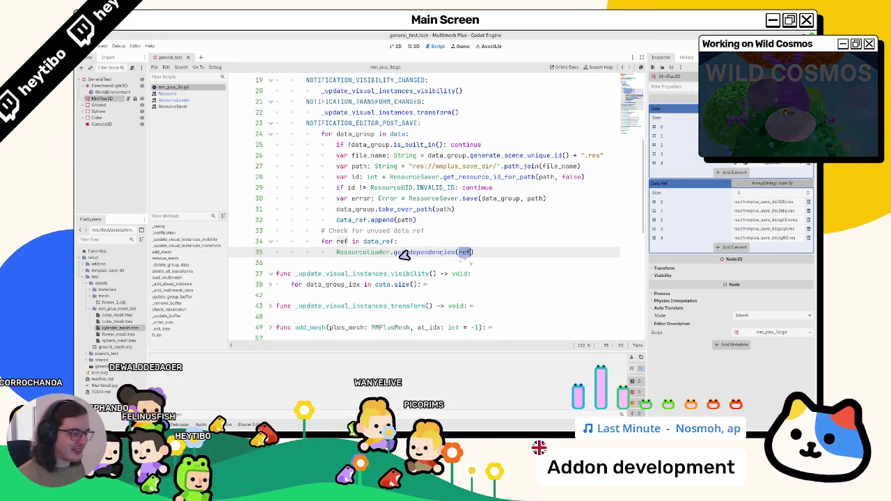
# Step: Test by printing the dependencies and saving, then undo the print and clear Output
pyautogui.hotkey('shift', 'Home')
pyautogui.write('print(ResourceLoader.get_dependencies(ref))')
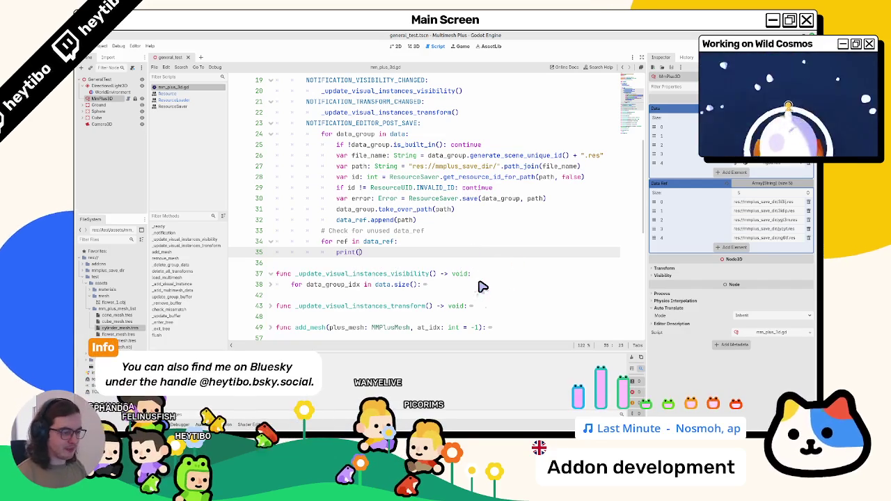
pyautogui.hotkey('ctrl', 's')
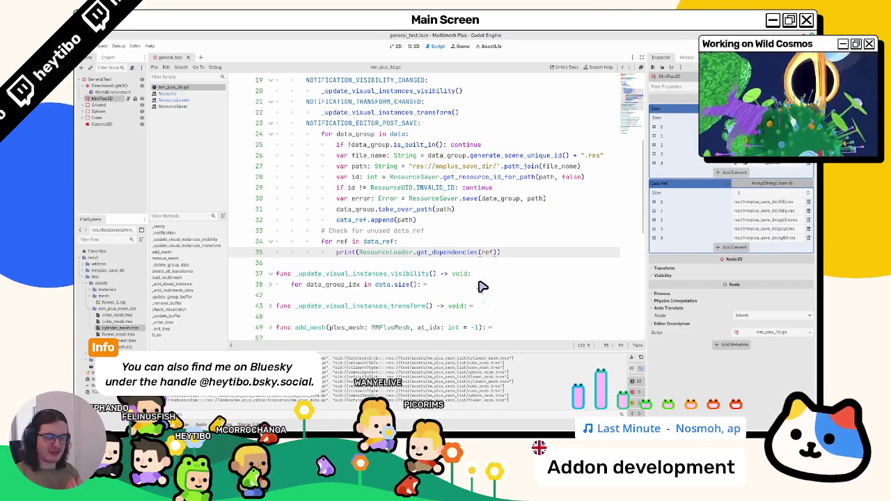
pyautogui.hotkey('ctrl', 'z')
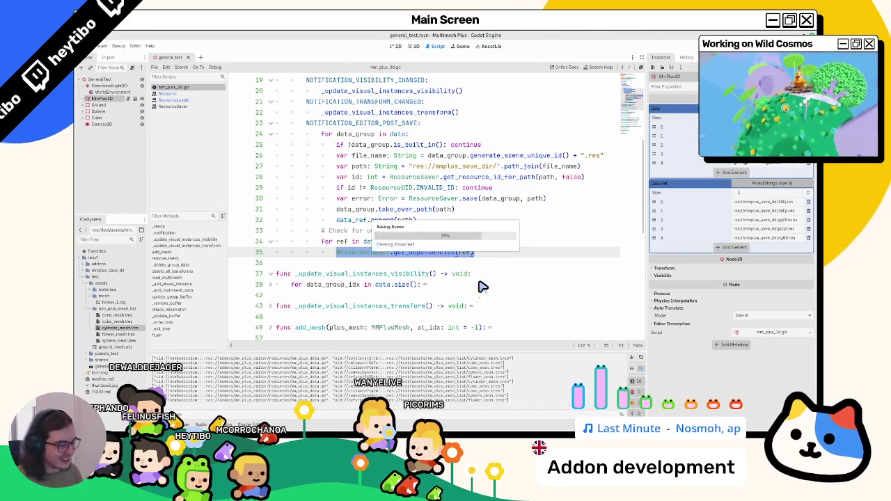
pyautogui.click(633, 363)
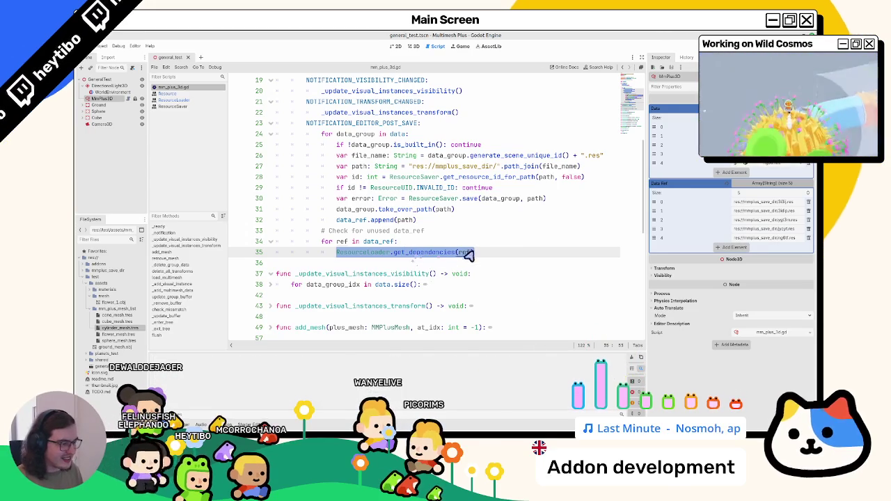
pyautogui.keyDown('ctrl'); pyautogui.click(432, 254); pyautogui.keyUp('ctrl')
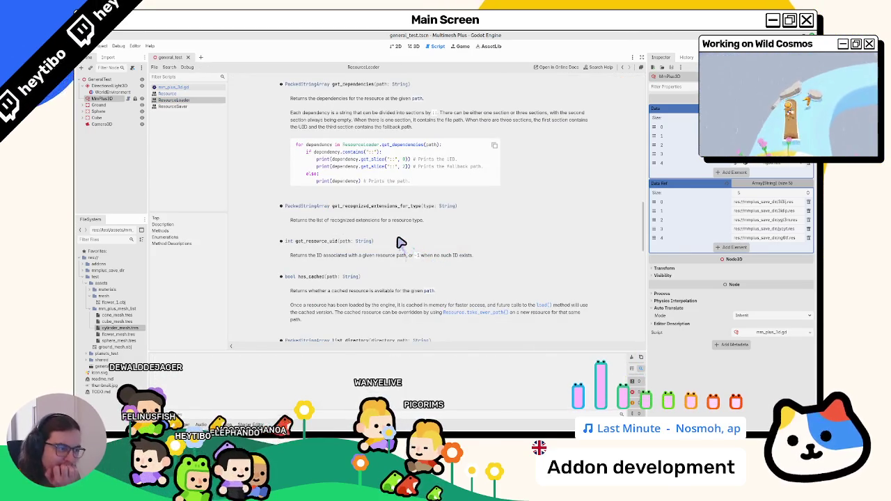
pyautogui.scroll(5, 402, 244)
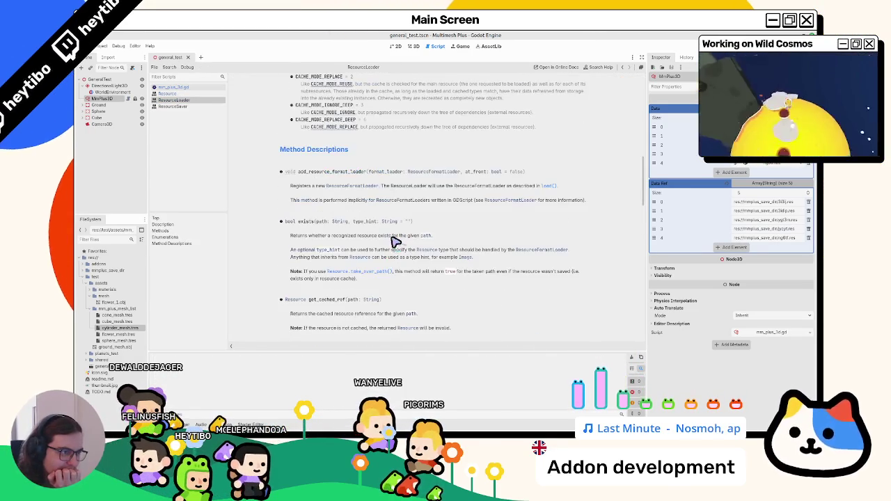
pyautogui.scroll(-5, 396, 239)
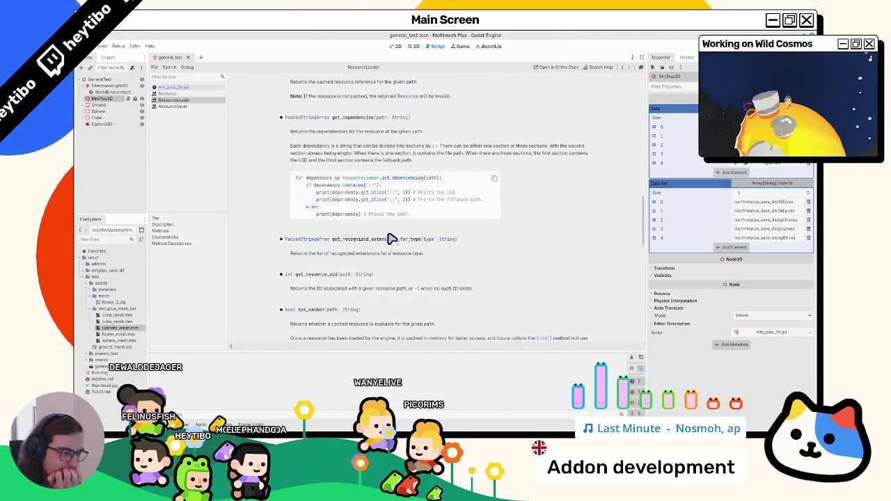
pyautogui.scroll(-2, 392, 238)
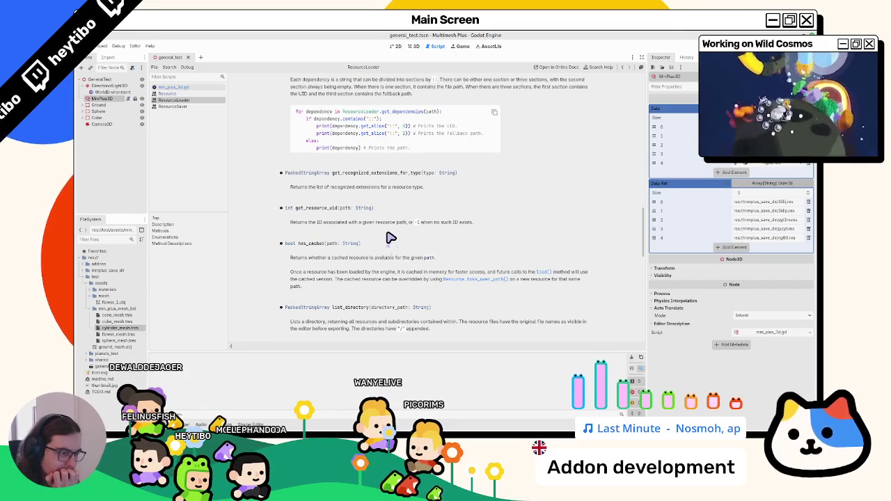
pyautogui.scroll(-4, 390, 232)
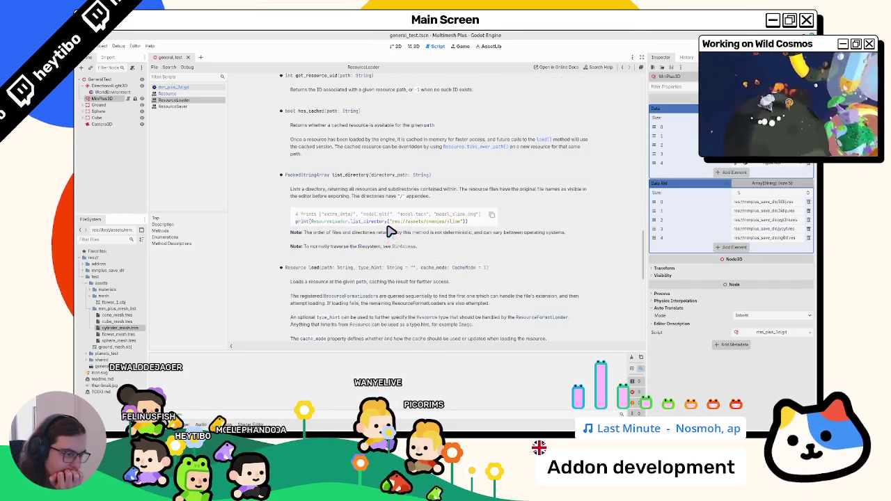
pyautogui.scroll(-3, 391, 232)
pyautogui.scroll(-5, 391, 232)
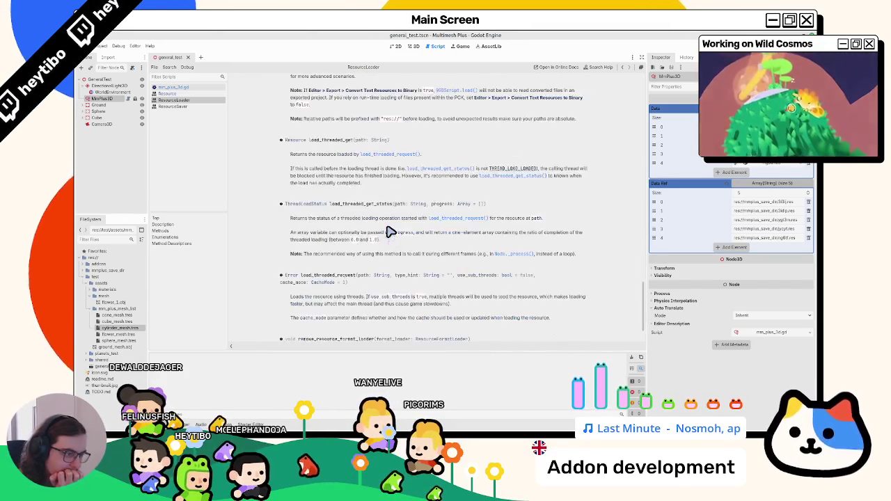
pyautogui.scroll(-3, 387, 230)
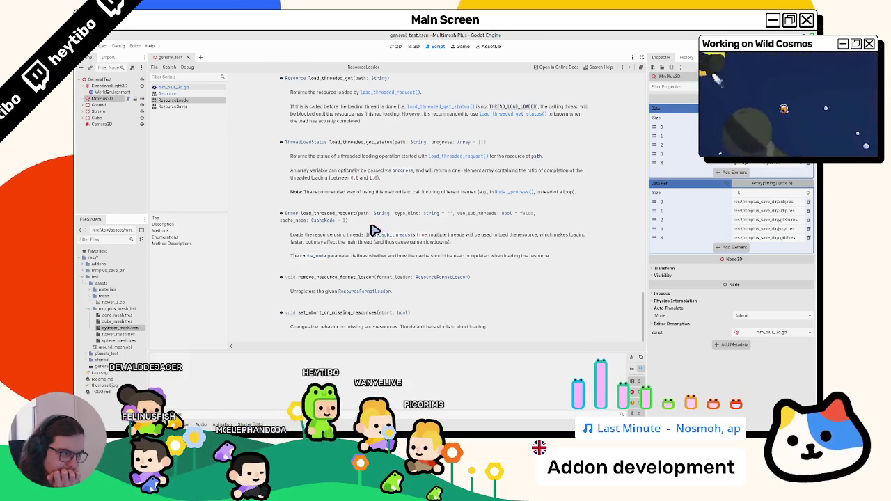
pyautogui.click(189, 87)
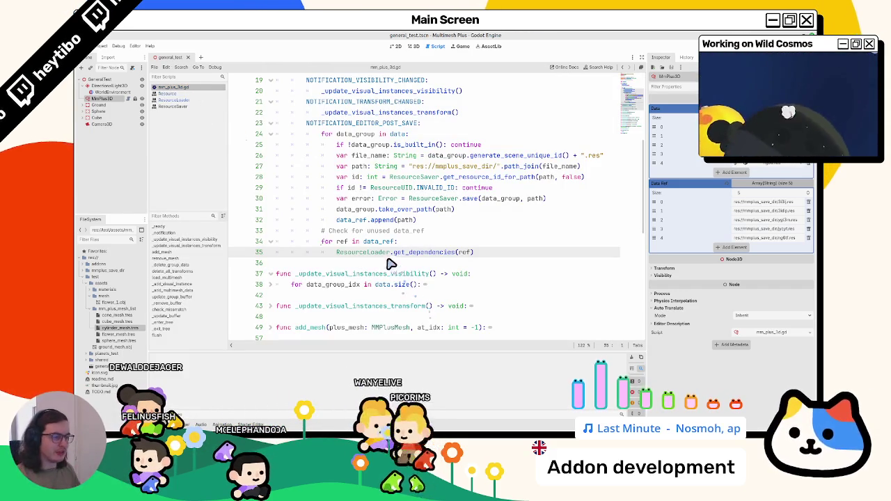
# Step: Replace the get_dependencies call with an attempted ResourceUID method call
pyautogui.moveTo(336, 252); pyautogui.dragTo(536, 262)
pyautogui.write('Resource')
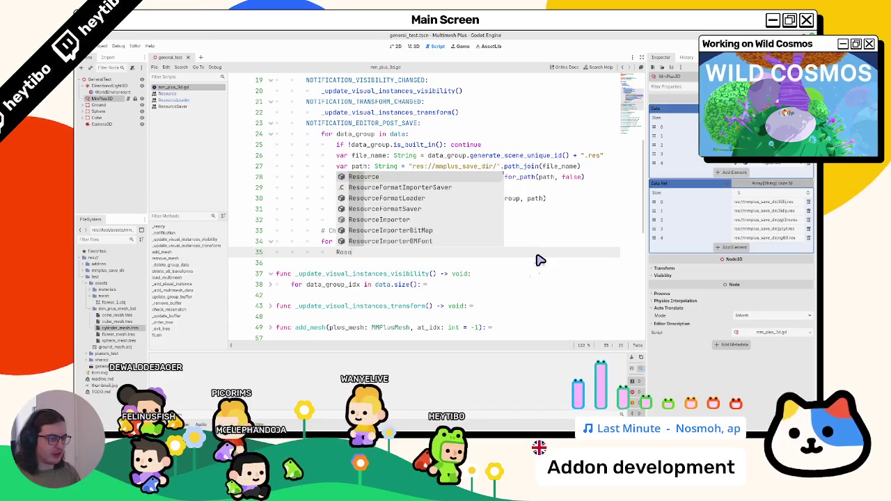
pyautogui.press('Down')
pyautogui.press('Down')
pyautogui.press('Down')
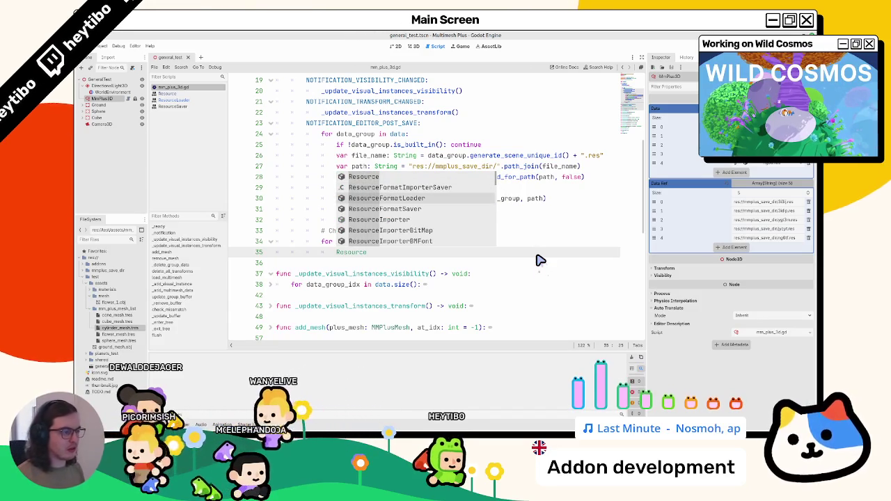
pyautogui.write('UID.')
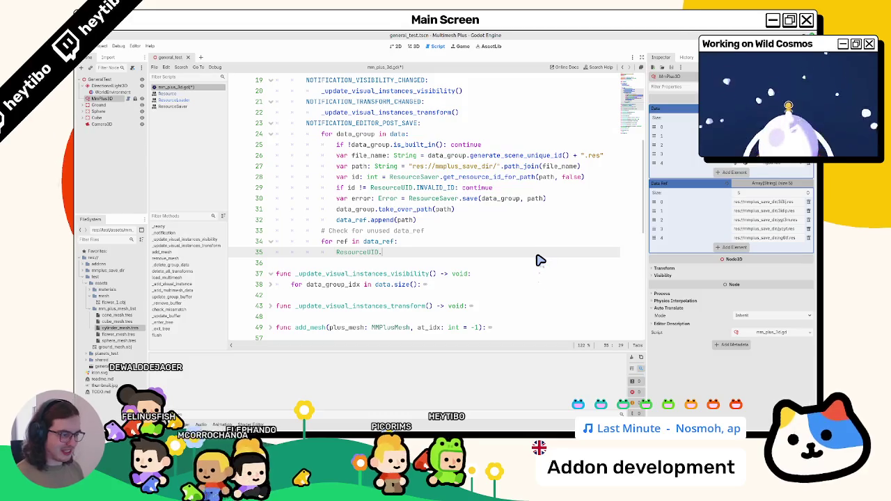
pyautogui.write('oeet_')
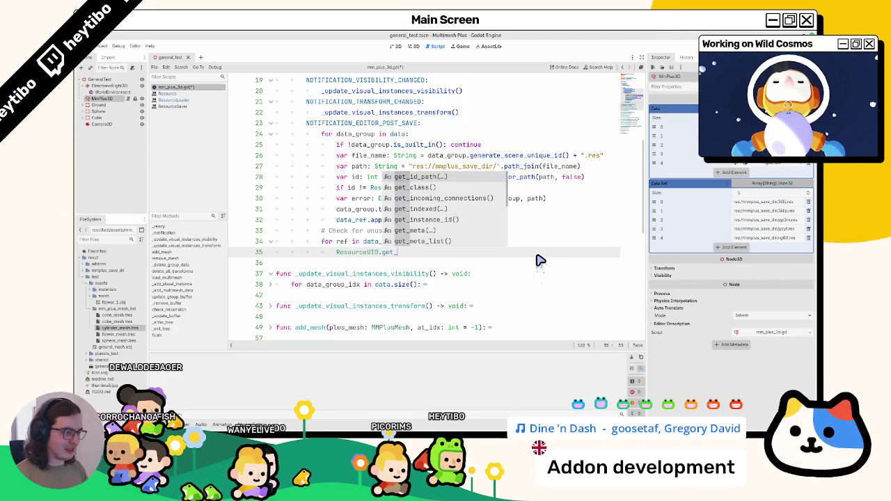
pyautogui.scroll(-3, 481, 209)
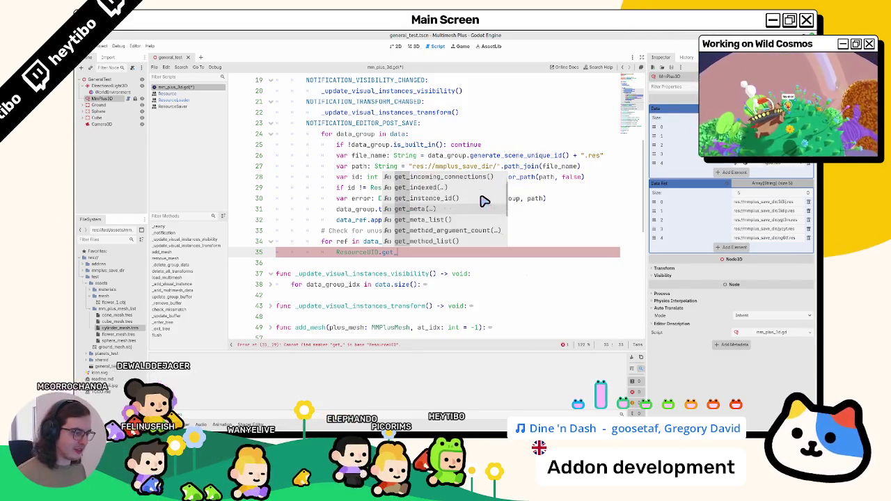
pyautogui.press('Escape')
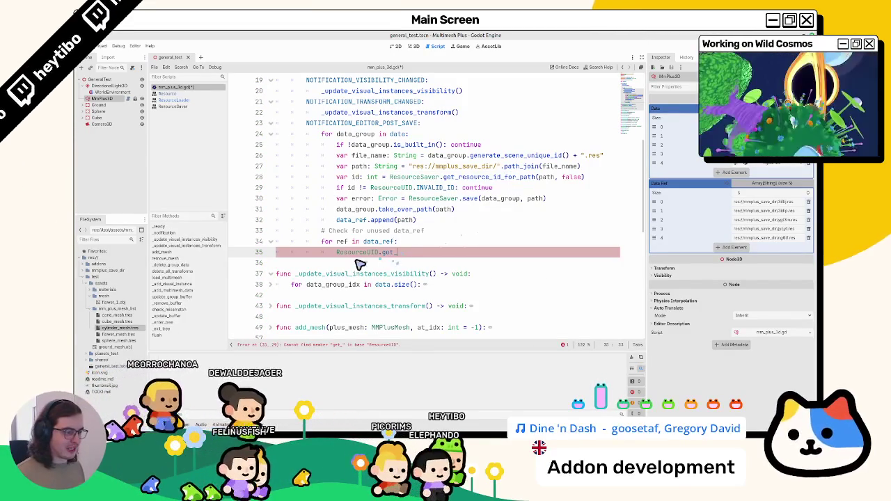
# Step: Clear line 35, make the loop body pass, and save the script
pyautogui.hotkey('shift', 'Home')
pyautogui.press('BackSpace')
pyautogui.write('pass')
pyautogui.hotkey('ctrl', 's')
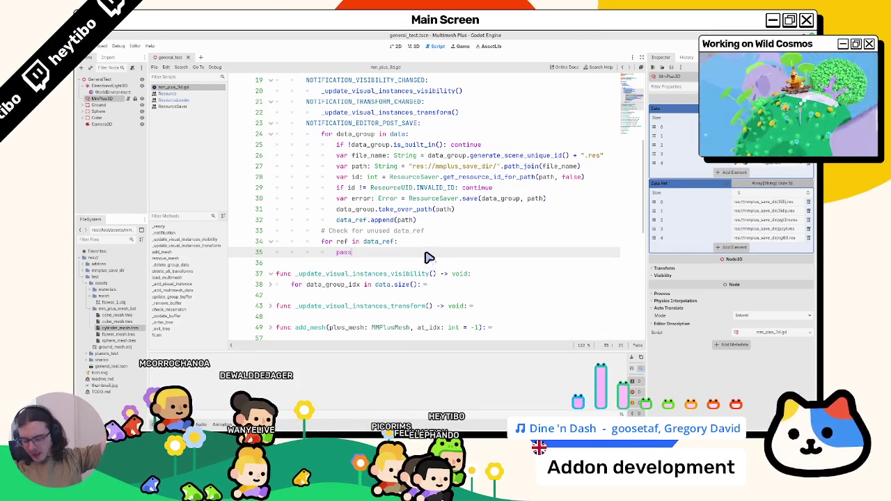
pyautogui.moveTo(506, 435)
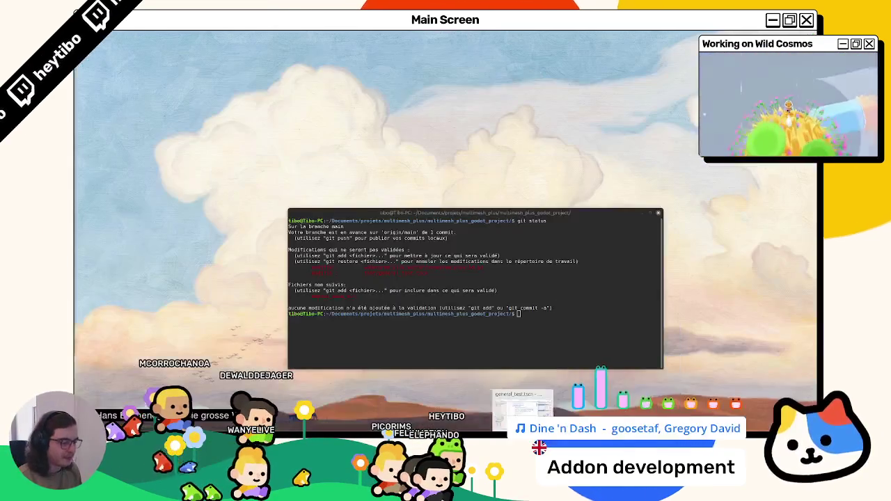
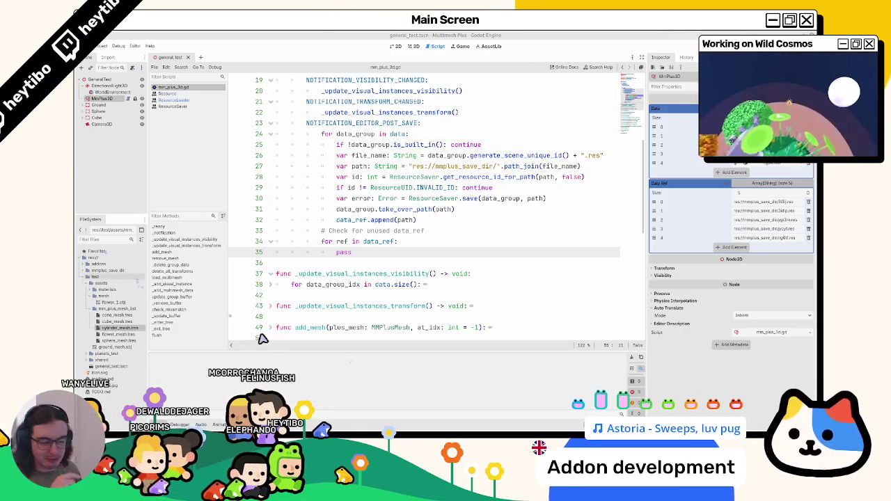
# Step: Bring the browser showing the String docs' path_join entry in front of the script editor
pyautogui.moveTo(373, 424)
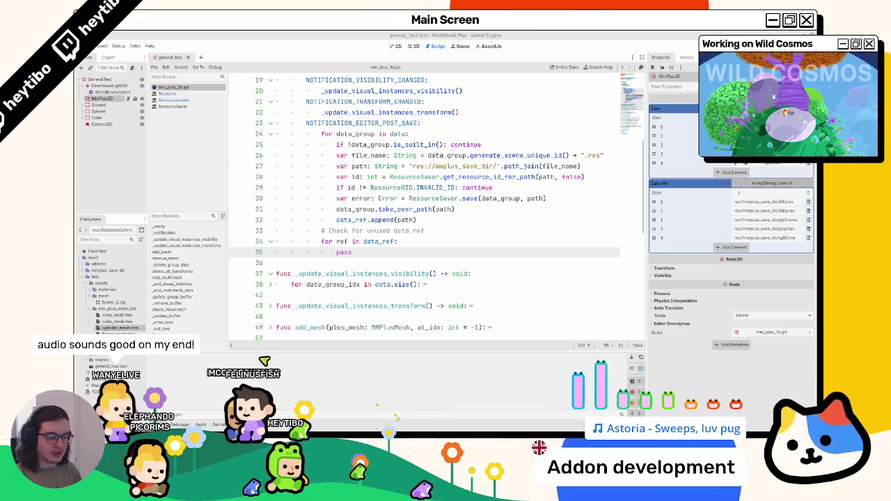
pyautogui.click(337, 407)
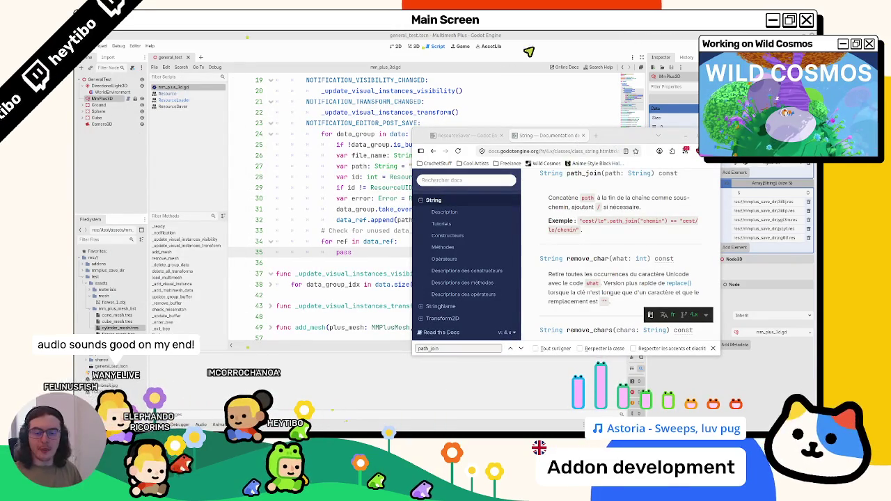
# Step: Close the String docs page, view ResourceSaver's get_resource_id_for_path entry, and shrink the browser window
pyautogui.click(694, 134)
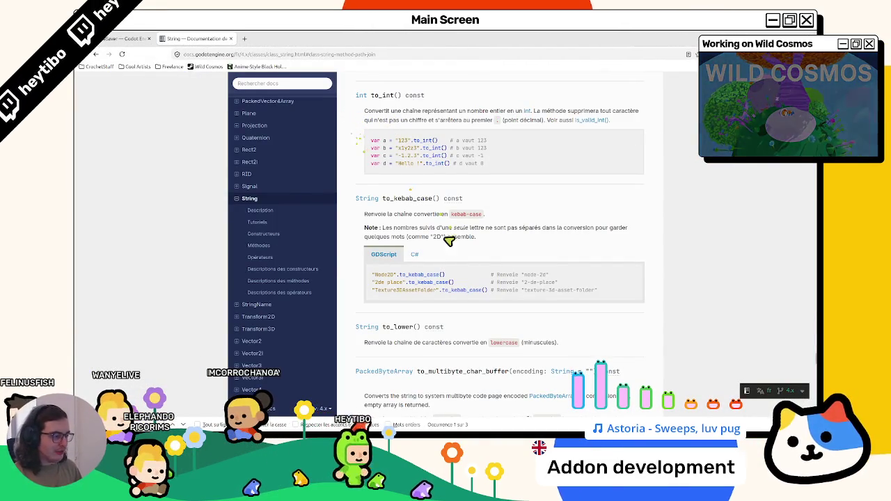
pyautogui.moveTo(583, 291)
pyautogui.mouseDown()
pyautogui.moveTo(528, 288)
pyautogui.moveTo(534, 295)
pyautogui.moveTo(573, 295)
pyautogui.moveTo(529, 284)
pyautogui.mouseUp()
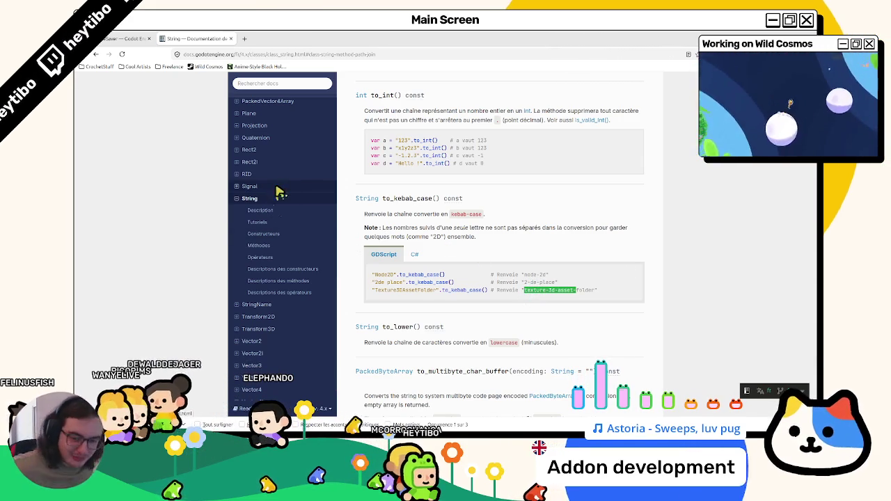
pyautogui.click(278, 192)
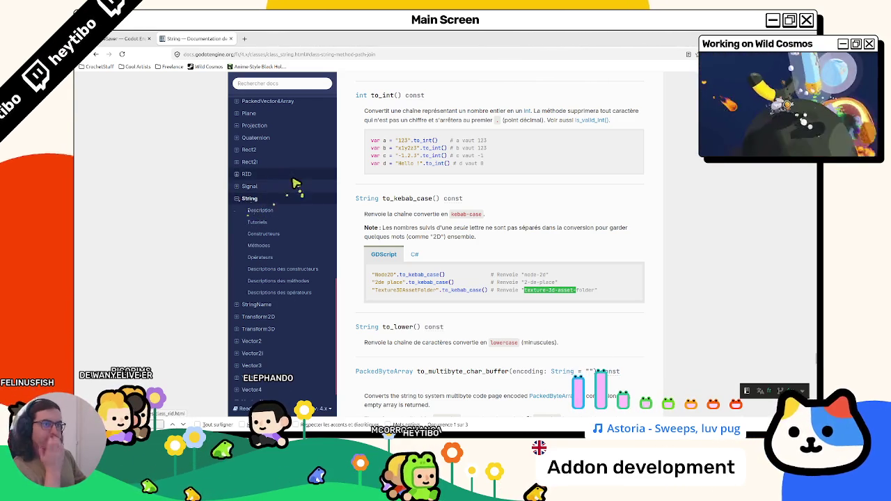
pyautogui.click(231, 39)
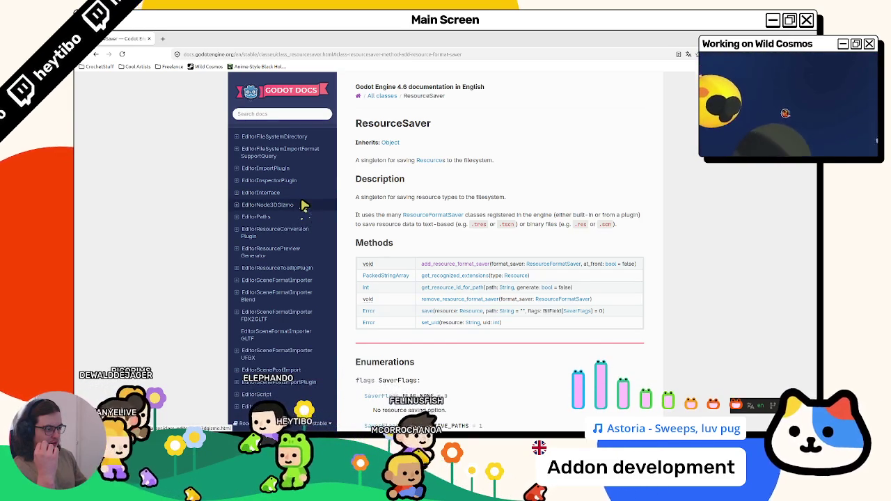
pyautogui.click(476, 289)
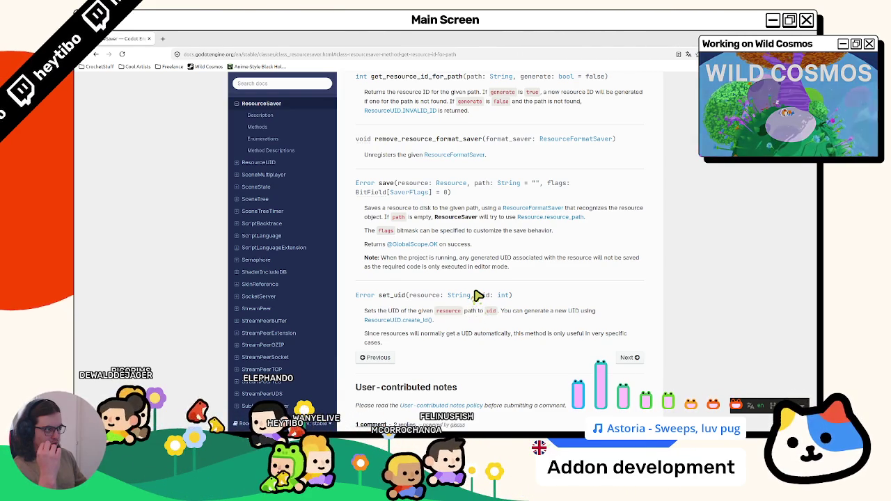
pyautogui.moveTo(357, 38)
pyautogui.mouseDown()
pyautogui.moveTo(337, 80)
pyautogui.moveTo(368, 134)
pyautogui.mouseUp()
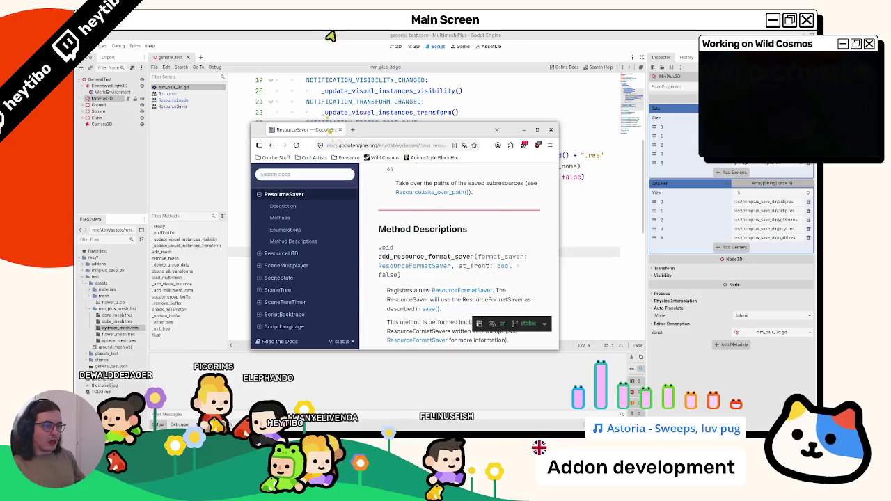
# Step: Delete the get_resource_id_for_path lookup and INVALID_ID skip lines, then inspect MMPlus3D's Data arrays
pyautogui.hotkey('alt', 'Tab')
pyautogui.click(346, 190)
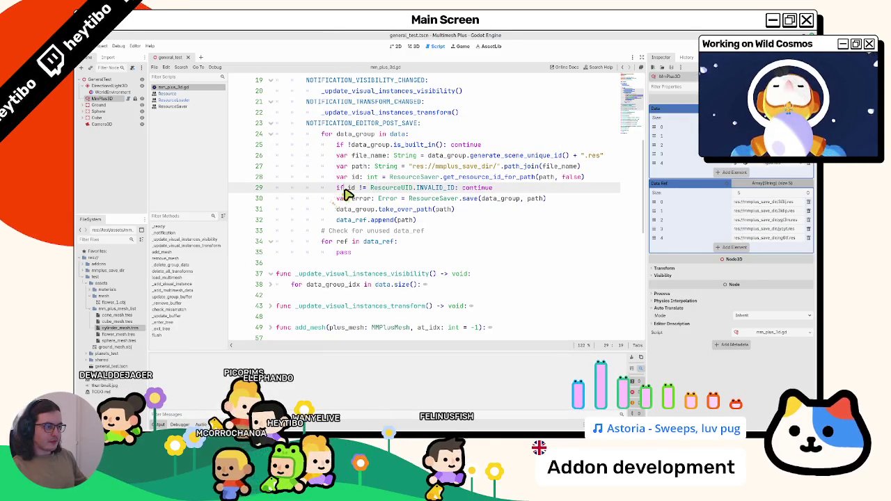
pyautogui.click(381, 148)
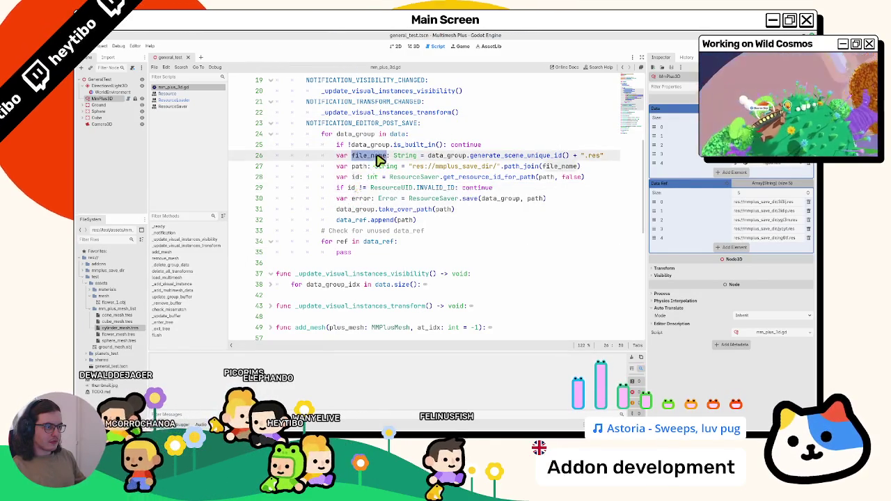
pyautogui.moveTo(350, 145); pyautogui.dragTo(437, 145)
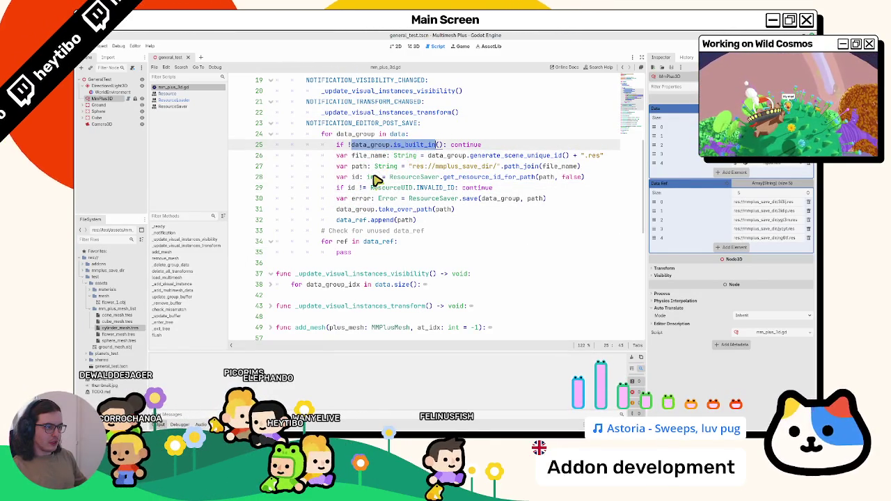
pyautogui.moveTo(376, 179); pyautogui.dragTo(373, 193)
pyautogui.doubleClick(351, 188)
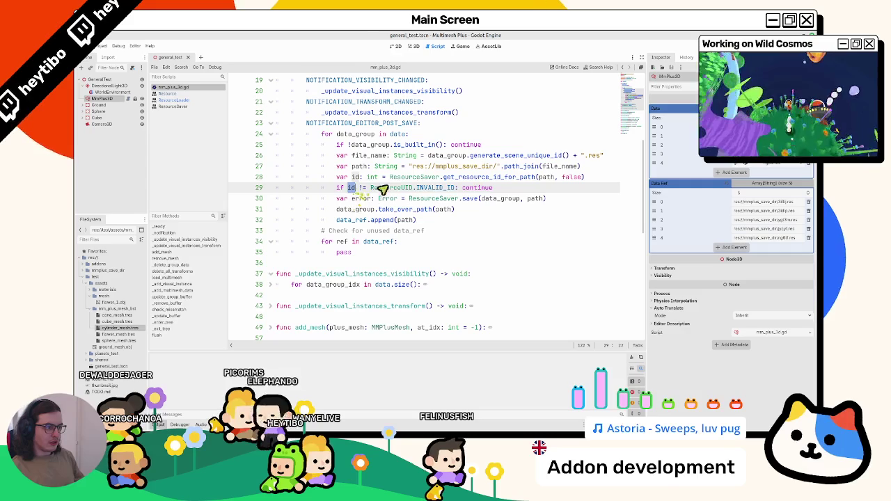
pyautogui.doubleClick(343, 188)
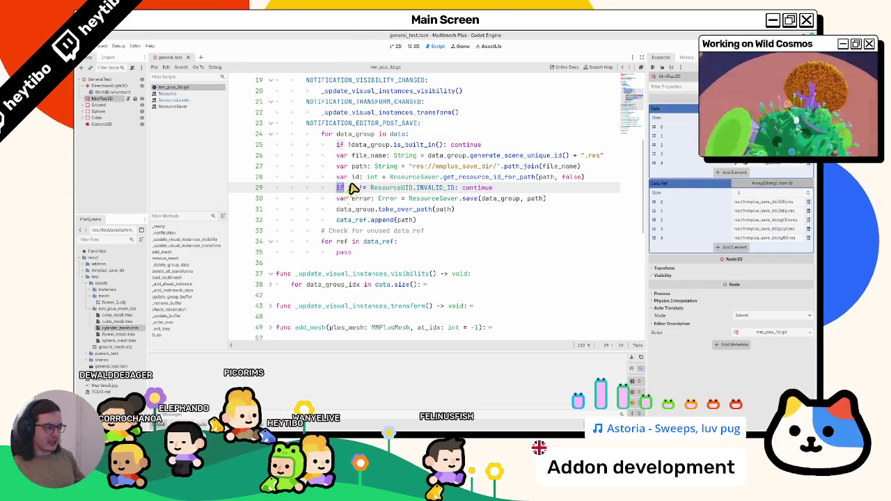
pyautogui.doubleClick(353, 188)
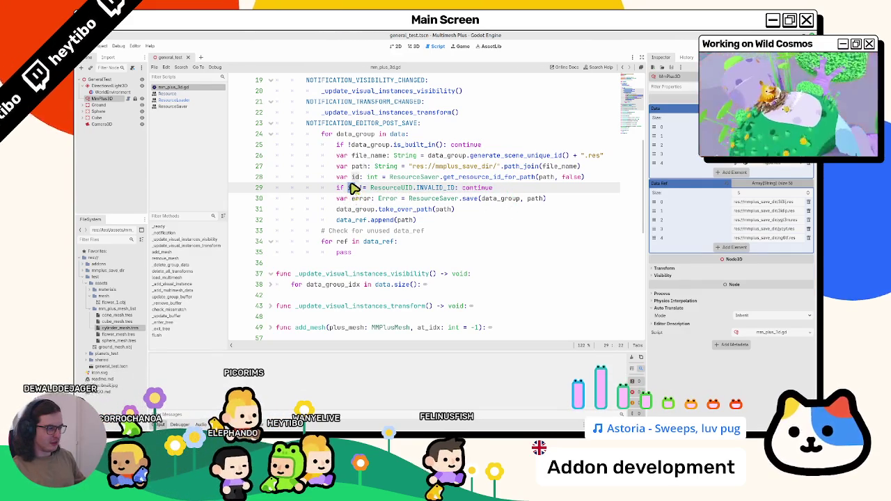
pyautogui.moveTo(353, 188)
pyautogui.mouseDown()
pyautogui.moveTo(369, 170)
pyautogui.moveTo(366, 182)
pyautogui.mouseUp()
pyautogui.press('BackSpace')
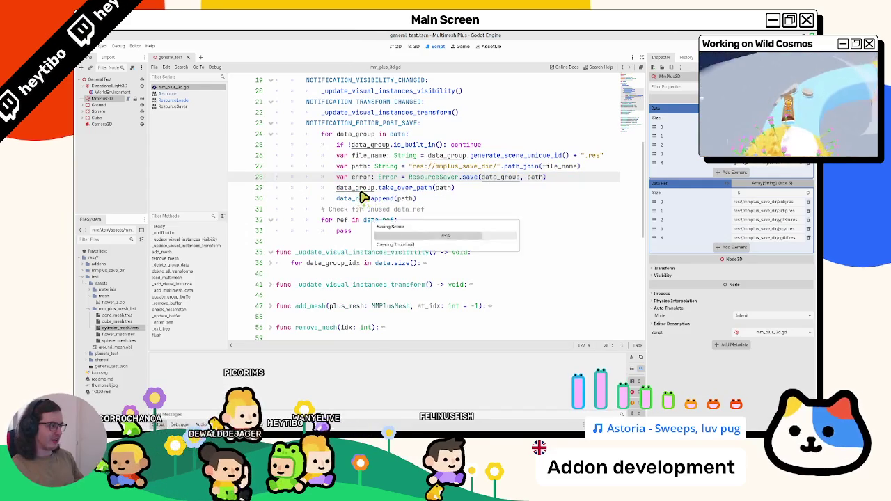
pyautogui.click(106, 84)
pyautogui.click(106, 99)
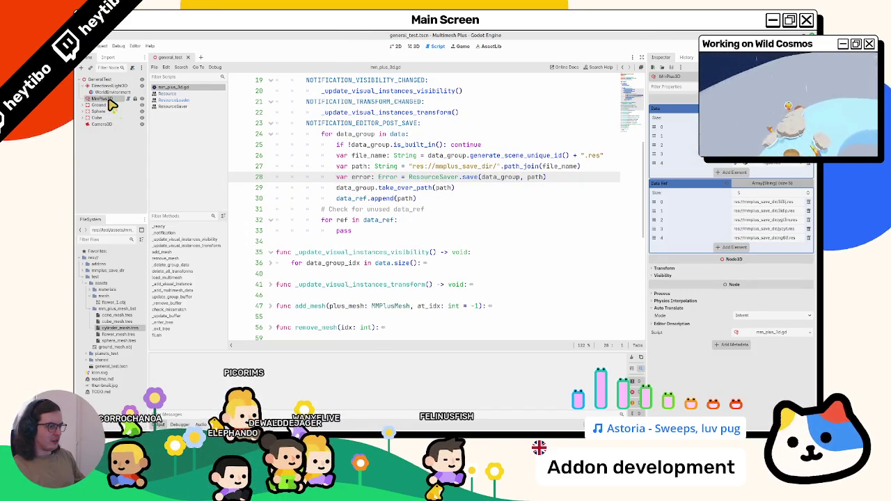
# Step: Remove the old .res files from mmplus_save_dir and save the scene, giving 10 Data Ref paths
pyautogui.click(86, 271)
pyautogui.click(99, 277)
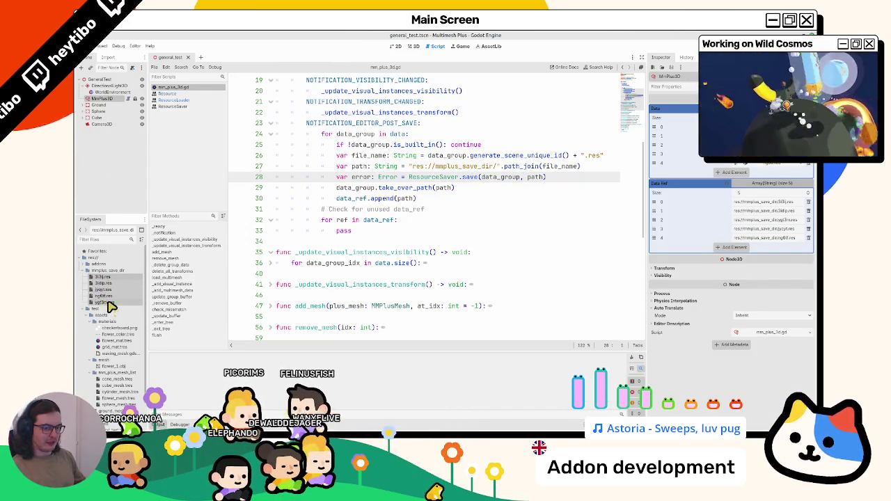
pyautogui.press('Delete')
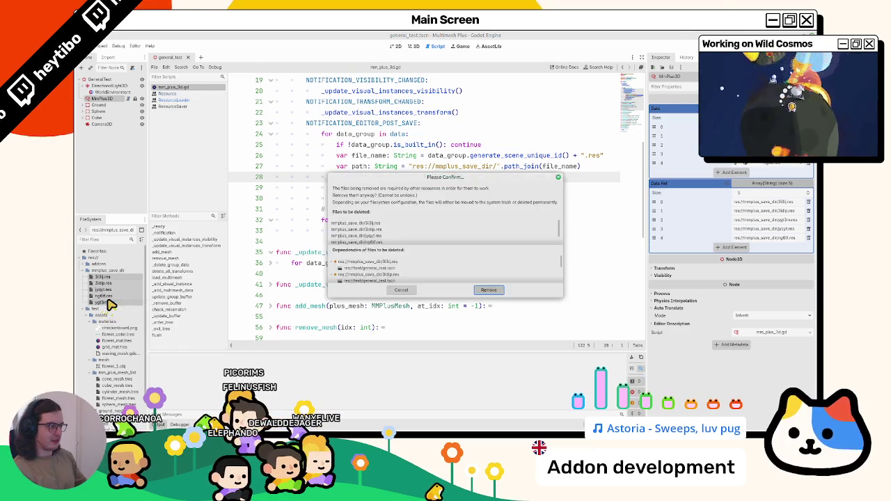
pyautogui.press('Return')
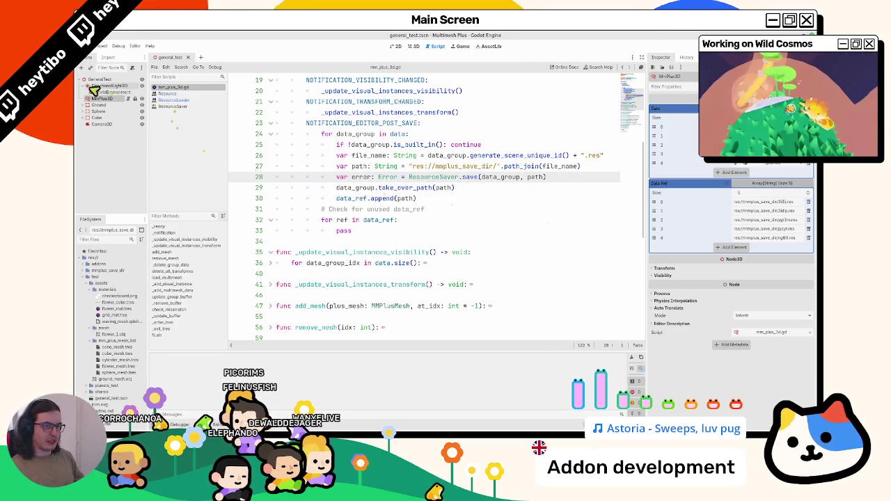
pyautogui.hotkey('ctrl', 's')
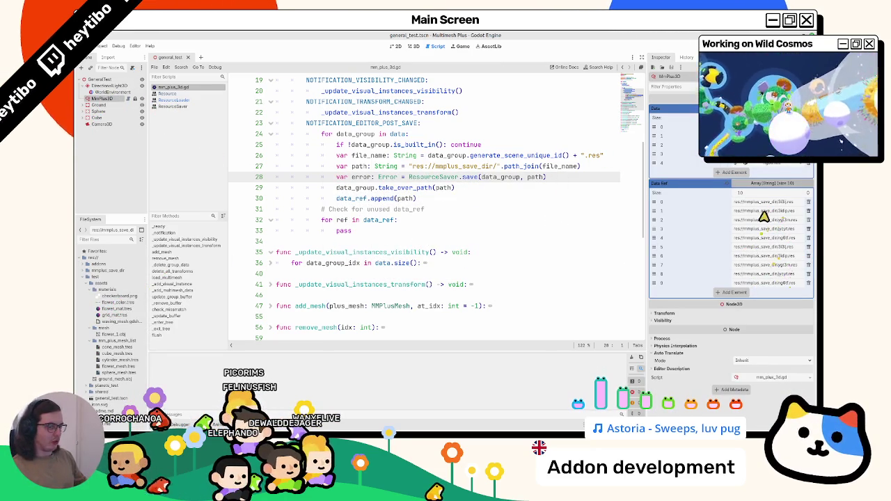
pyautogui.click(92, 290)
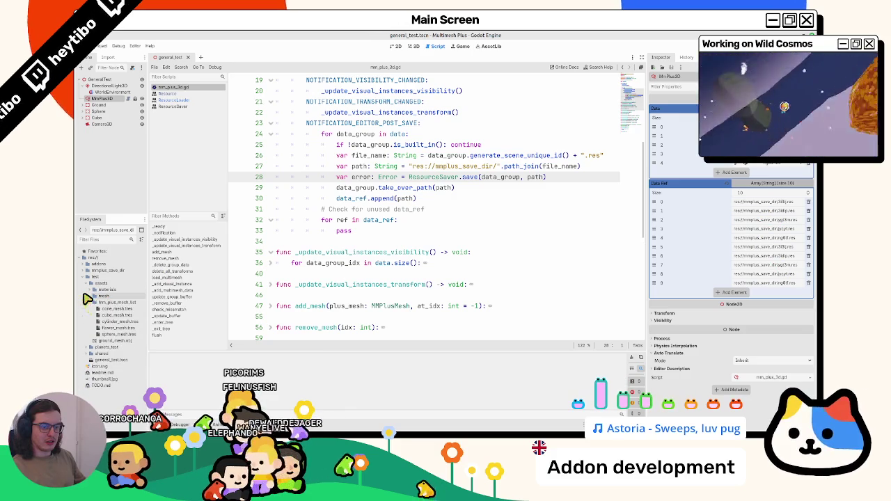
pyautogui.doubleClick(384, 232)
pyautogui.write('if r')
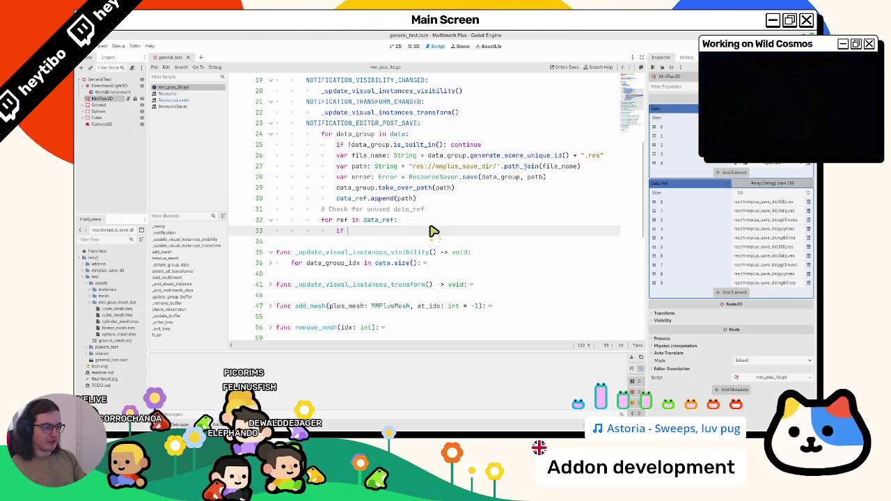
# Step: Write a ResourceLoader.exists call in place of the placeholder pass
pyautogui.write('esour')
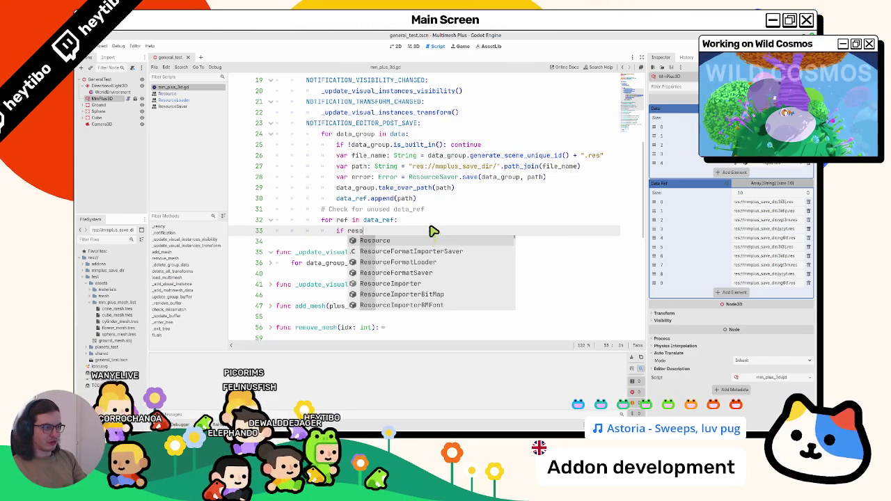
pyautogui.press('Return')
pyautogui.write('Loader.exs')
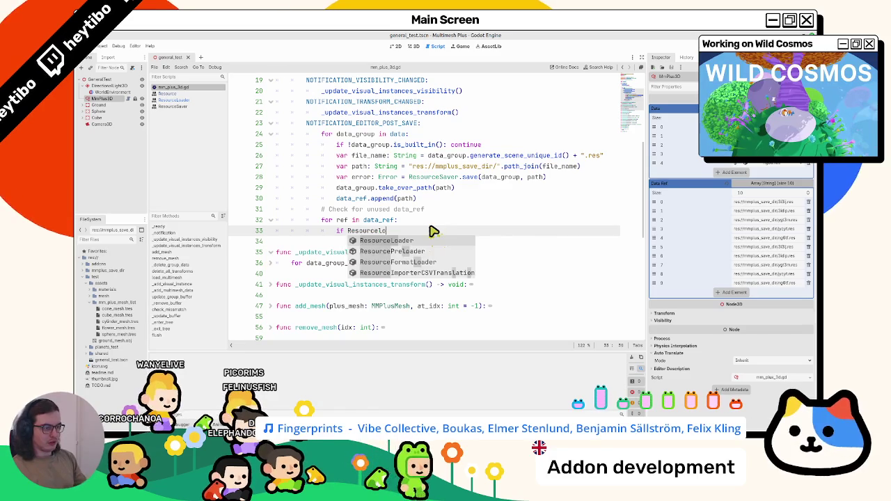
pyautogui.press('Return')
pyautogui.write('.exs')
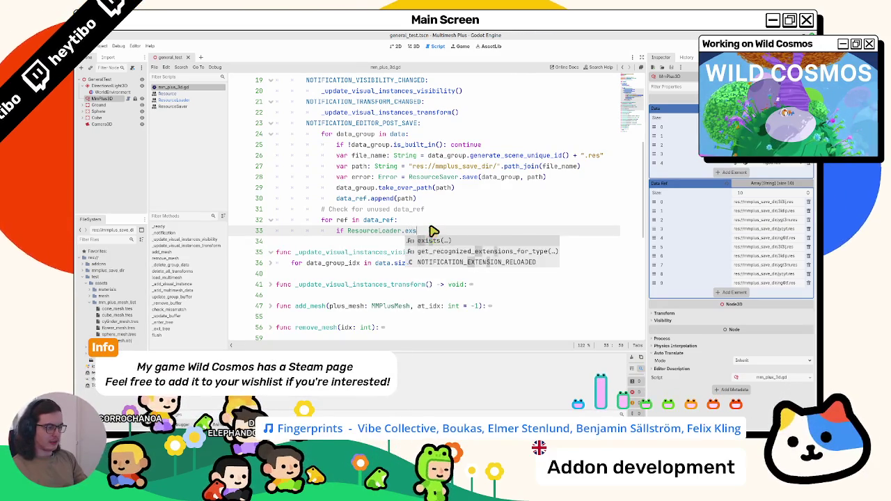
pyautogui.press('Return')
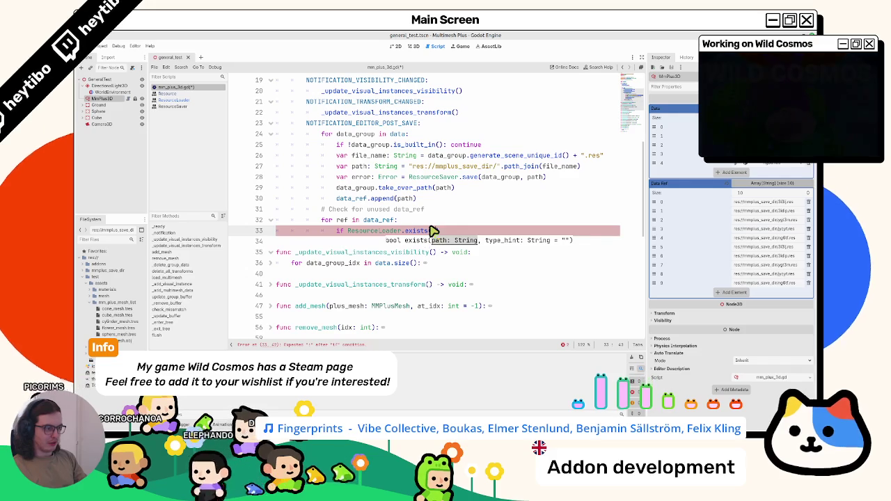
pyautogui.write('r')
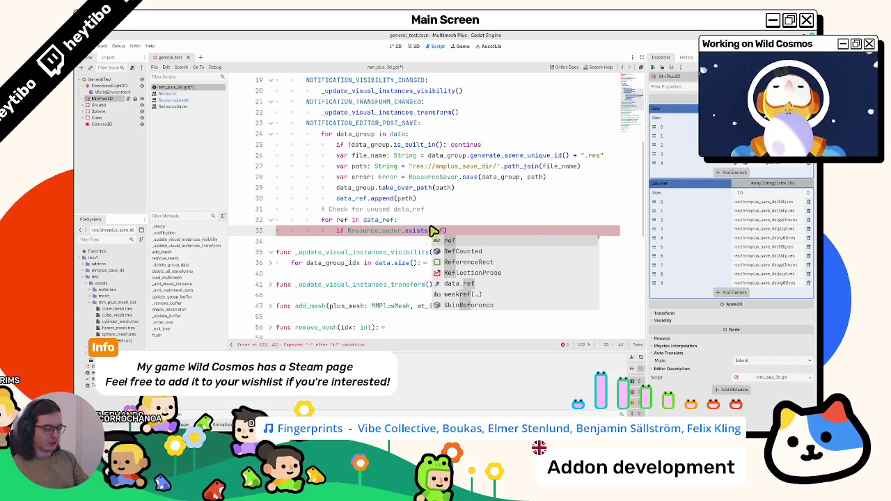
pyautogui.write(' data')
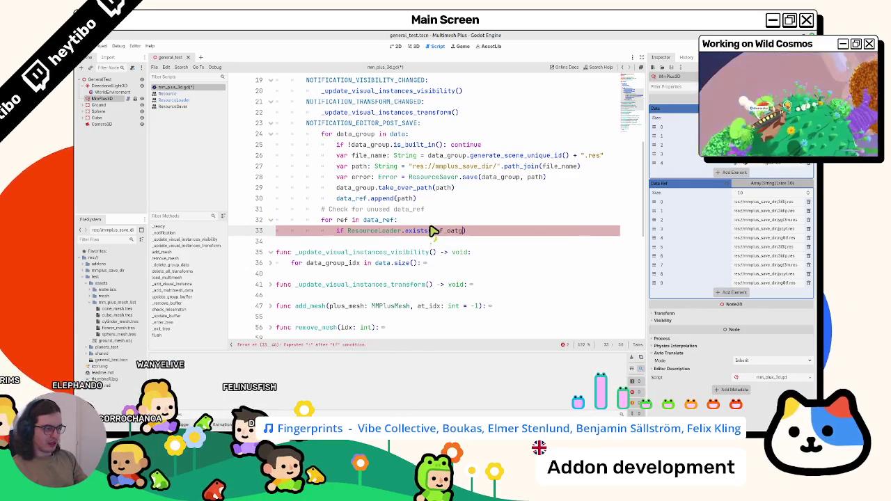
pyautogui.write('a')
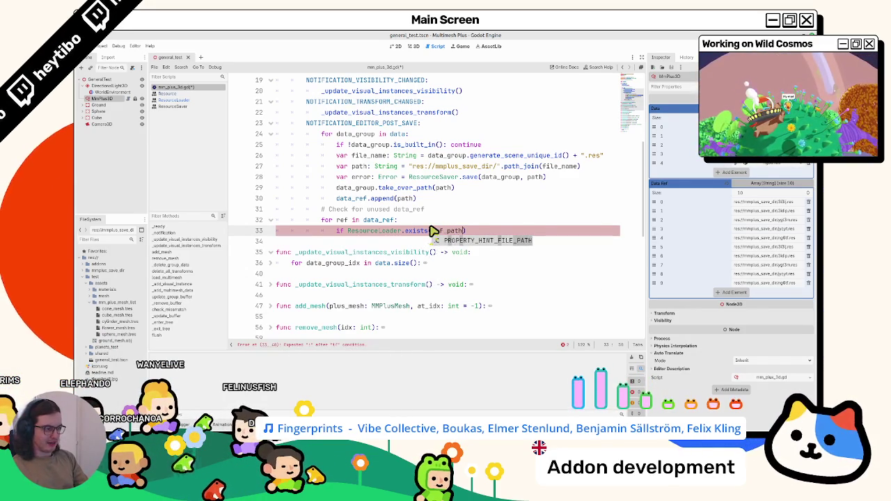
pyautogui.write('h')
# Step: Finish the if ResourceLoader.exists(ref_path): line with a pass body
pyautogui.click(352, 222)
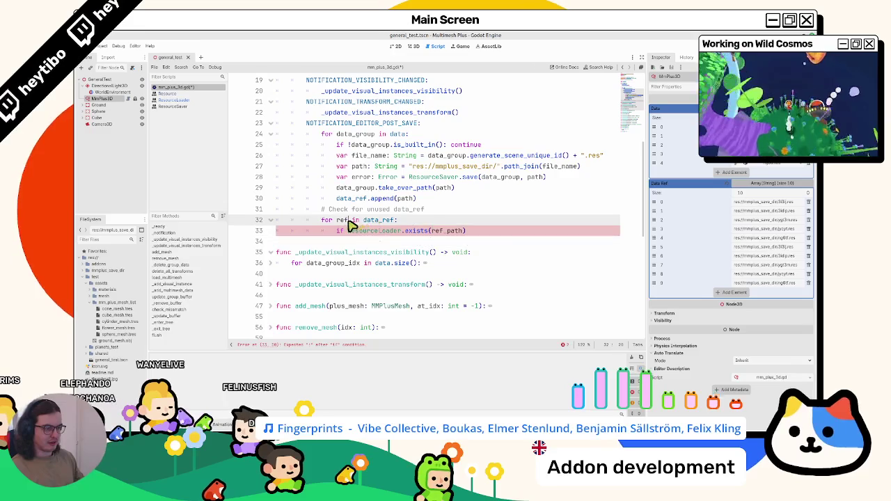
pyautogui.write('_path')
pyautogui.click(479, 231)
pyautogui.write(':')
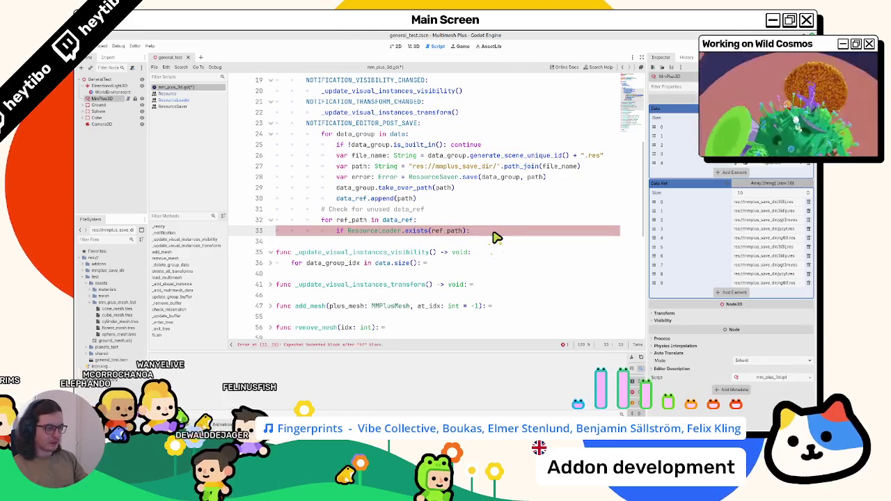
pyautogui.press('Return')
pyautogui.write('pass')
pyautogui.press('Return')
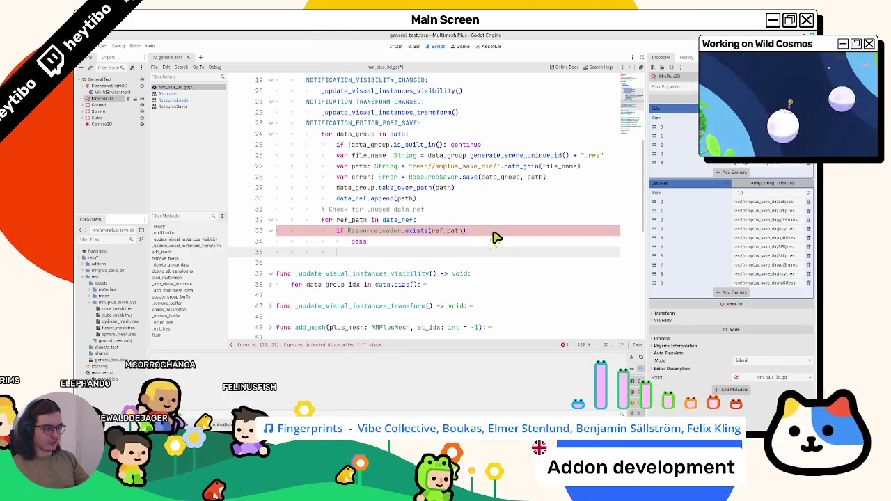
# Step: Begin a half-typed ref_path delete call below the pass body
pyautogui.write('r')
pyautogui.press('Return')
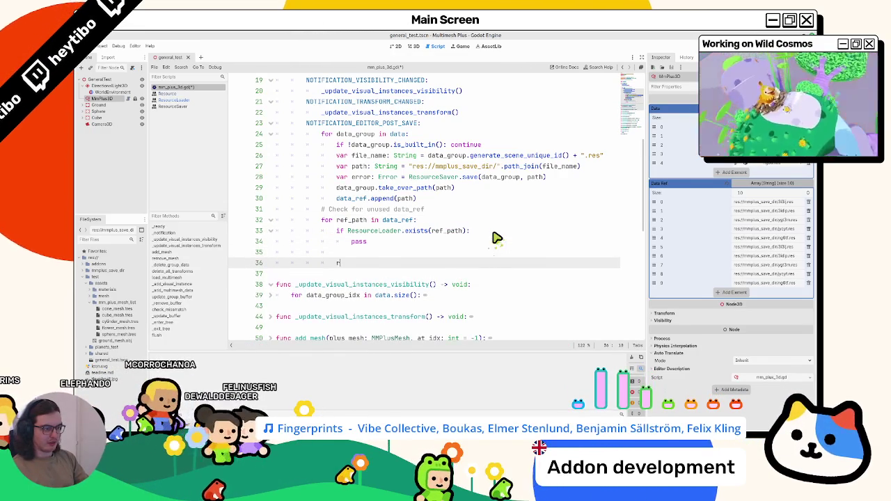
pyautogui.write('re')
pyautogui.press('Return')
pyautogui.write('.dele')
pyautogui.press('BackSpace')
pyautogui.press('BackSpace')
pyautogui.press('BackSpace')
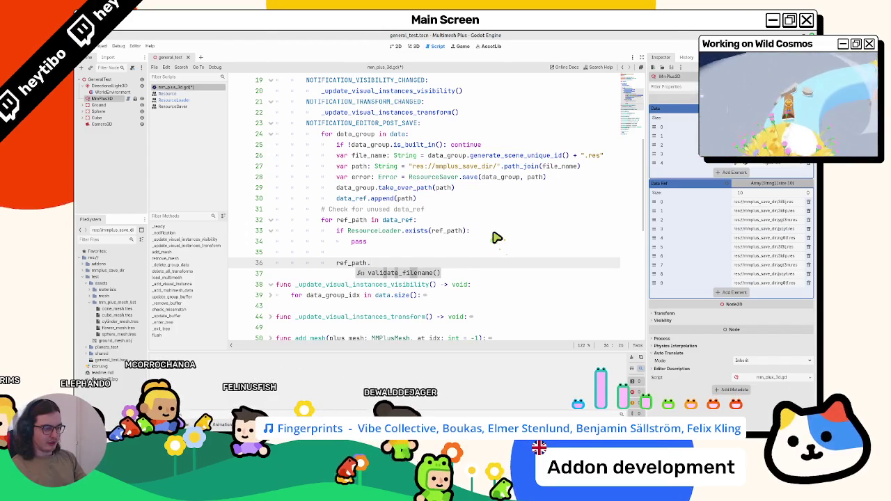
pyautogui.write('remov')
pyautogui.press('BackSpace')
pyautogui.press('BackSpace')
pyautogui.press('BackSpace')
pyautogui.write('delet')
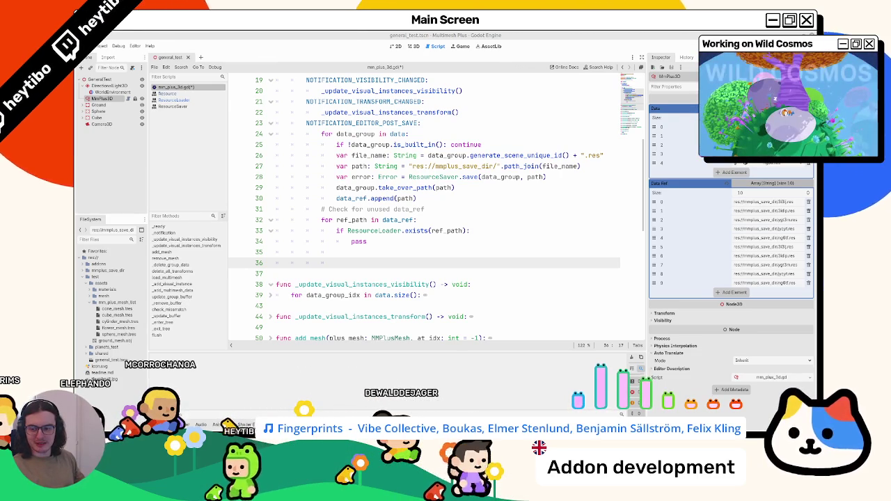
pyautogui.click(392, 220)
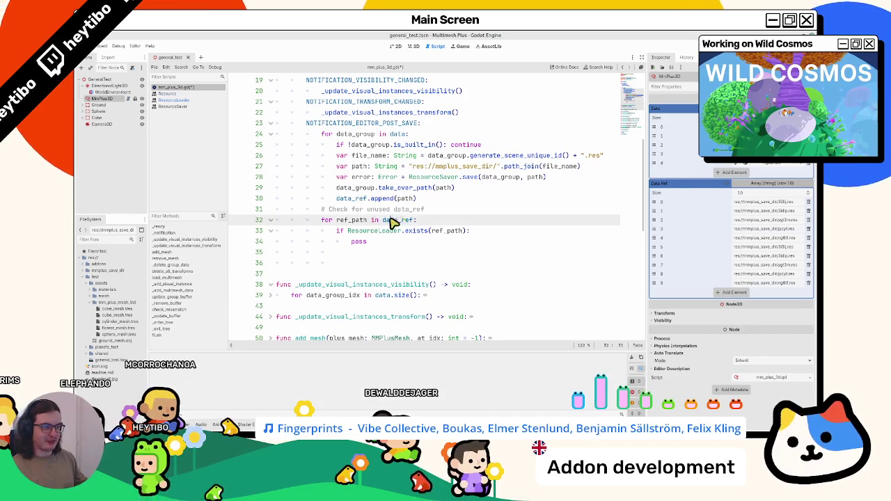
# Step: Make the loop iterate backwards by idx and declare var ref_path: String = data_ref[idx]
pyautogui.doubleClick(392, 220)
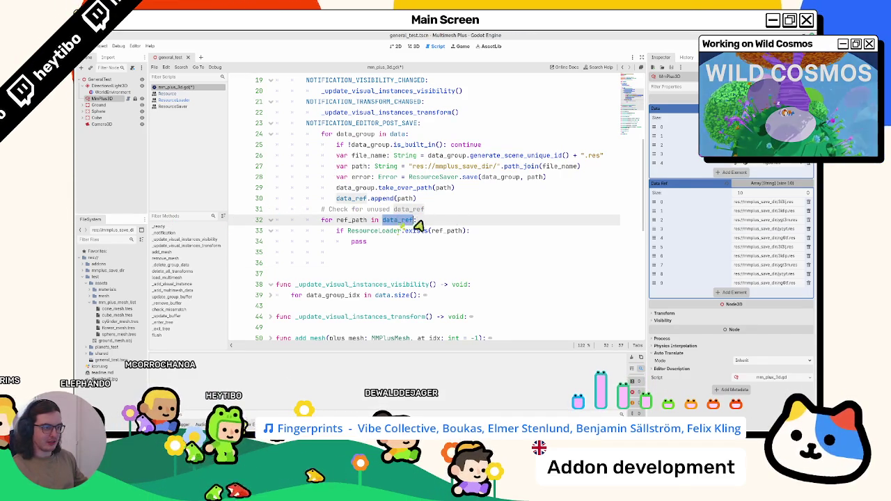
pyautogui.write('range(x.size()-1, -1, -1):')
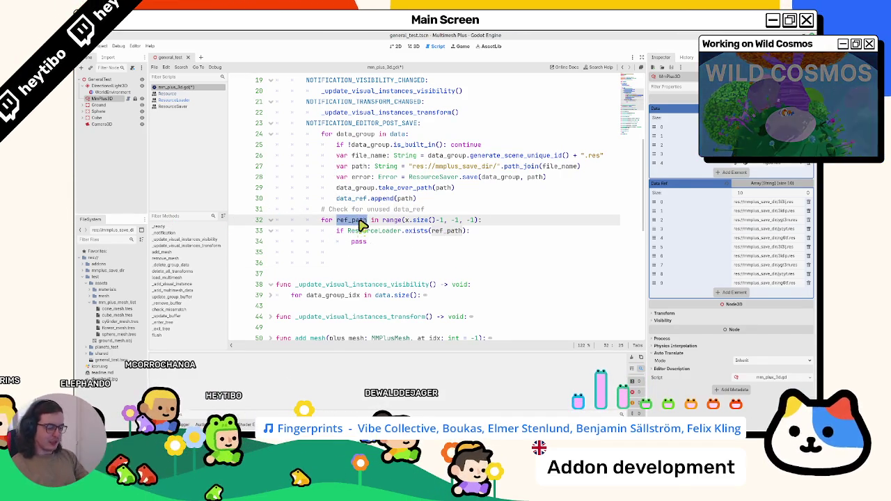
pyautogui.write('idx')
pyautogui.press('Return')
pyautogui.write('var ref_pa')
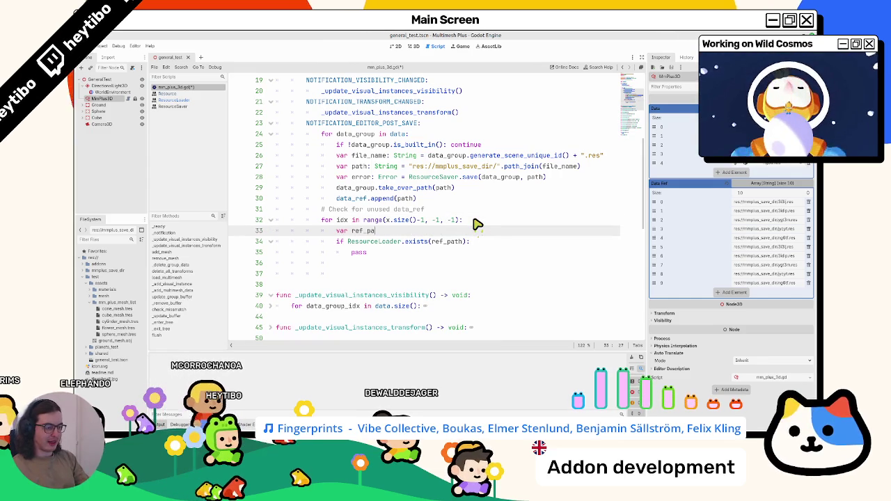
pyautogui.write('th: String ')
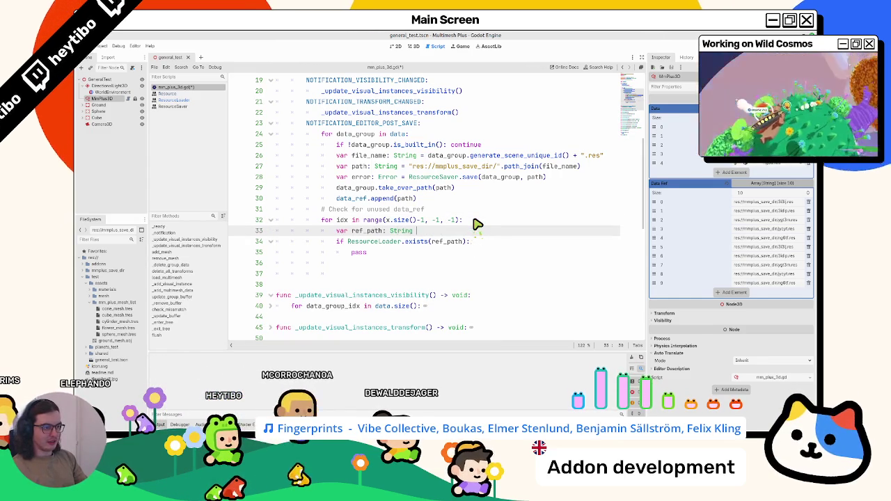
pyautogui.write('= r')
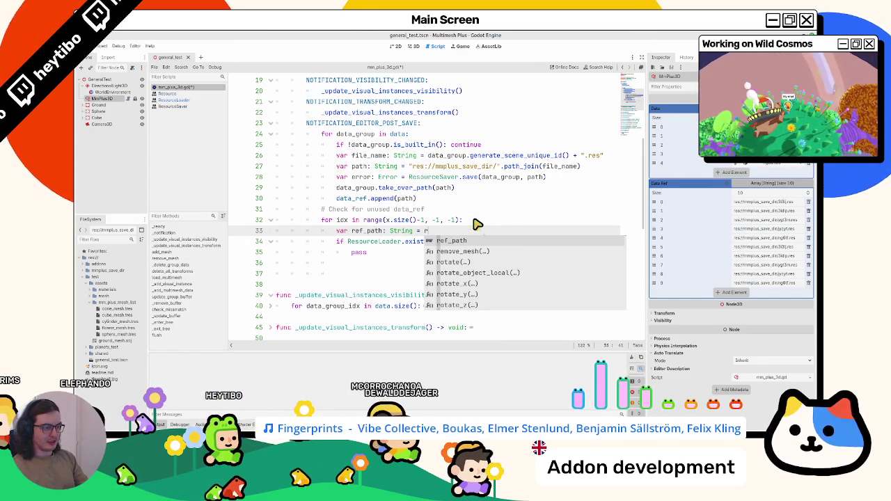
pyautogui.write('e')
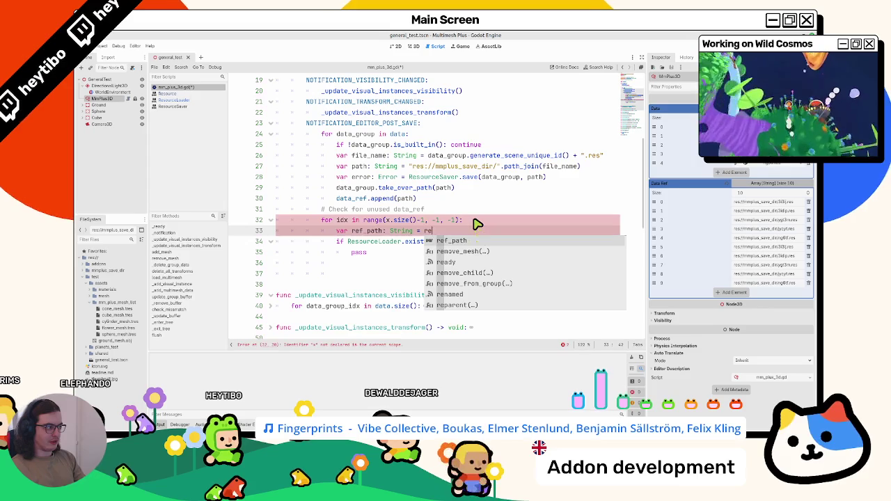
pyautogui.press('BackSpace')
pyautogui.press('BackSpace')
pyautogui.write('data_ref')
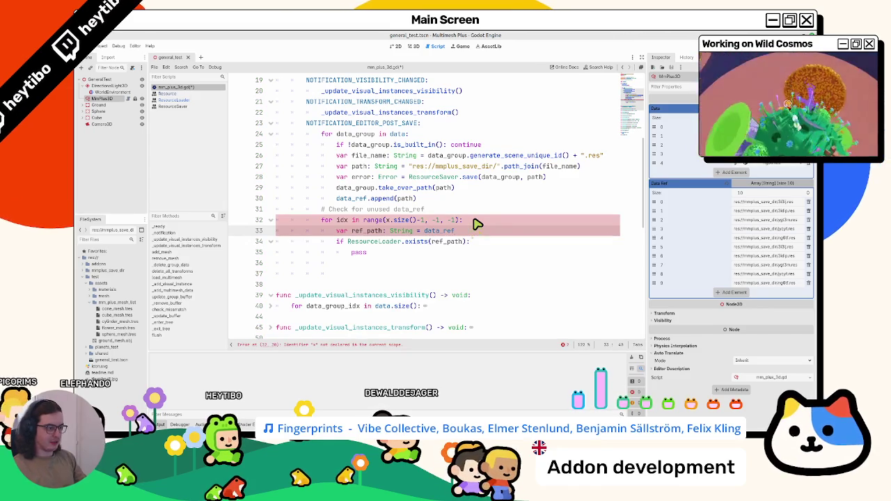
pyautogui.write('[idx')
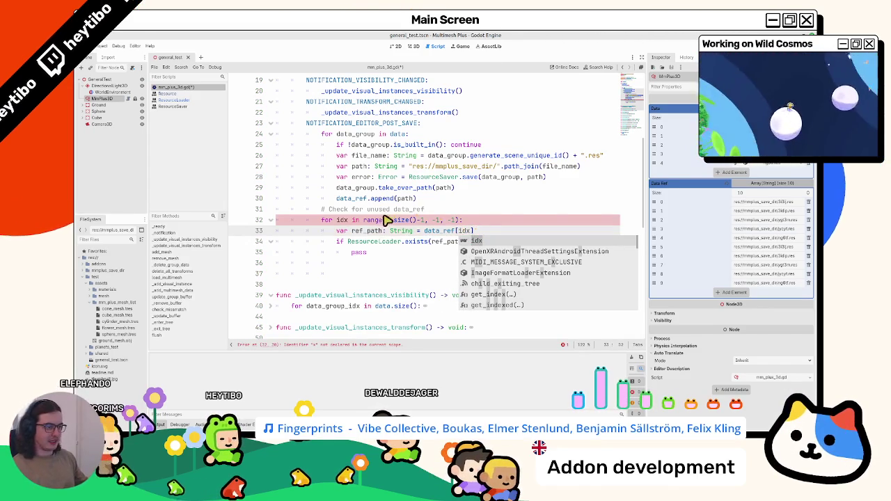
pyautogui.press('Escape')
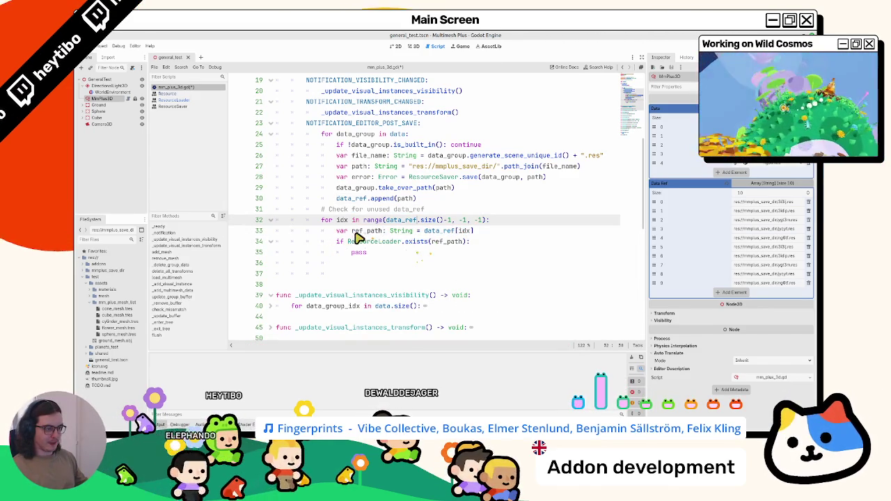
# Step: Tidy the blank lines and stray indentation below the ref_path declaration
pyautogui.click(387, 248)
pyautogui.click(505, 232)
pyautogui.press('Return')
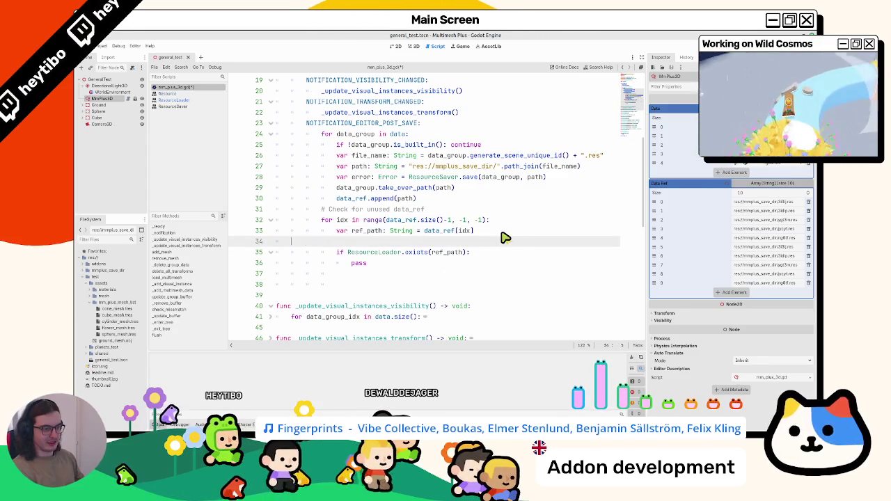
pyautogui.press('BackSpace')
pyautogui.press('BackSpace')
pyautogui.press('BackSpace')
pyautogui.press('Return')
pyautogui.moveTo(379, 285); pyautogui.dragTo(247, 287)
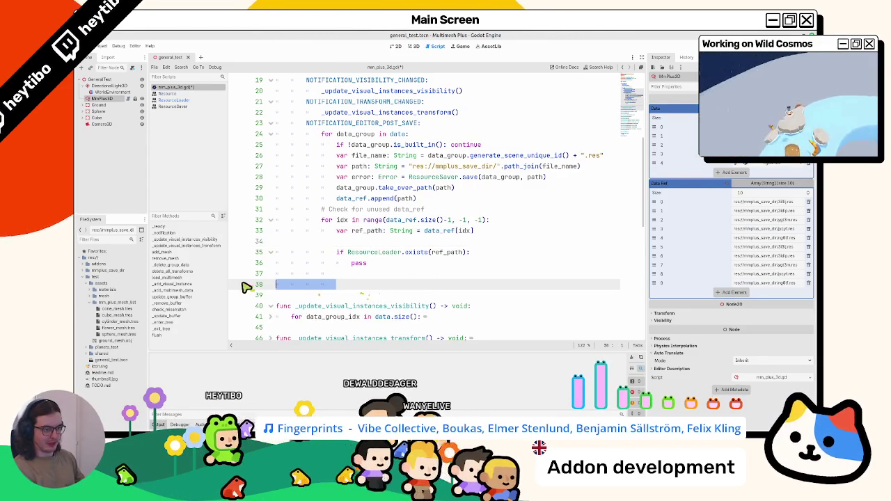
pyautogui.press('BackSpace')
pyautogui.press('BackSpace')
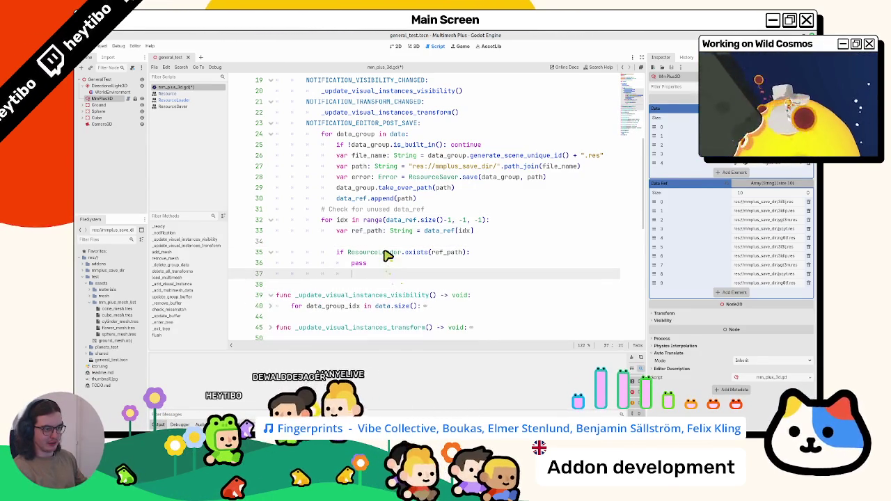
# Step: Append data_ref.remove_at(idx) at the end of the loop and save the script
pyautogui.press('Return')
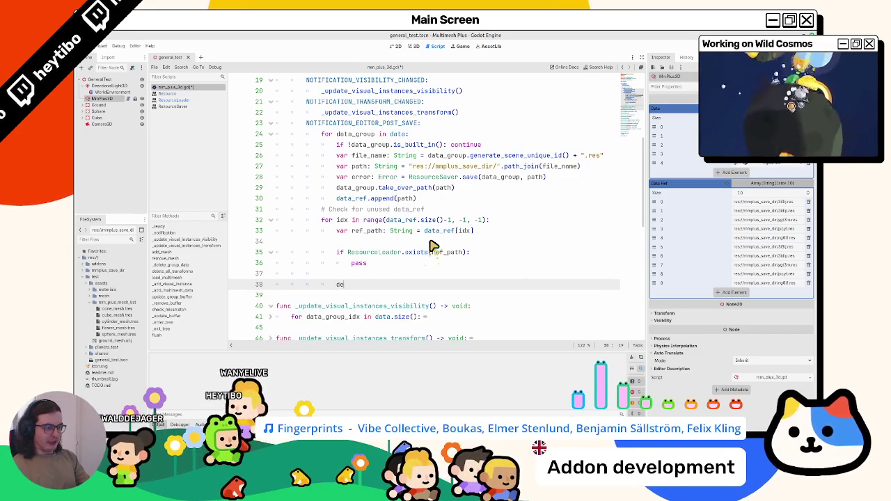
pyautogui.press('BackSpace')
pyautogui.write('at')
pyautogui.press('Down')
pyautogui.press('Down')
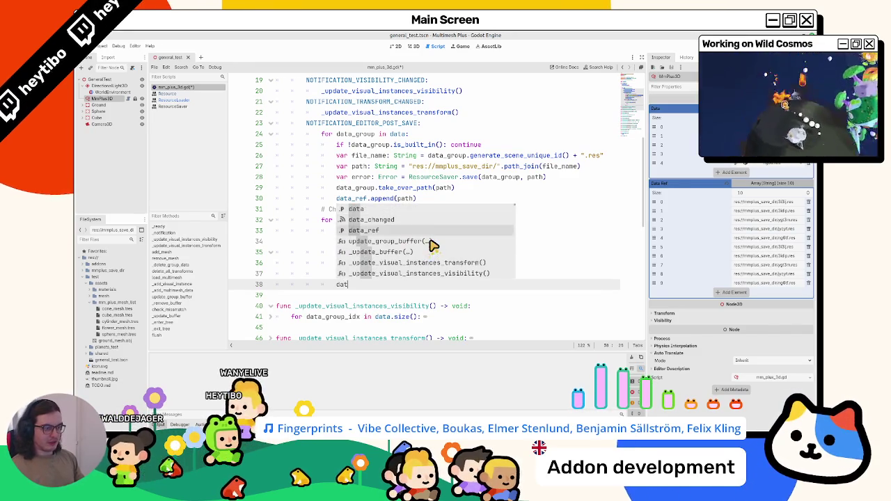
pyautogui.press('Return')
pyautogui.write('.del')
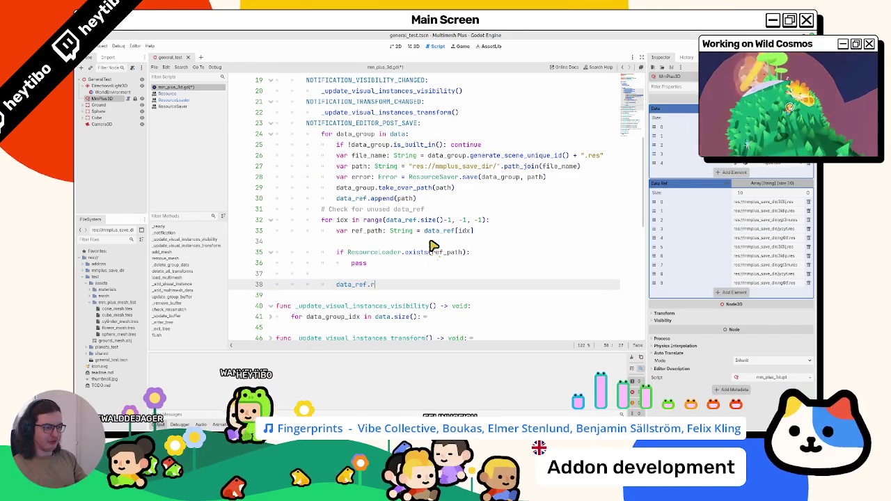
pyautogui.write('emo')
pyautogui.press('Return')
pyautogui.write('idx')
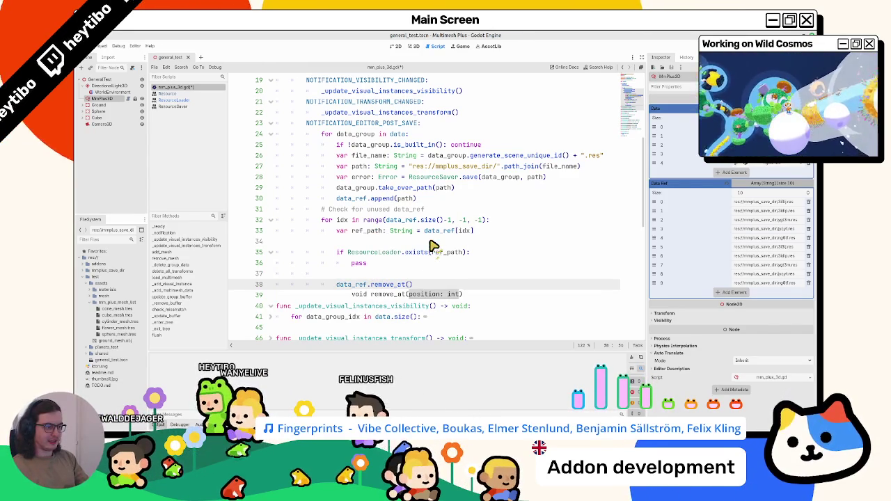
pyautogui.write(')')
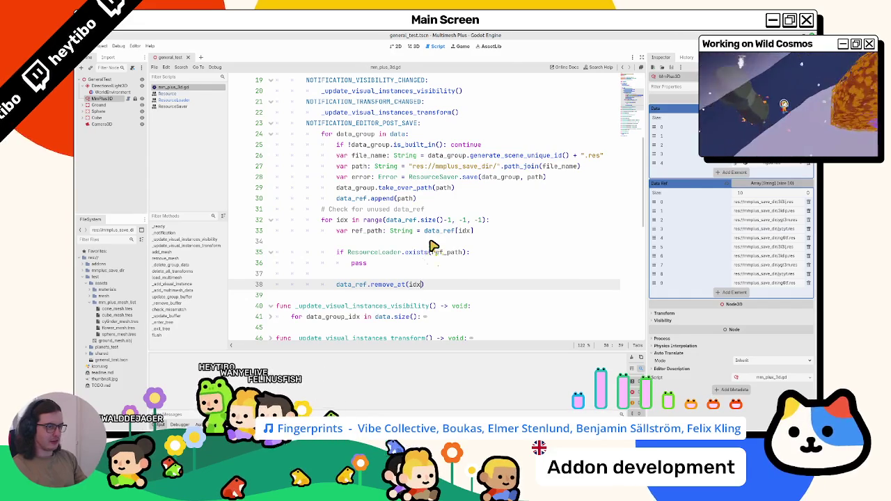
pyautogui.hotkey('ctrl', 's')
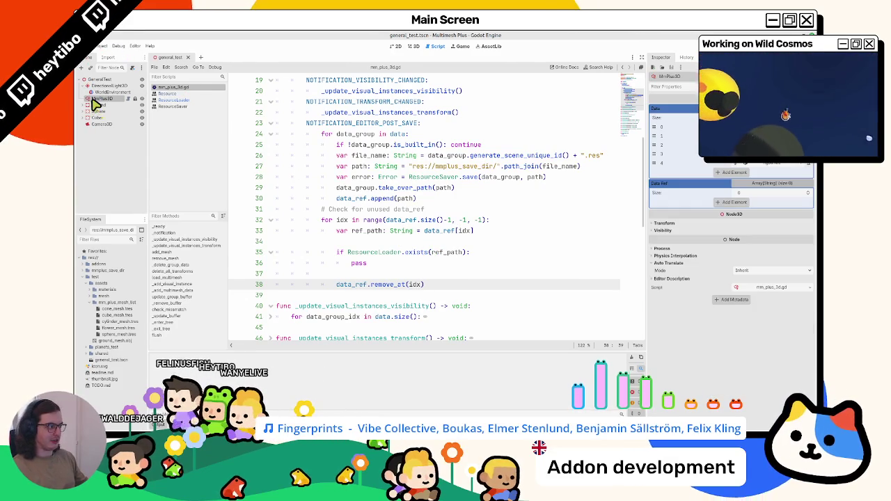
# Step: Negate the exists check and move data_ref.remove_at(idx) into the if body, replacing pass
pyautogui.doubleClick(411, 255)
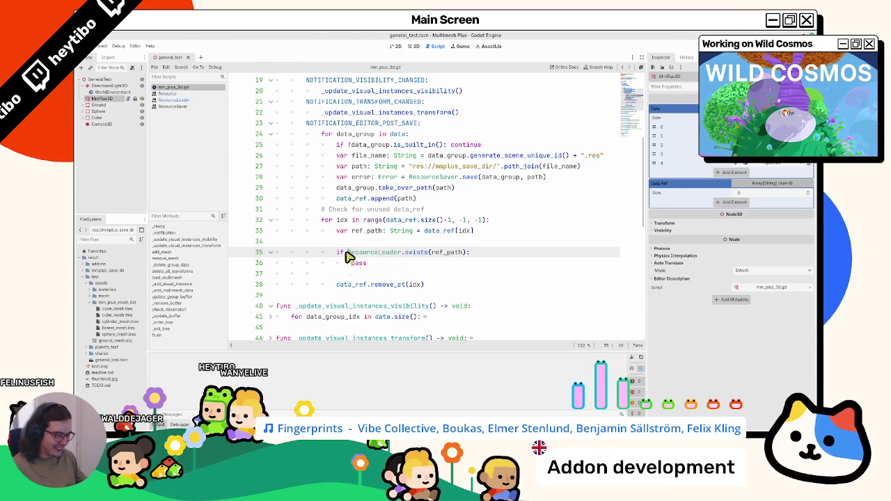
pyautogui.write('!')
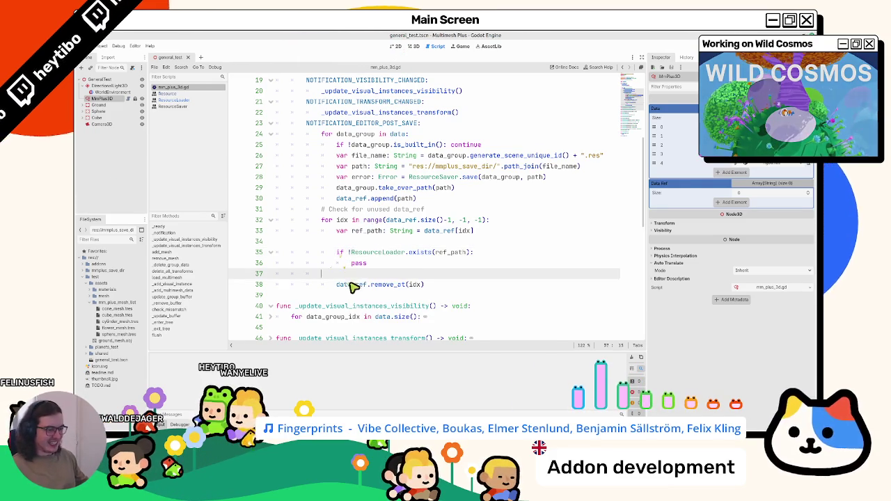
pyautogui.moveTo(336, 284); pyautogui.dragTo(427, 286)
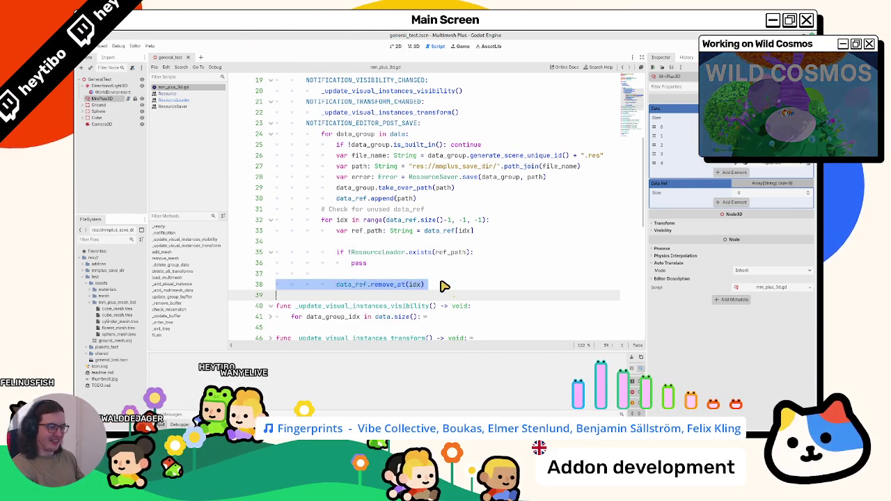
pyautogui.click(450, 276)
pyautogui.hotkey('ctrl', 'x')
pyautogui.hotkey('ctrl', 'x')
pyautogui.doubleClick(359, 263)
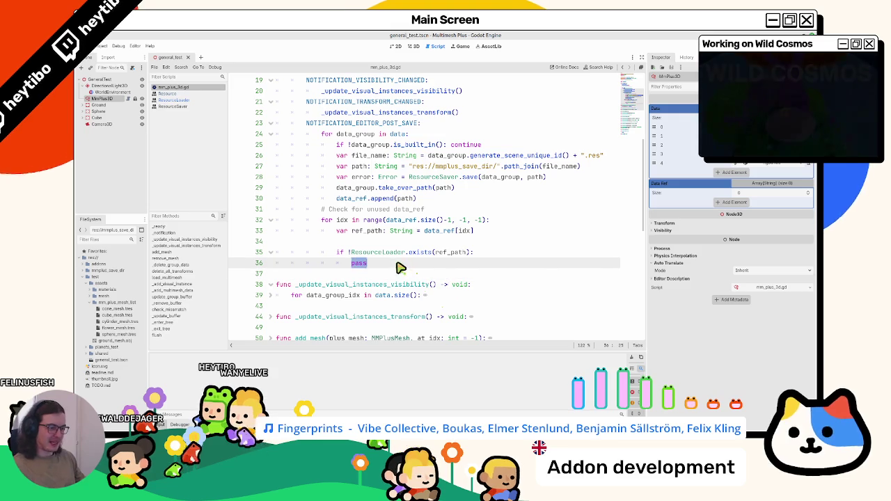
pyautogui.hotkey('ctrl', 'v')
pyautogui.click(393, 244)
pyautogui.click(376, 276)
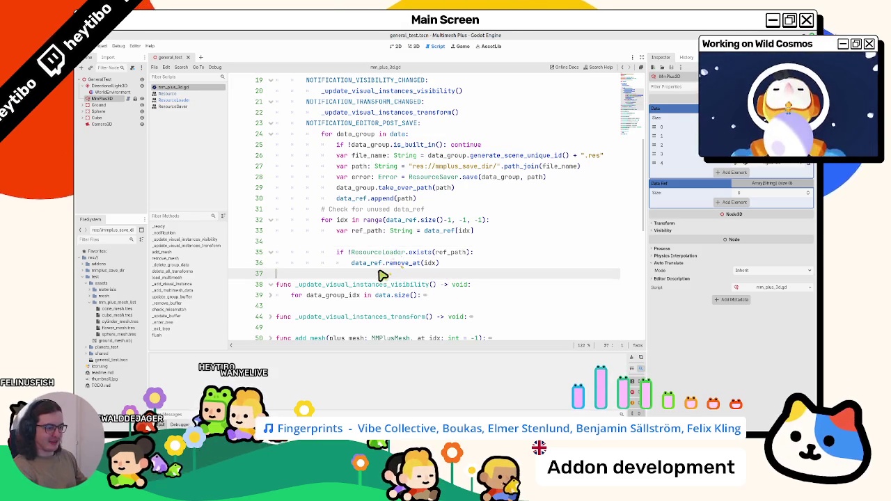
pyautogui.press('Return')
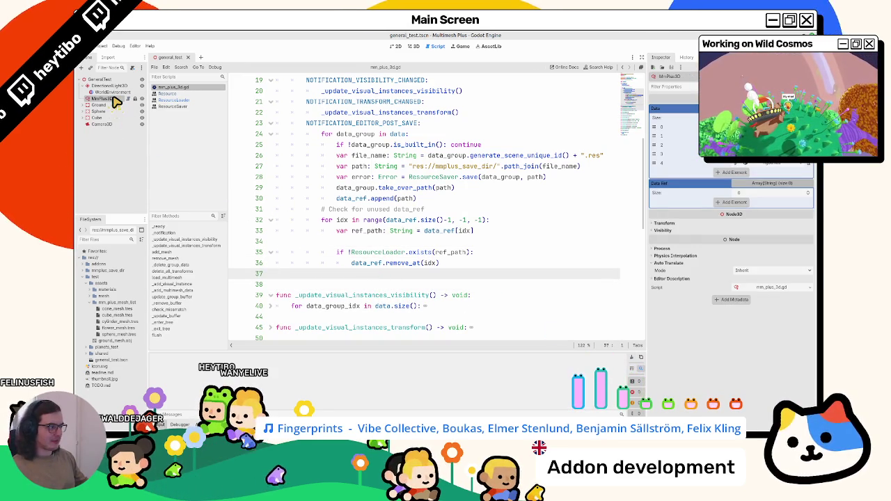
# Step: Delete the .res files in mmplus_save_dir and reselect MMPlus3D to show five Data Ref paths
pyautogui.click(105, 303)
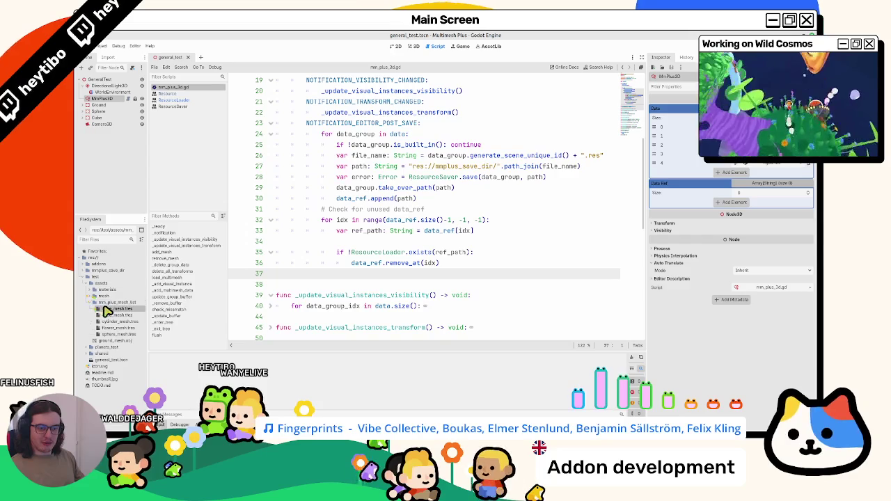
pyautogui.doubleClick(104, 271)
pyautogui.keyDown('shift'); pyautogui.click(113, 298); pyautogui.keyUp('shift')
pyautogui.press('Delete')
pyautogui.press('Return')
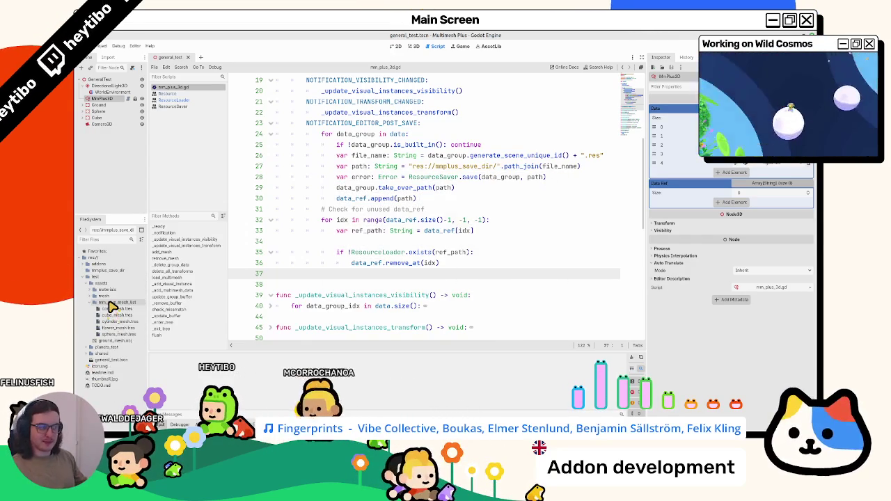
pyautogui.click(101, 98)
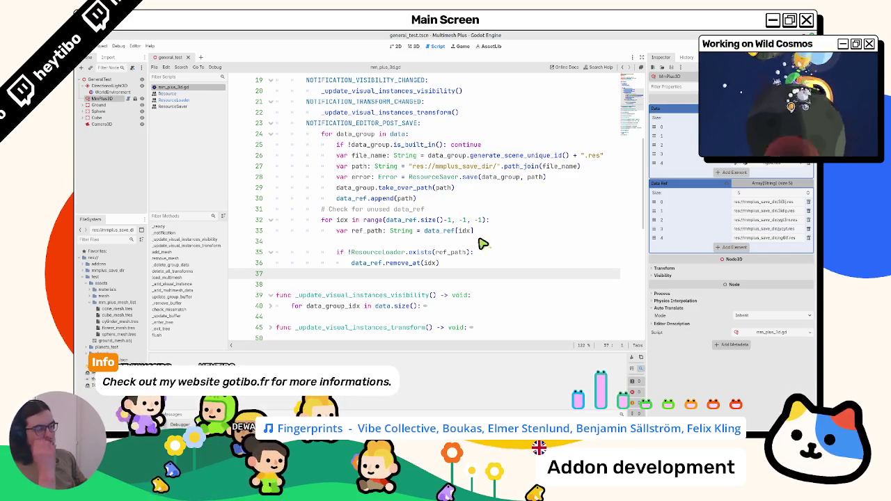
pyautogui.keyDown('ctrl'); pyautogui.click(515, 162); pyautogui.keyUp('ctrl')
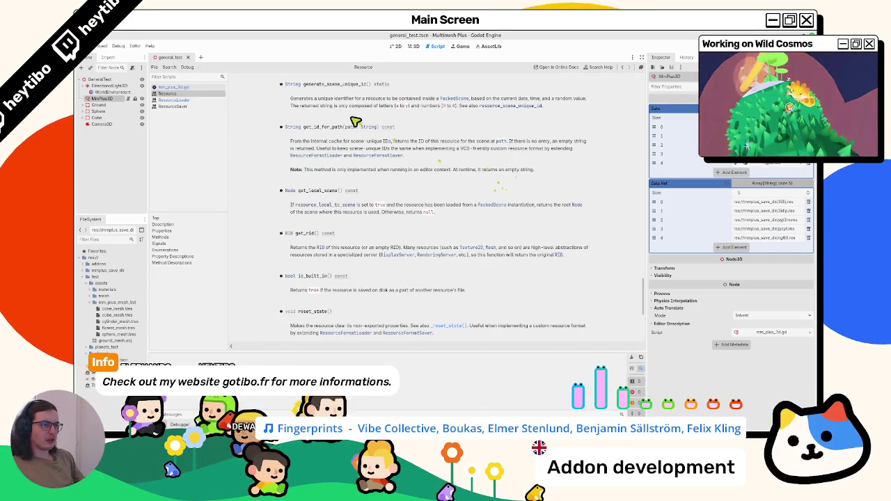
pyautogui.moveTo(399, 103)
pyautogui.mouseDown()
pyautogui.moveTo(588, 105)
pyautogui.moveTo(580, 112)
pyautogui.mouseUp()
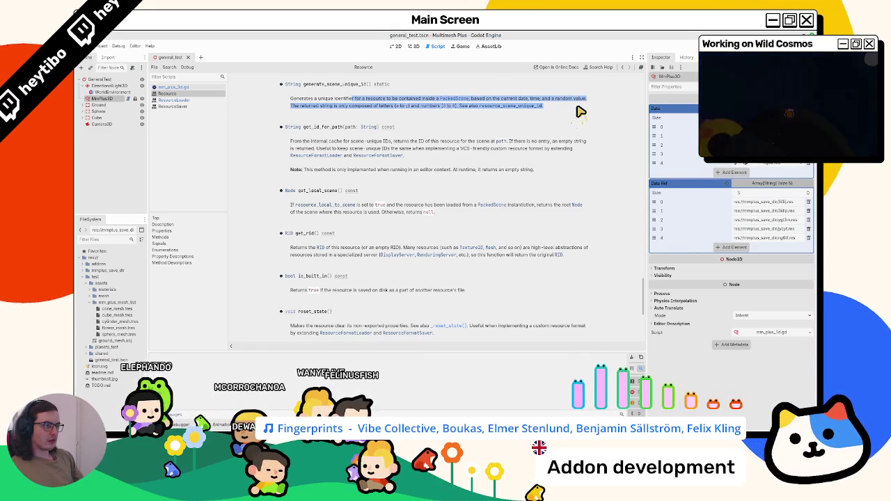
pyautogui.click(583, 103)
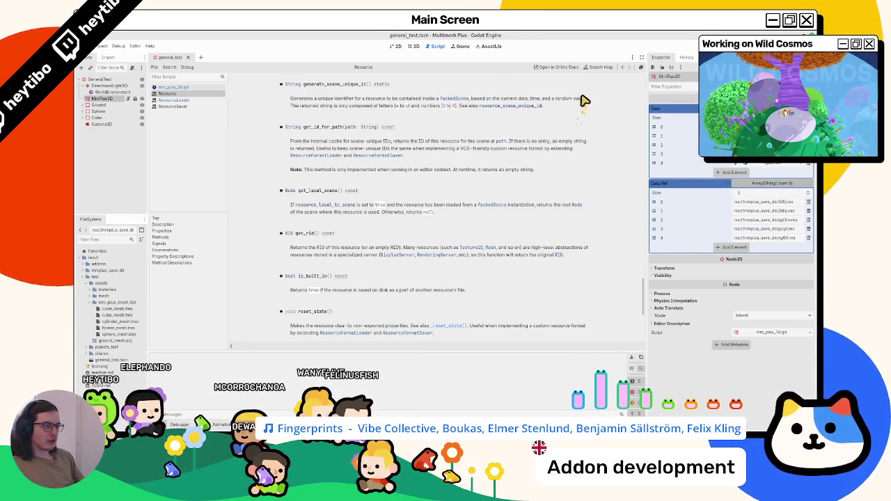
pyautogui.tripleClick(577, 100)
pyautogui.click(568, 108)
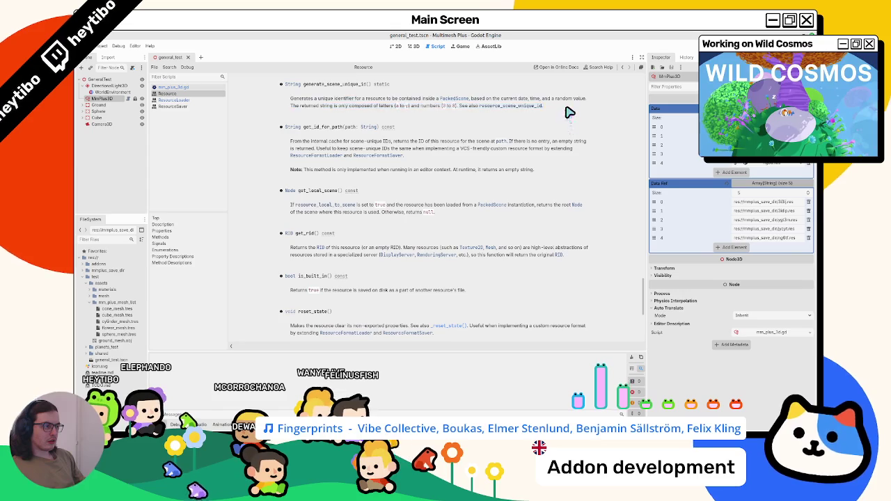
pyautogui.click(169, 87)
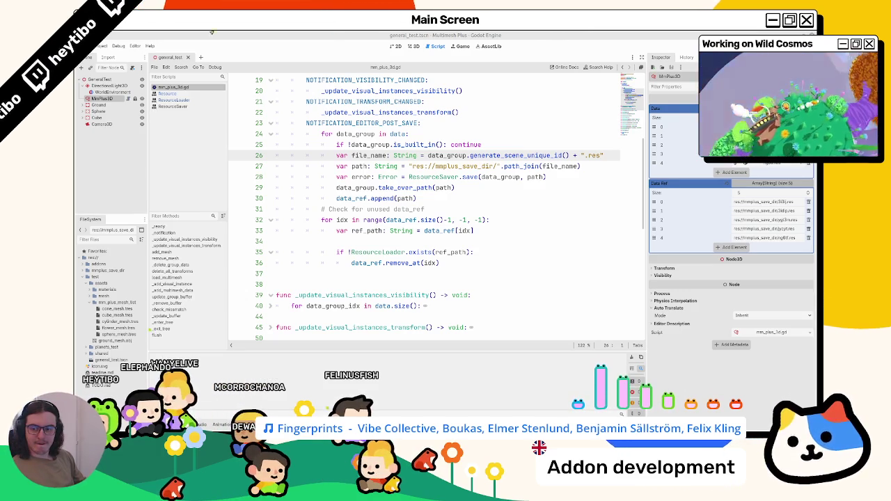
# Step: Review lines 34–37 and highlight the uses of ref_path
pyautogui.click(415, 246)
pyautogui.click(384, 276)
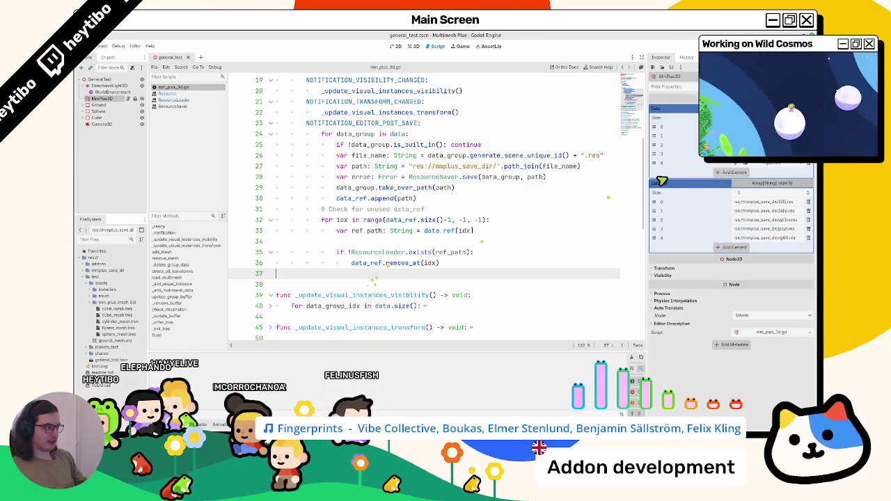
pyautogui.click(385, 252)
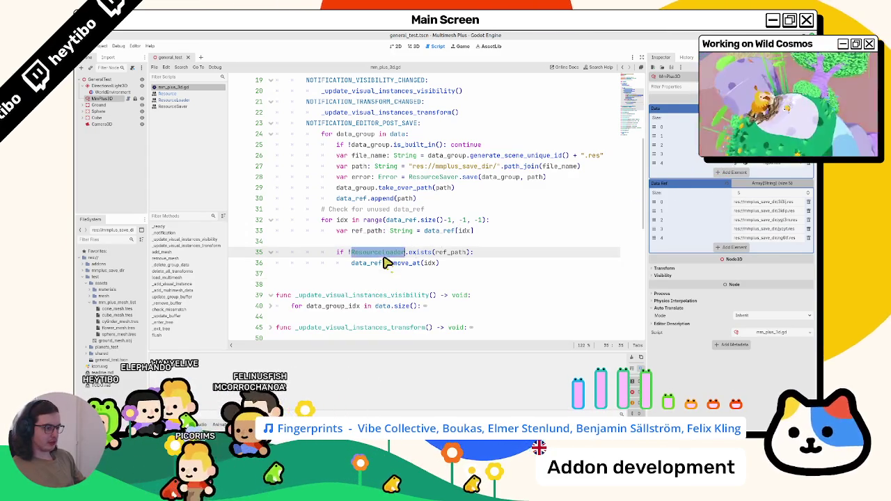
pyautogui.doubleClick(449, 253)
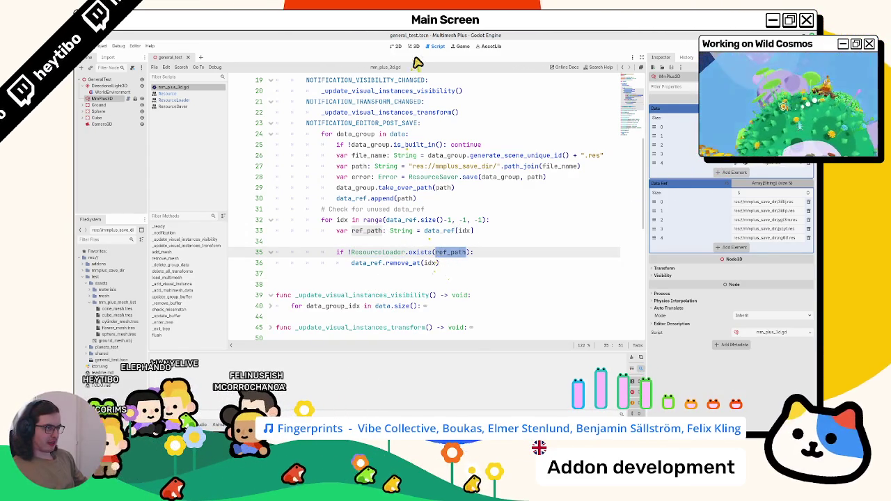
# Step: Add the Flower paint item in the 3D view, refresh MMPlus3D's six Data Ref paths, return to the script
pyautogui.click(414, 46)
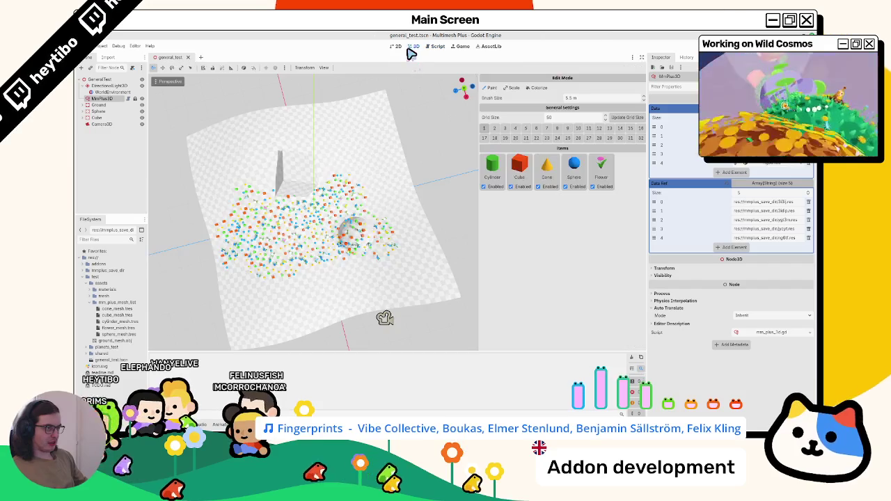
pyautogui.click(615, 174)
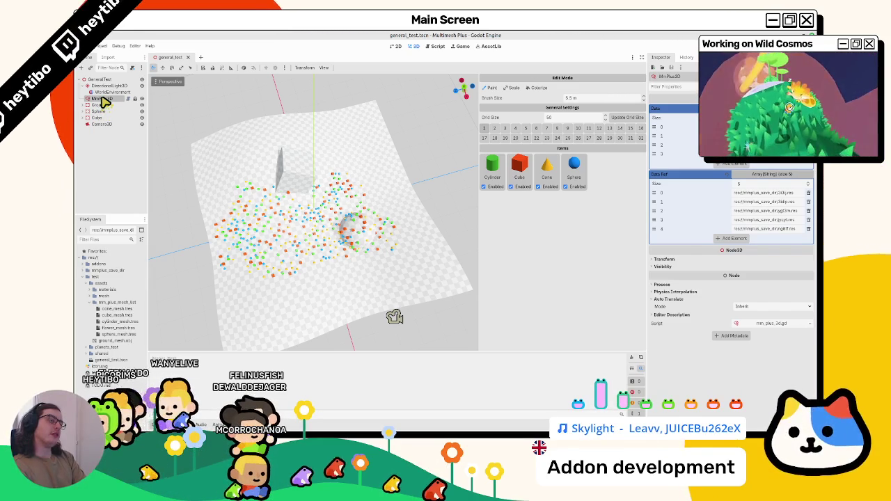
pyautogui.moveTo(348, 140); pyautogui.dragTo(404, 108)
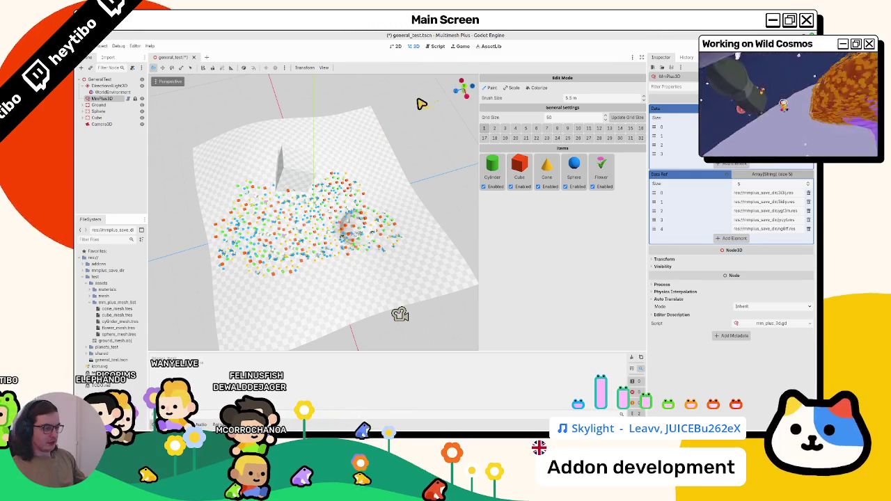
pyautogui.click(116, 100)
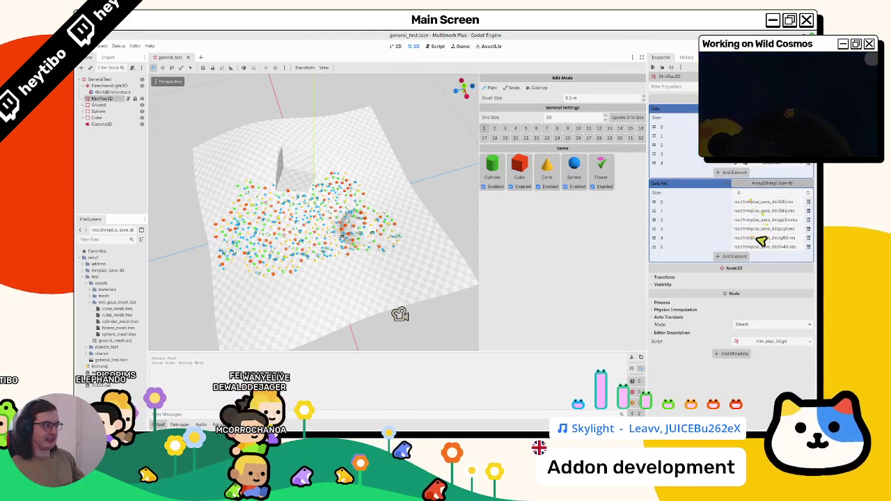
pyautogui.click(435, 47)
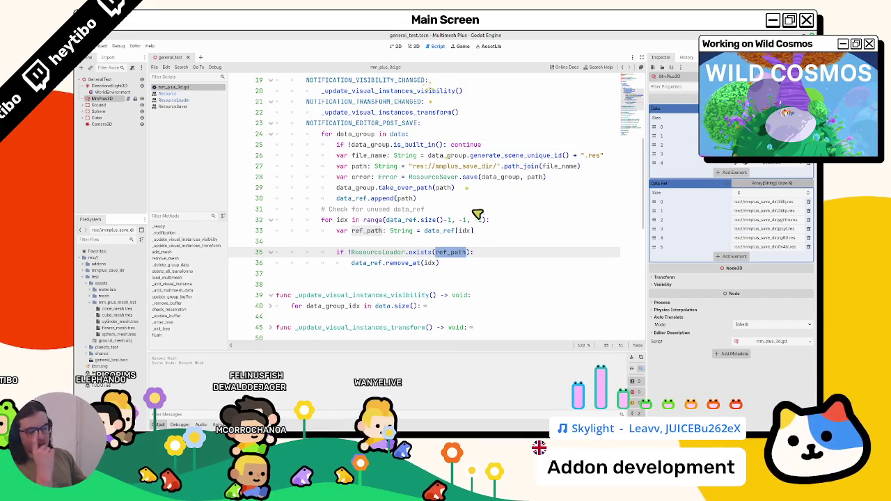
# Step: Add blank lines after the remove_at call and after line 30 to separate the loops
pyautogui.click(464, 264)
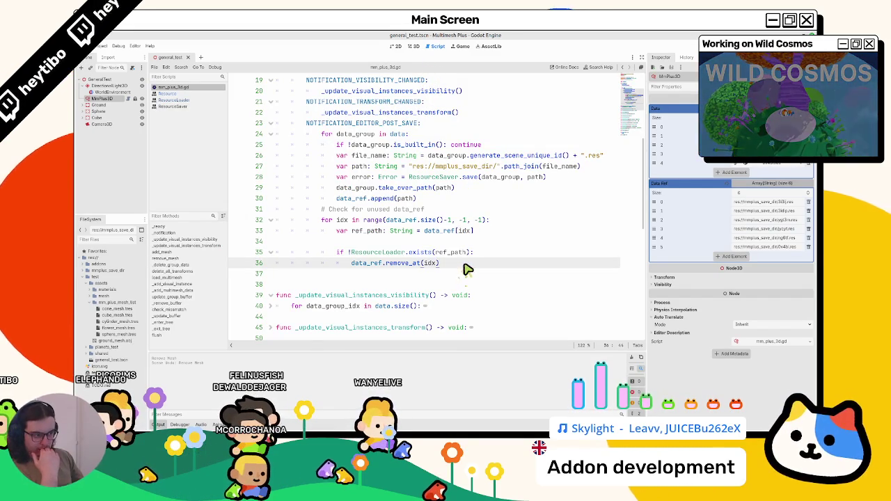
pyautogui.click(270, 252)
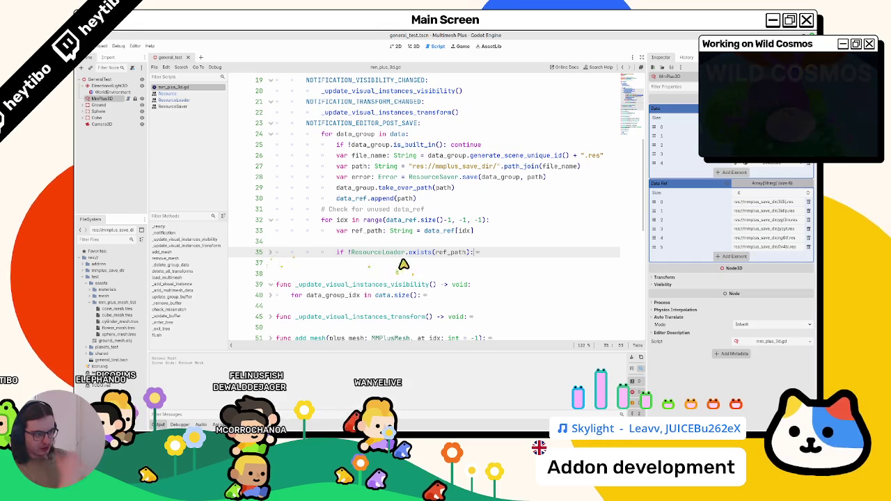
pyautogui.press('Return')
pyautogui.press('Home')
pyautogui.press('Return')
pyautogui.press('Up')
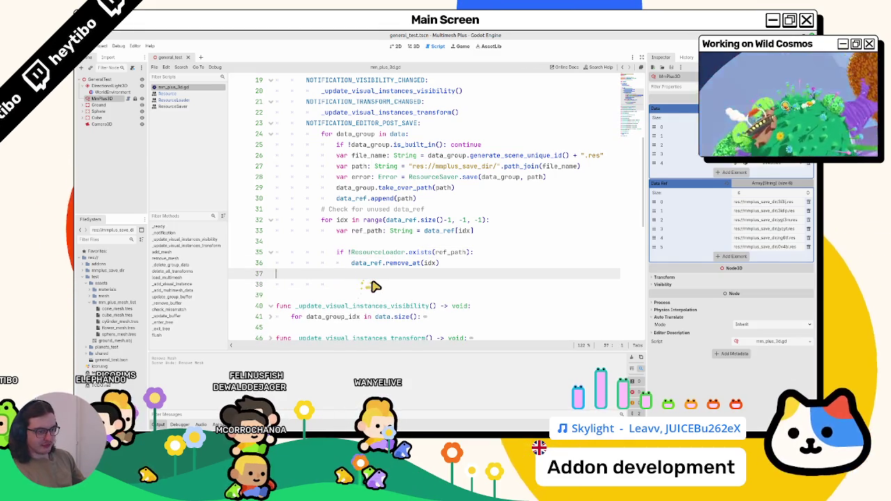
pyautogui.click(373, 284)
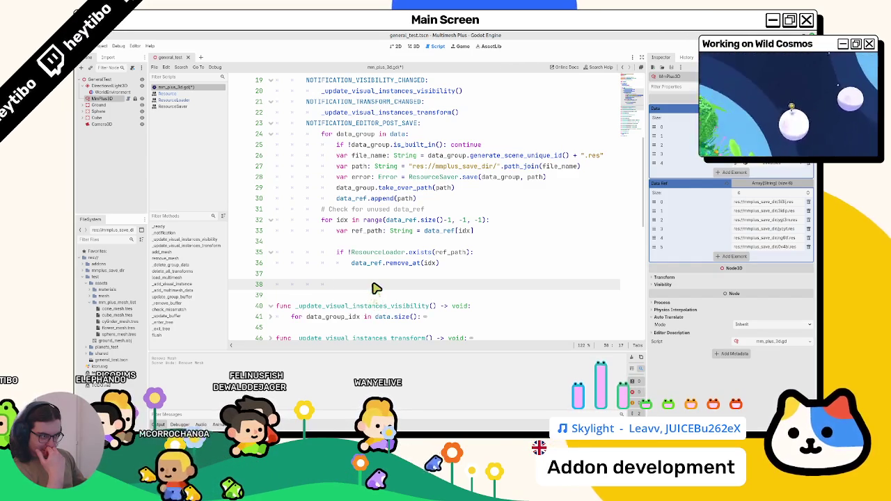
pyautogui.click(445, 200)
pyautogui.press('Return')
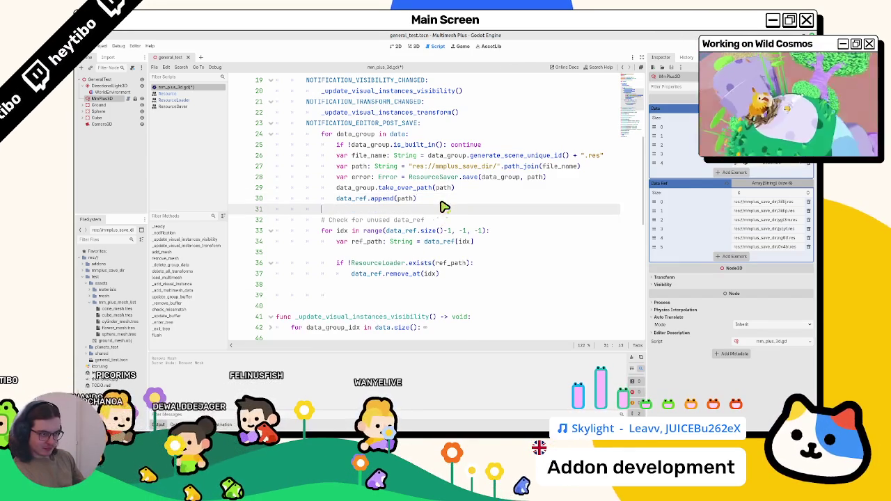
pyautogui.click(402, 296)
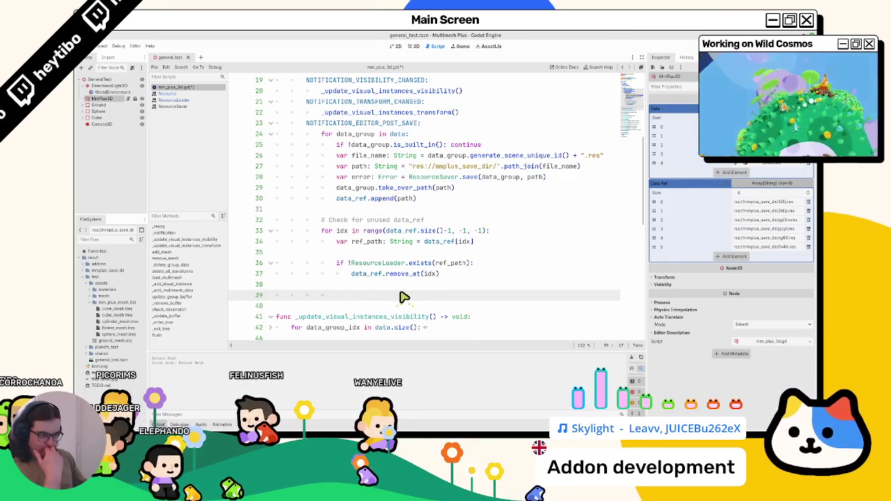
# Step: Paste and then erase ResourceLoader. on line 39, then bring the ResourceSaver docs forward
pyautogui.click(400, 265)
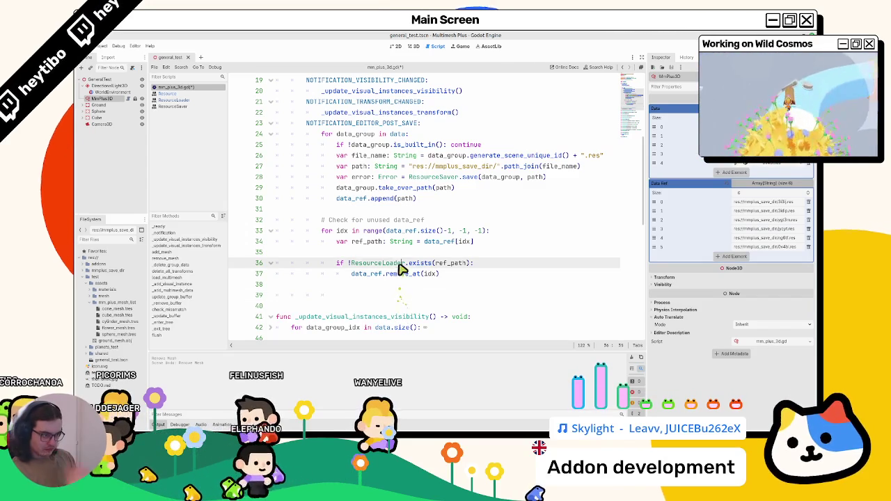
pyautogui.doubleClick(400, 268)
pyautogui.hotkey('ctrl', 'c')
pyautogui.click(392, 295)
pyautogui.hotkey('ctrl', 'v')
pyautogui.write('.')
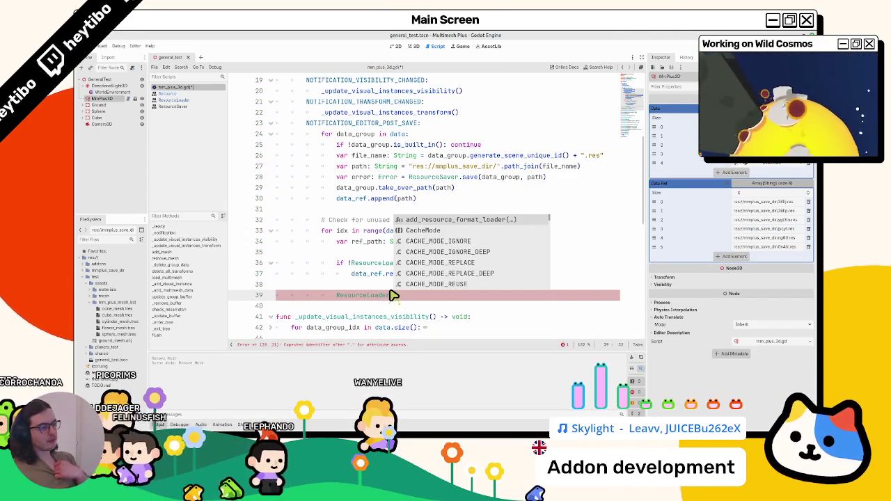
pyautogui.hotkey('ctrl', 'BackSpace')
pyautogui.hotkey('ctrl', 'BackSpace')
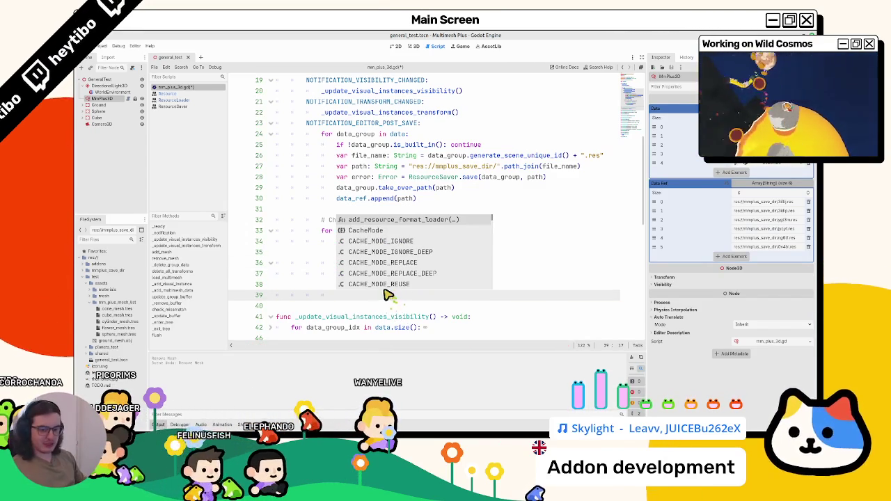
pyautogui.hotkey('alt', 'Tab')
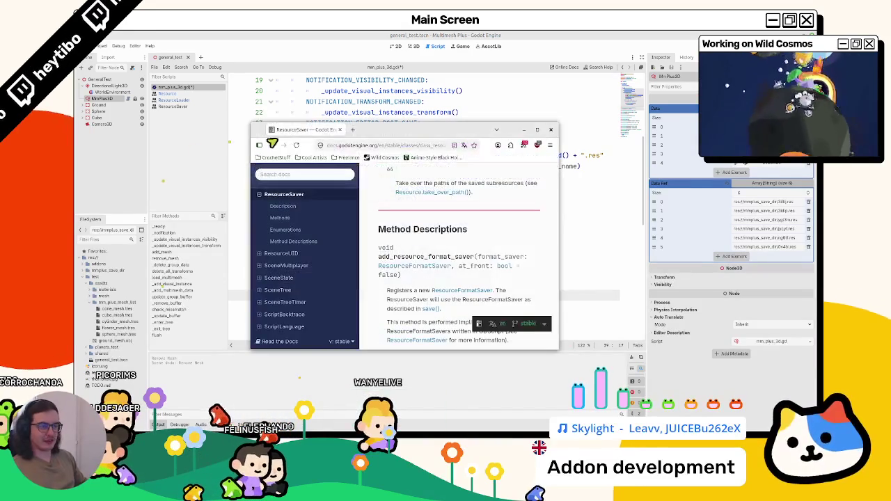
# Step: Check the ResourceSaver docs, then start a data_group.scene line after take_over_path on line 29
pyautogui.click(343, 148)
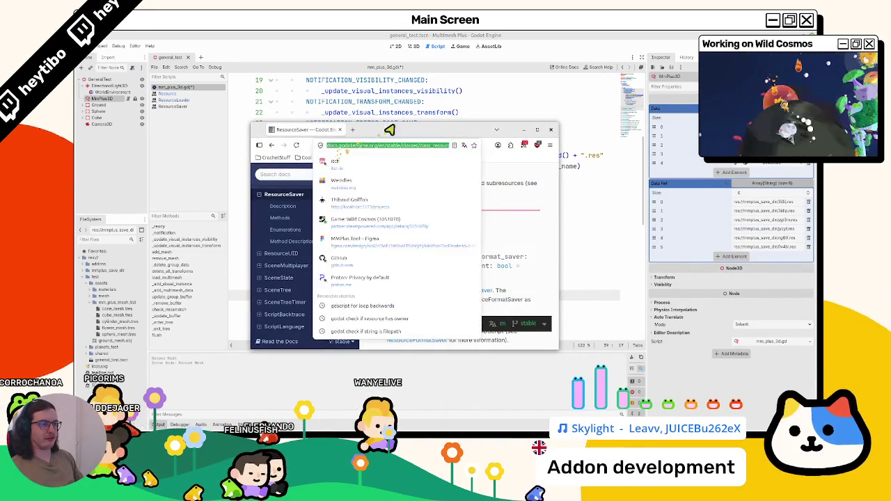
pyautogui.doubleClick(390, 132)
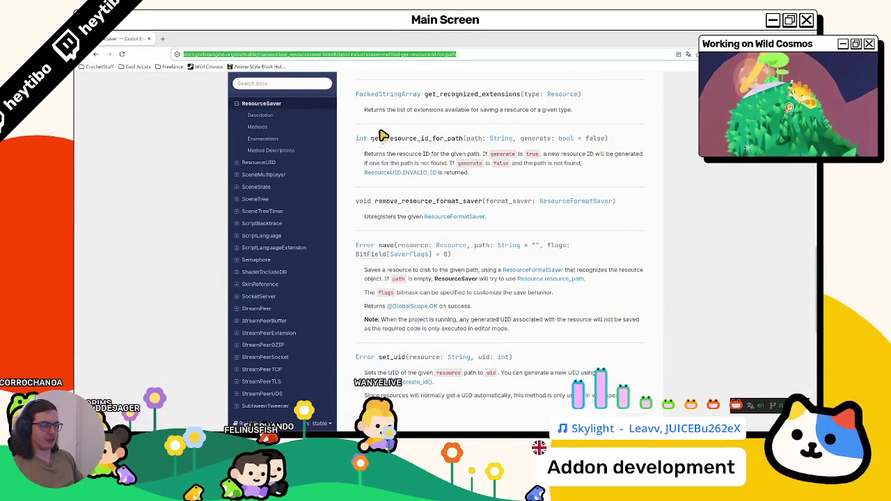
pyautogui.doubleClick(465, 33)
pyautogui.hotkey('alt', 'Tab')
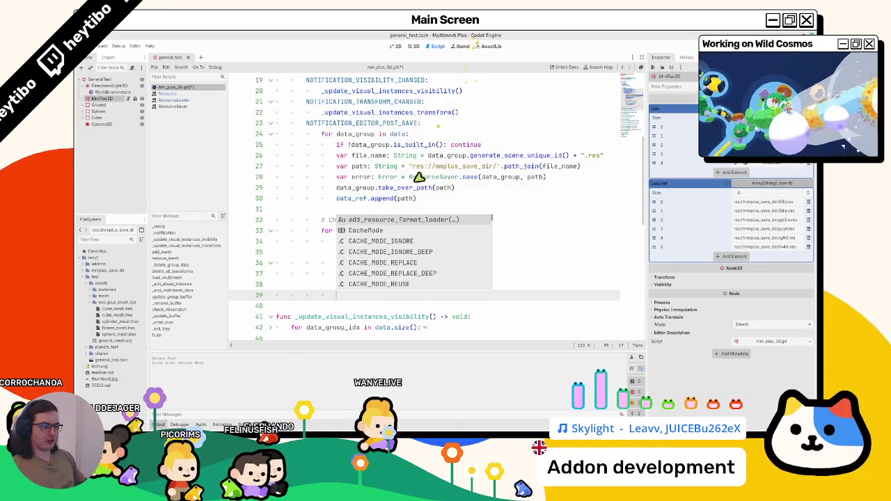
pyautogui.doubleClick(354, 188)
pyautogui.click(498, 188)
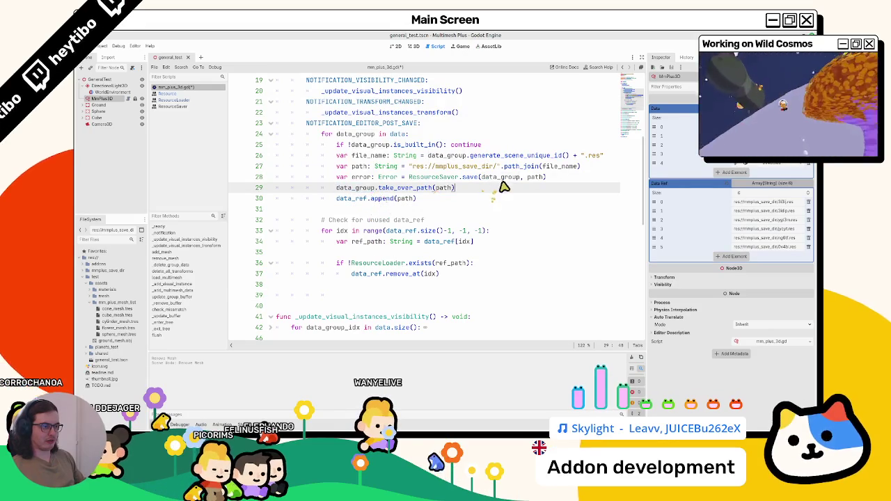
pyautogui.press('Return')
pyautogui.write('data_group')
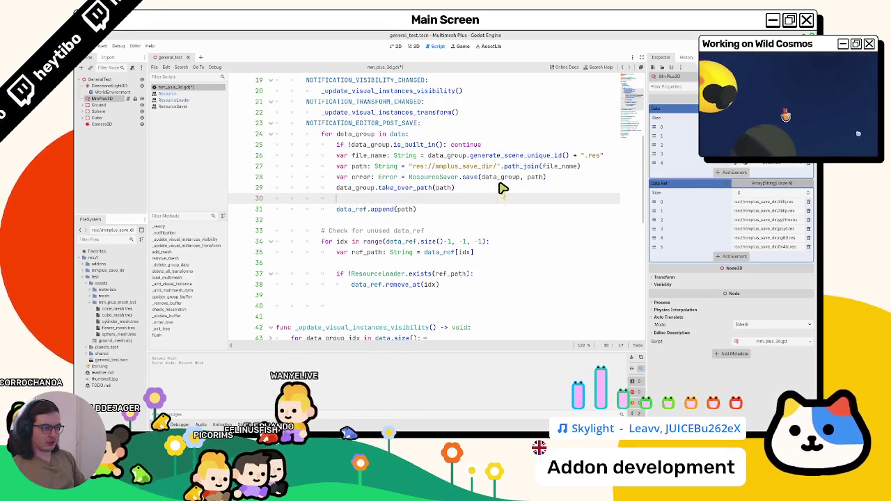
pyautogui.write('.')
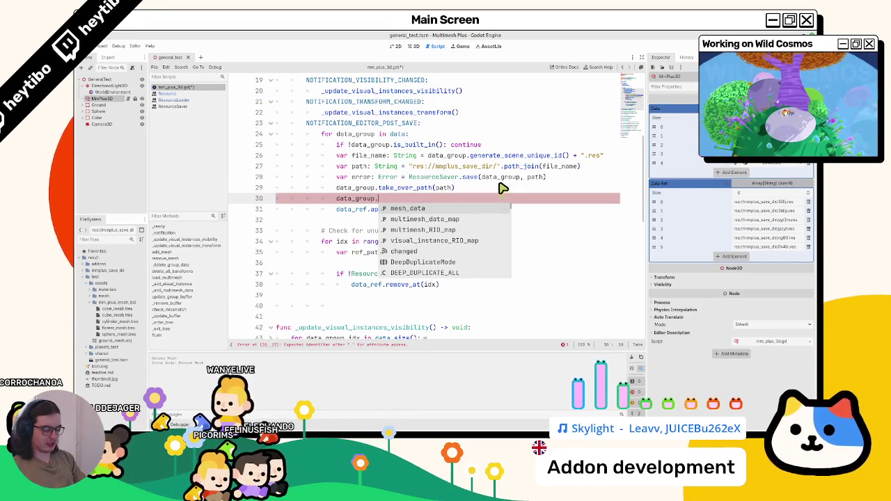
pyautogui.write('scene')
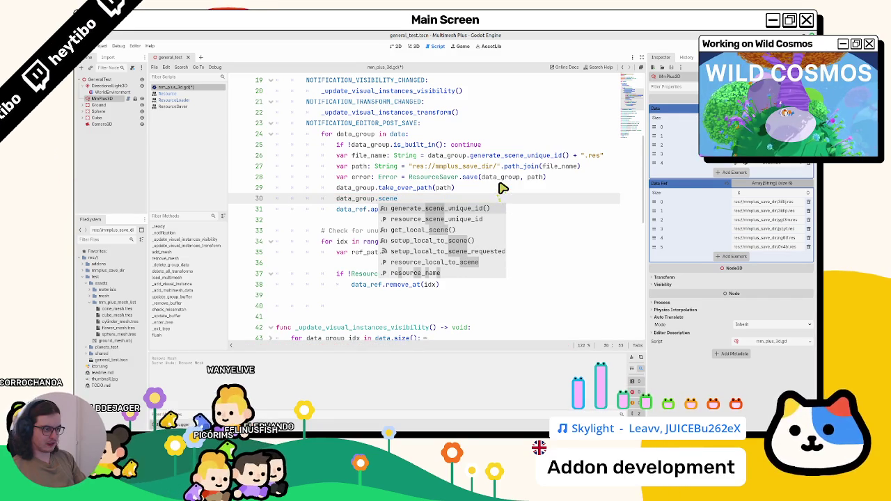
# Step: Complete line 30 as data_group.get_local_scene() and open its Resource documentation
pyautogui.press('Down')
pyautogui.press('Down')
pyautogui.press('Return')
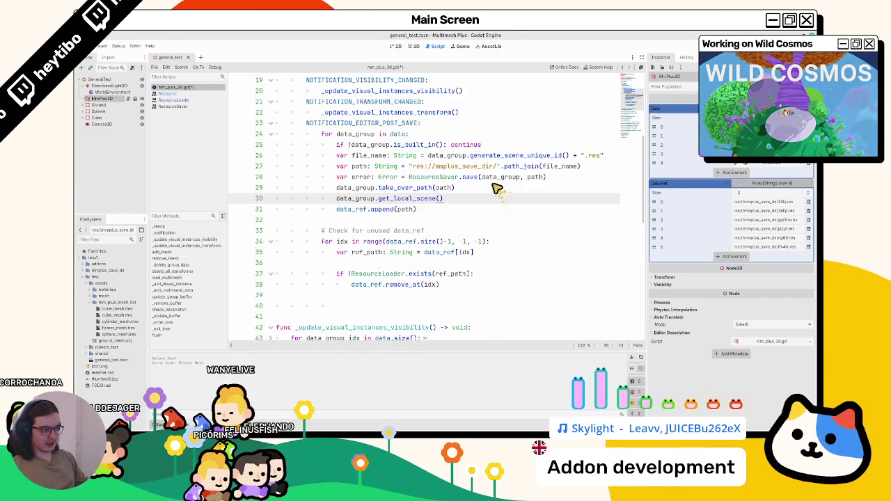
pyautogui.keyDown('ctrl'); pyautogui.click(430, 199); pyautogui.keyUp('ctrl')
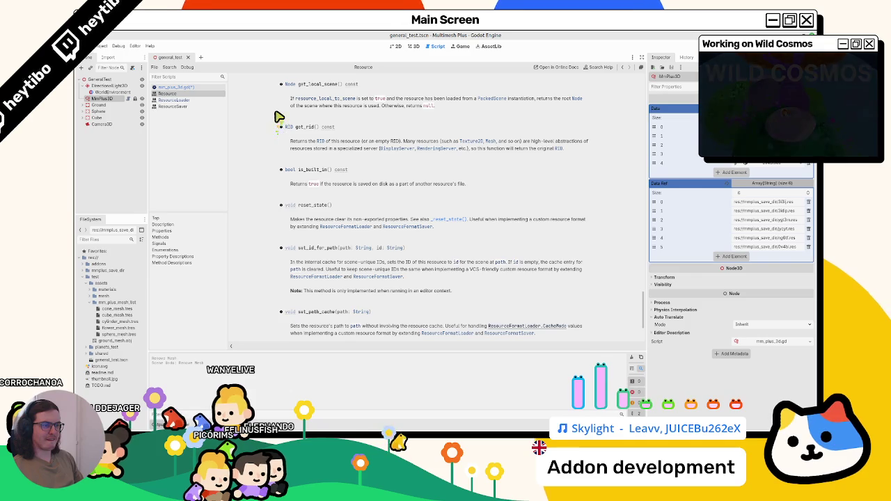
pyautogui.scroll(-2, 279, 117)
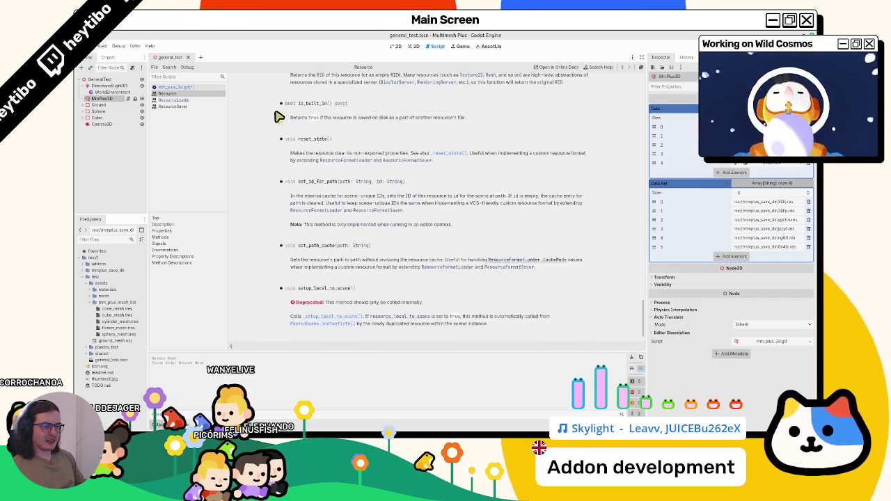
pyautogui.scroll(2, 278, 117)
pyautogui.scroll(5, 278, 209)
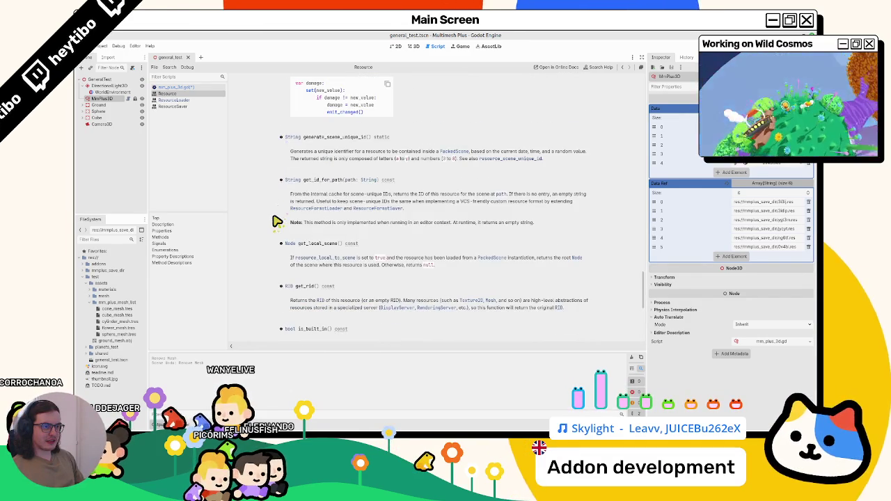
pyautogui.scroll(1, 276, 221)
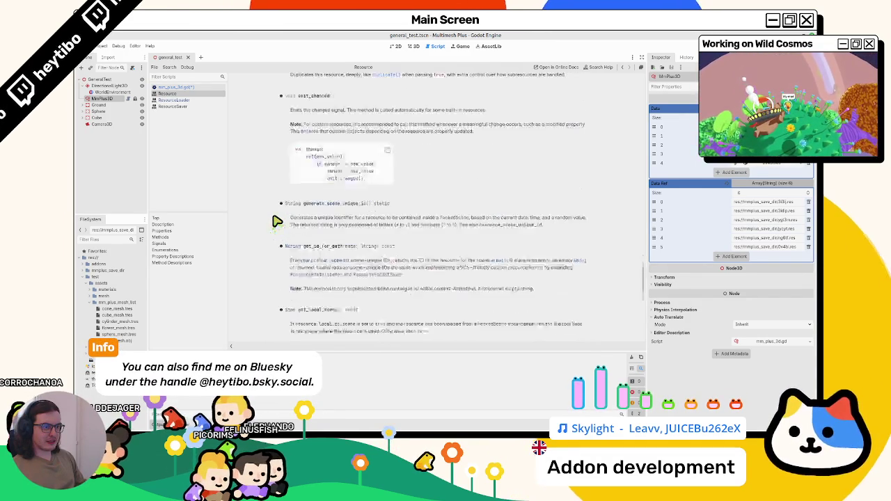
pyautogui.scroll(6, 276, 221)
pyautogui.scroll(7, 277, 221)
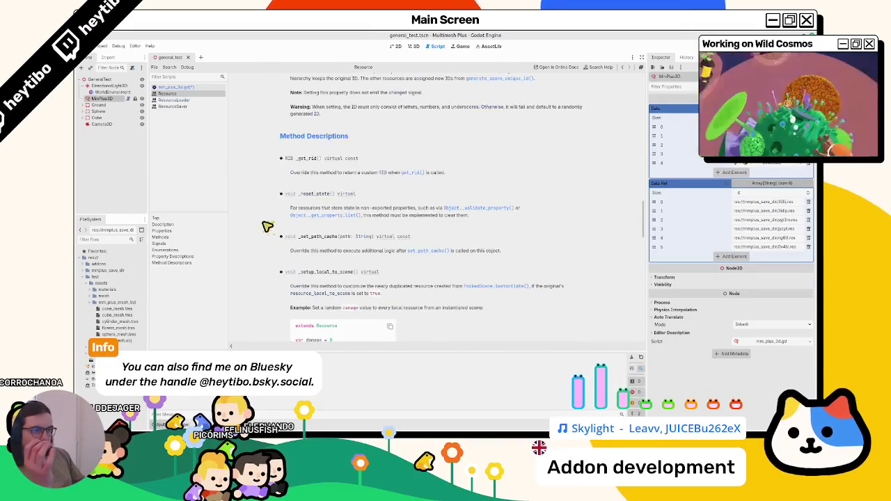
pyautogui.scroll(3, 267, 226)
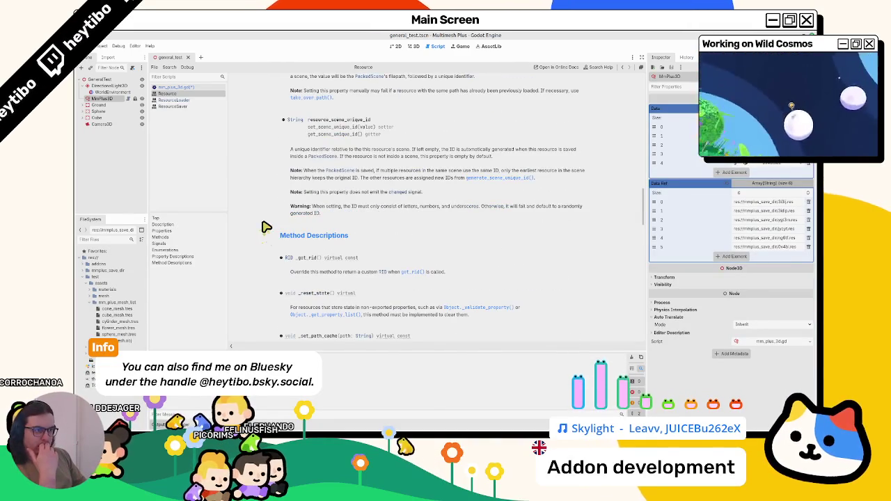
pyautogui.scroll(6, 267, 227)
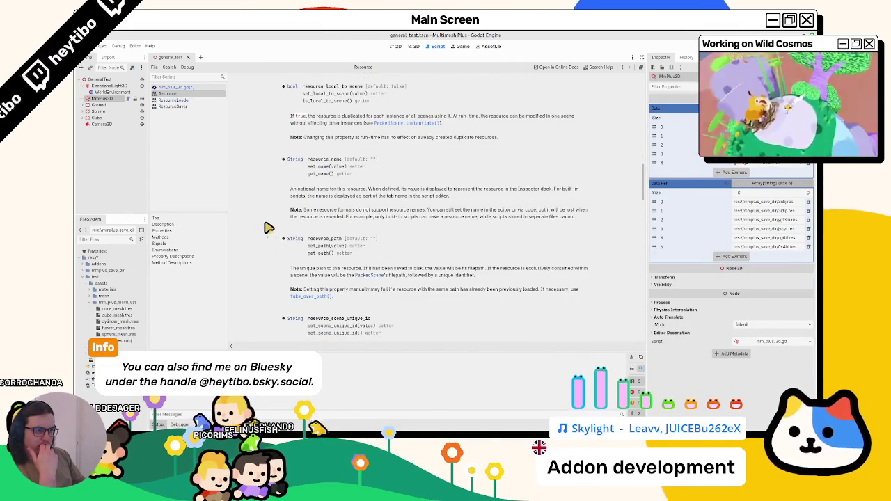
pyautogui.scroll(3, 268, 228)
pyautogui.scroll(10, 268, 228)
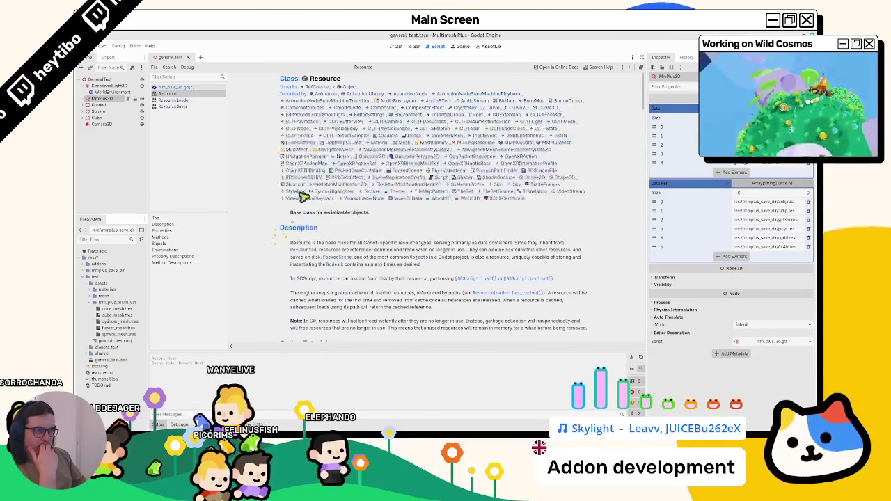
pyautogui.click(321, 87)
# Step: Delete the get_local_scene() line from mm_plus_3d.gd's save handler
pyautogui.scroll(-6, 313, 171)
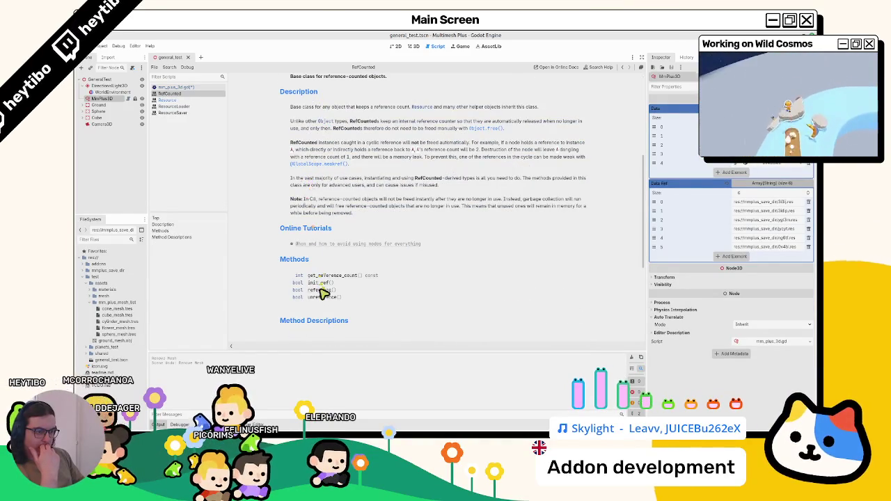
pyautogui.scroll(-5, 322, 291)
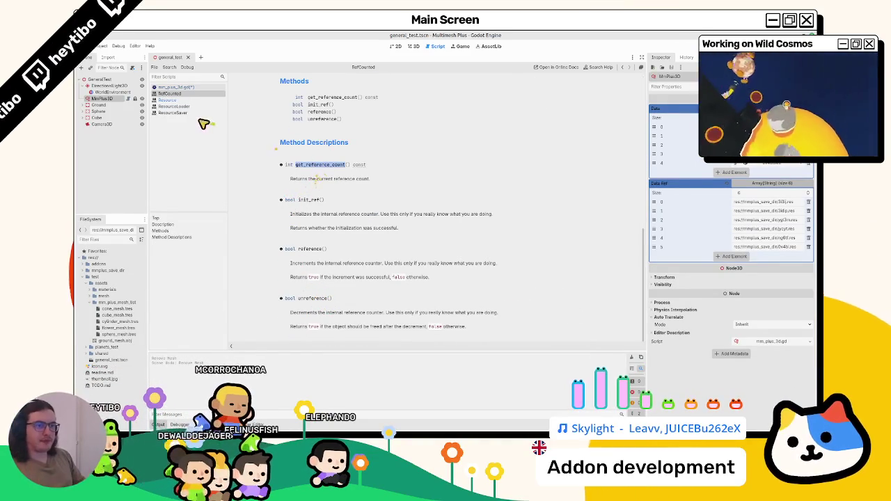
pyautogui.click(198, 88)
pyautogui.hotkey('shift', 'End')
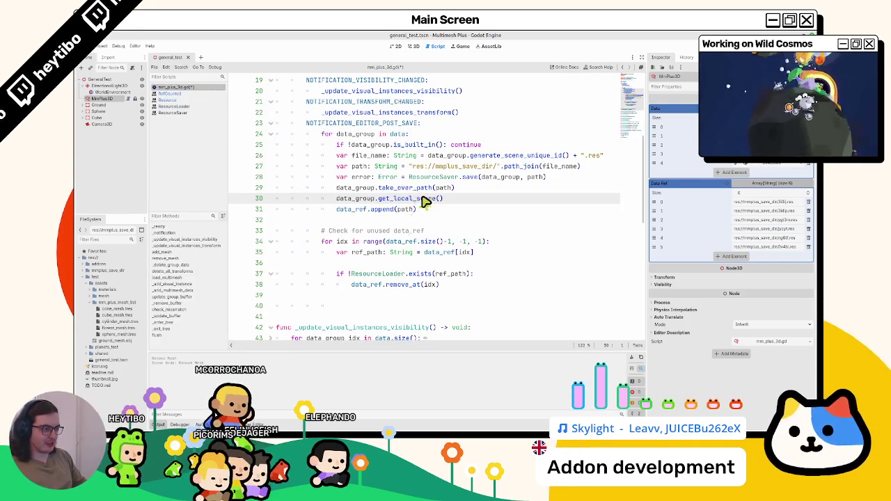
pyautogui.press('BackSpace')
pyautogui.press('BackSpace')
# Step: Read RefCounted's reference() and init_ref() descriptions, then return to the script at line 38
pyautogui.click(173, 93)
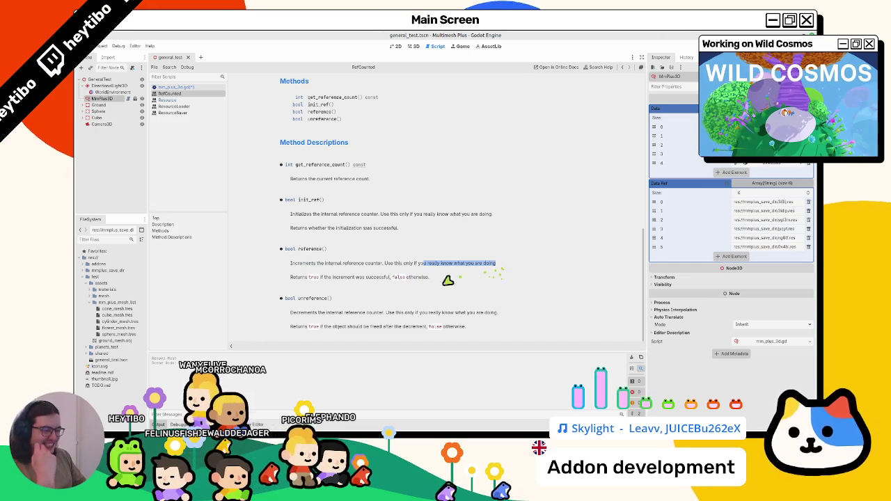
pyautogui.moveTo(447, 276); pyautogui.dragTo(447, 258)
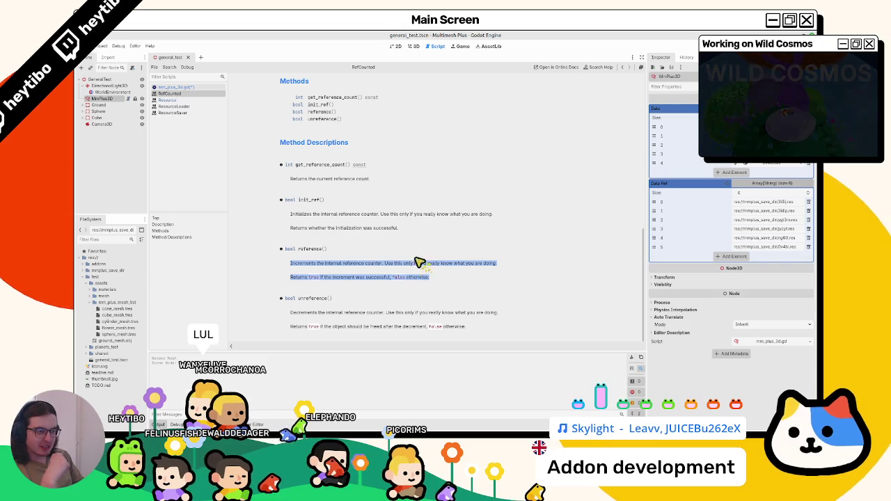
pyautogui.moveTo(295, 214); pyautogui.dragTo(305, 227)
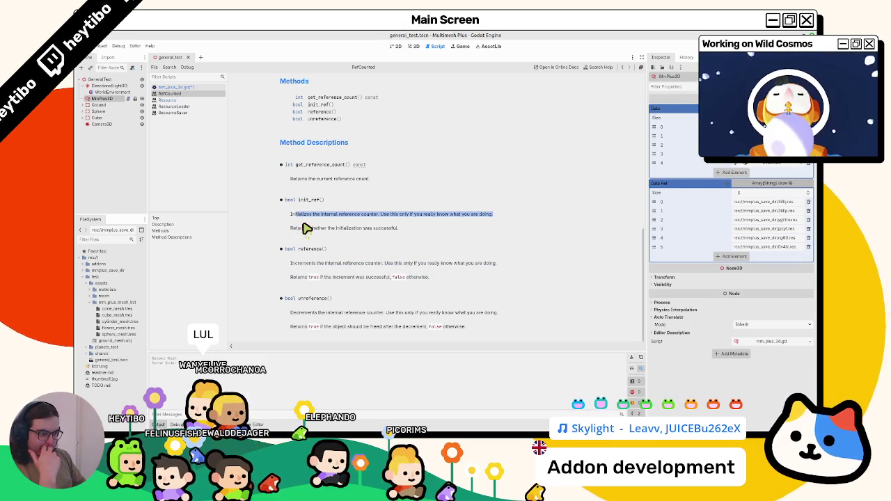
pyautogui.scroll(3, 307, 228)
pyautogui.scroll(4, 306, 228)
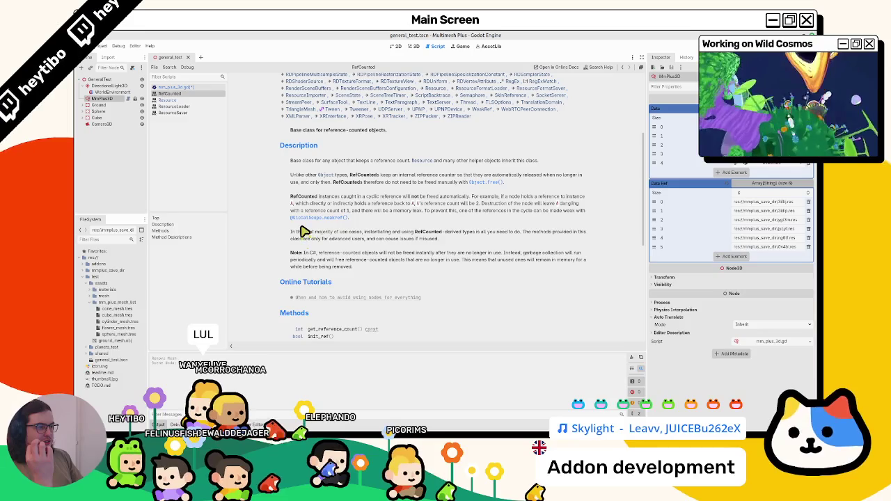
pyautogui.scroll(-3, 304, 231)
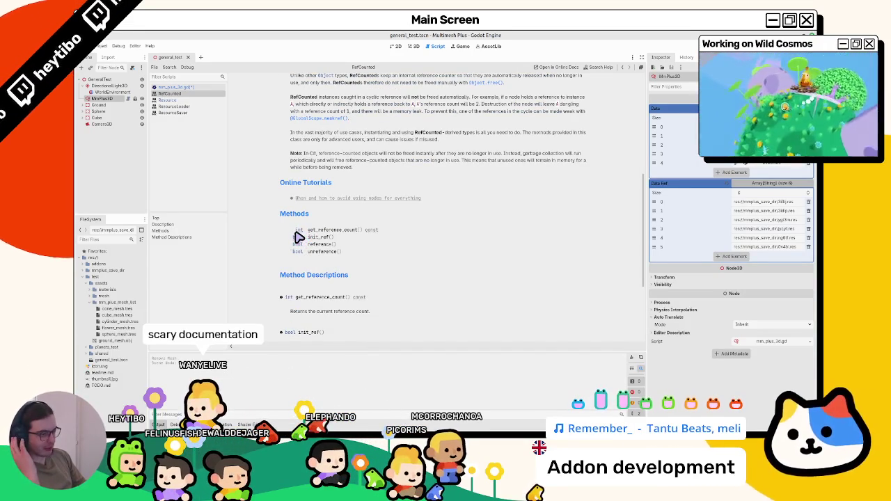
pyautogui.click(298, 237)
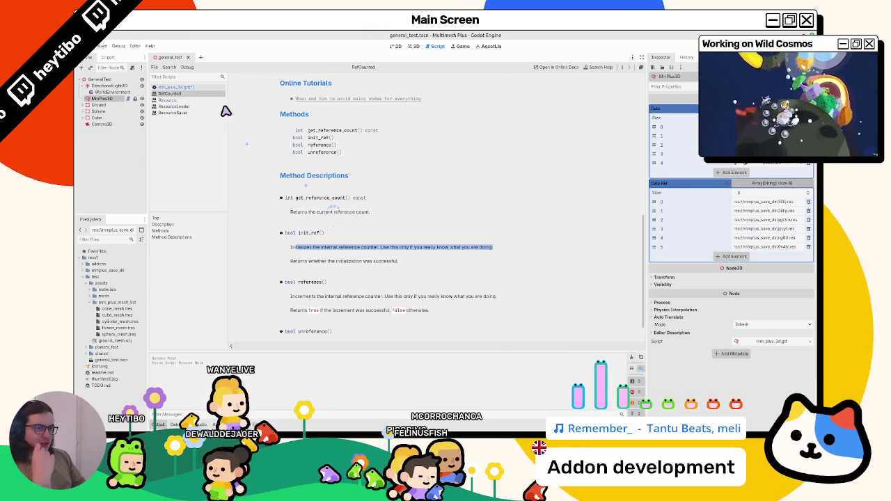
pyautogui.click(175, 87)
pyautogui.click(418, 286)
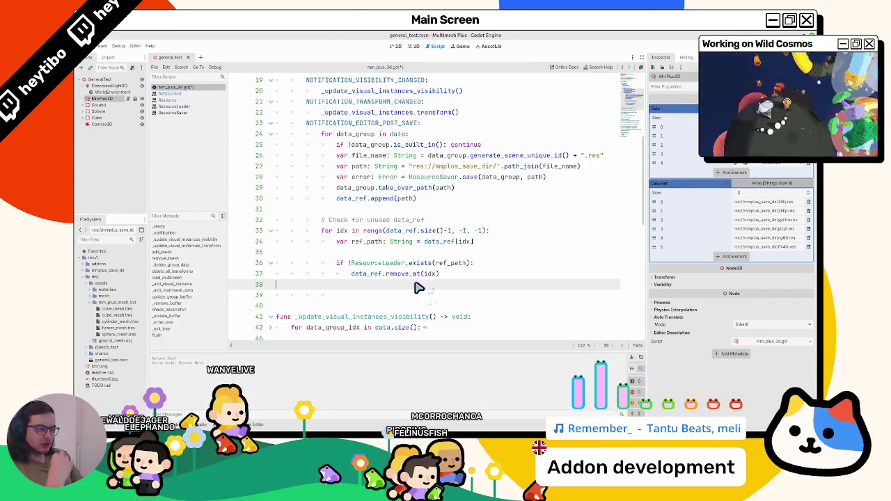
# Step: Copy ResourceLoader from line 36 onto line 39 and try method names, then clear it
pyautogui.doubleClick(378, 263)
pyautogui.hotkey('ctrl', 'c')
pyautogui.click(411, 294)
pyautogui.hotkey('ctrl', 'v')
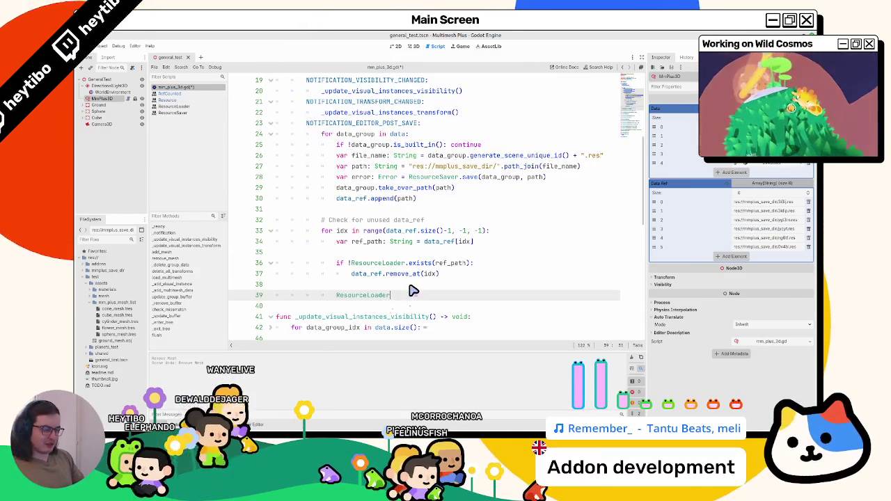
pyautogui.write('.refe')
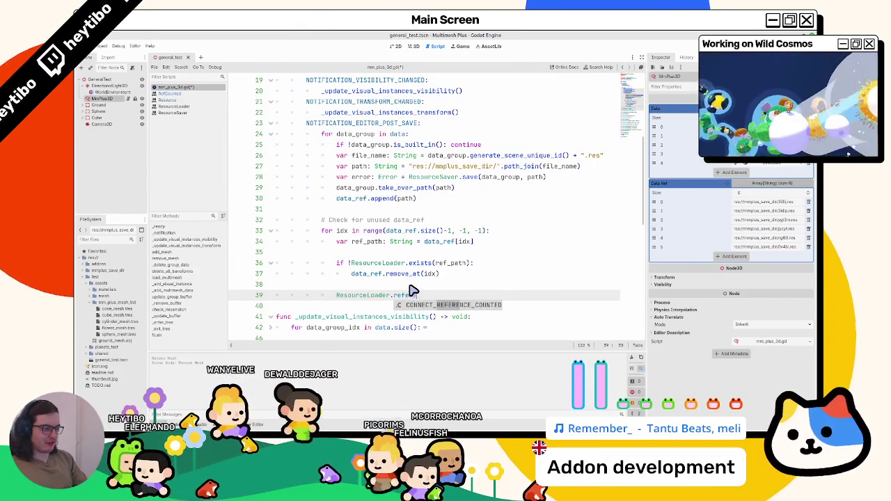
pyautogui.press('BackSpace')
pyautogui.press('BackSpace')
pyautogui.press('BackSpace')
pyautogui.write('ref')
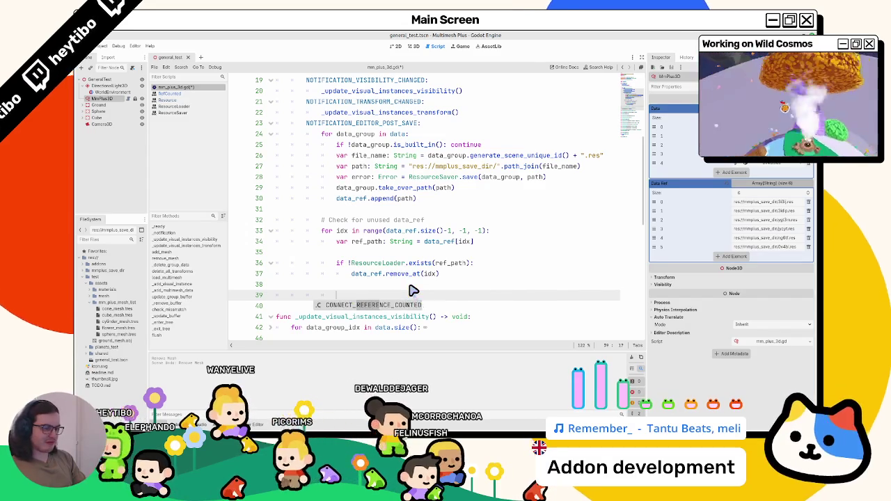
pyautogui.press('BackSpace')
pyautogui.press('BackSpace')
pyautogui.press('BackSpace')
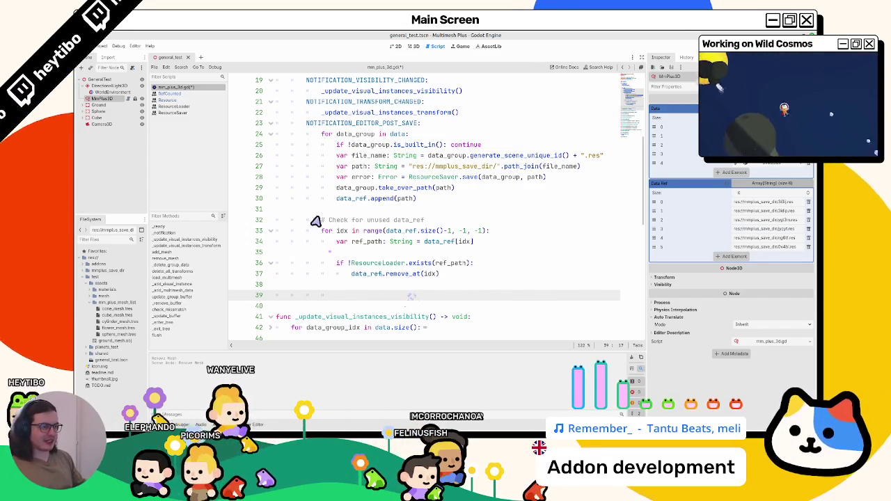
# Step: Try a data_group.get_reference_count() call after line 29, then remove it
pyautogui.click(359, 200)
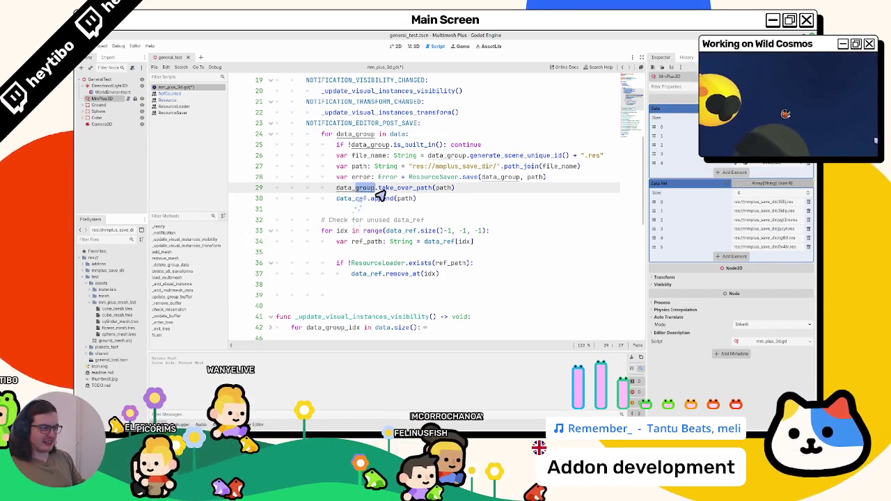
pyautogui.click(501, 188)
pyautogui.press('Return')
pyautogui.write('data_group.reference')
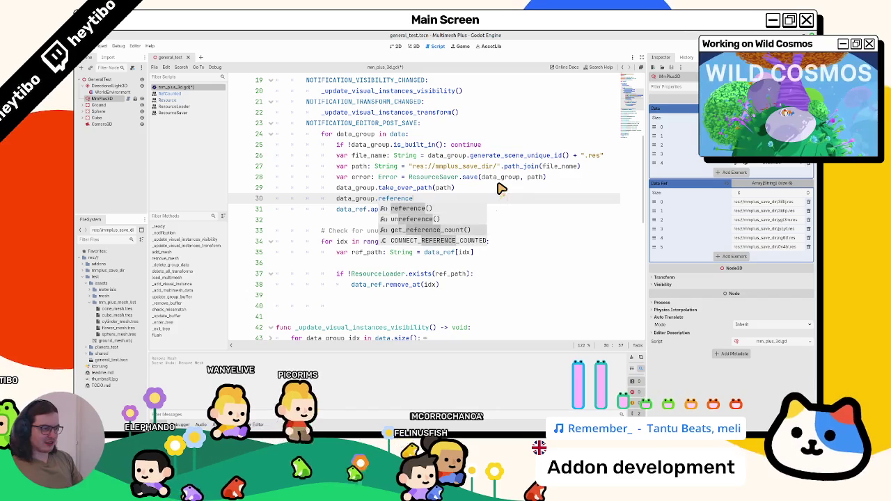
pyautogui.press('Escape')
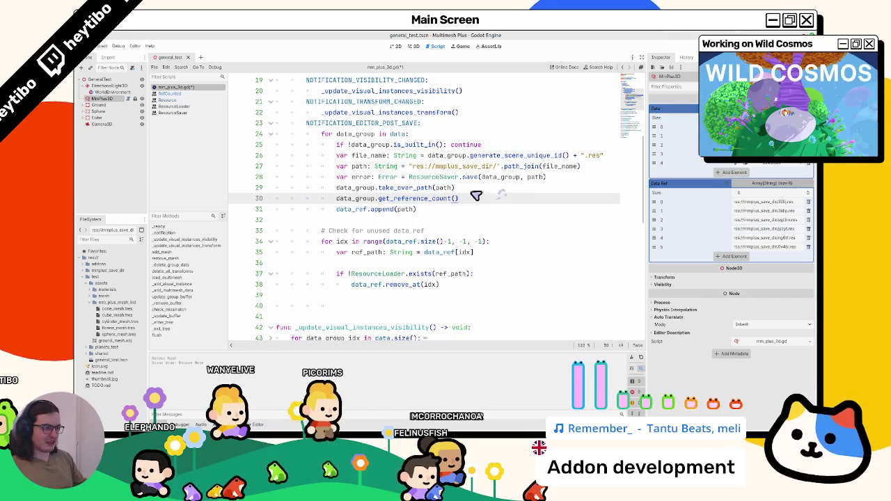
pyautogui.write('get')
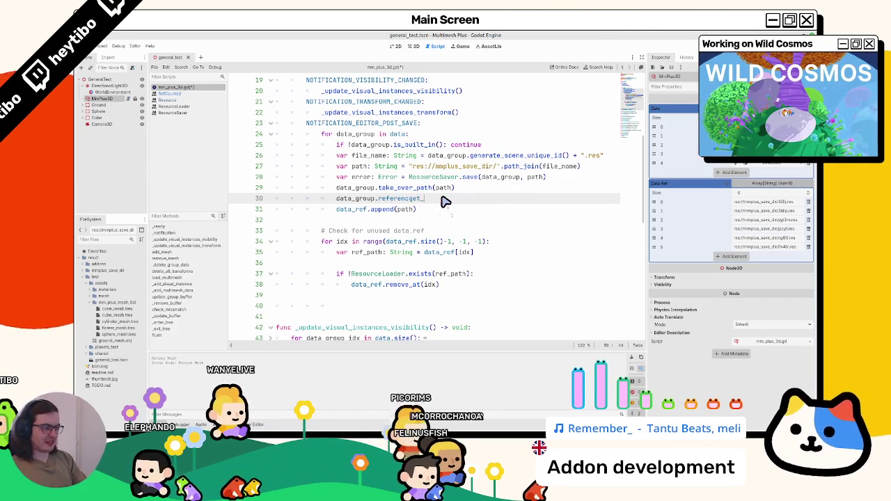
pyautogui.write('get_ref')
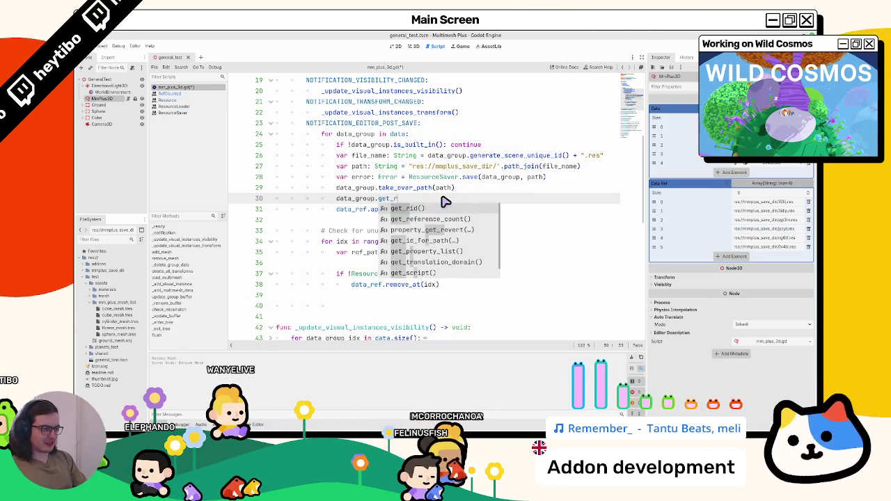
pyautogui.write('referenc')
pyautogui.press('Return')
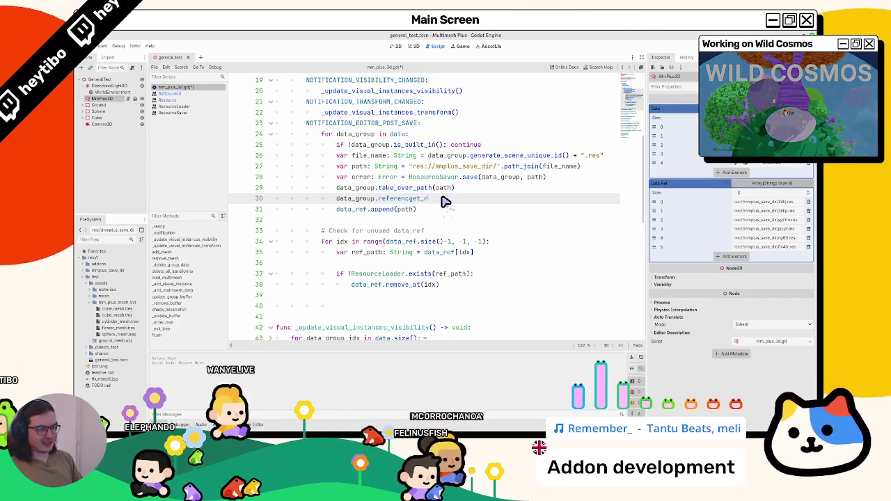
pyautogui.press('BackSpace')
pyautogui.press('BackSpace')
pyautogui.press('BackSpace')
pyautogui.press('BackSpace')
pyautogui.press('BackSpace')
pyautogui.press('BackSpace')
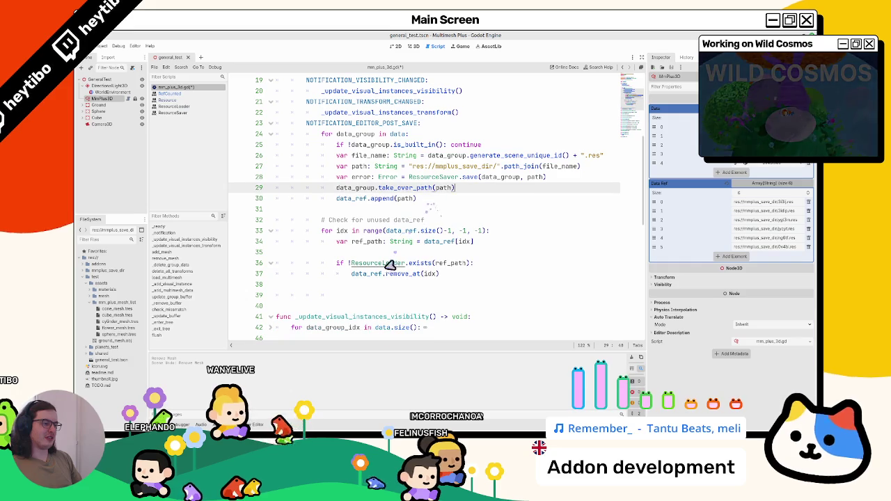
# Step: Write ResourceLoader.load(ref_path) on line 39
pyautogui.click(370, 295)
pyautogui.write('ResourceLoader.eref')
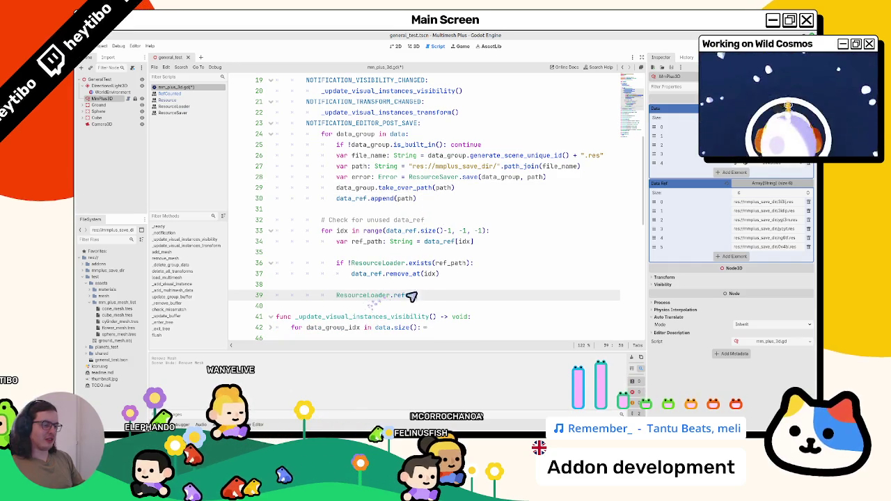
pyautogui.write('a')
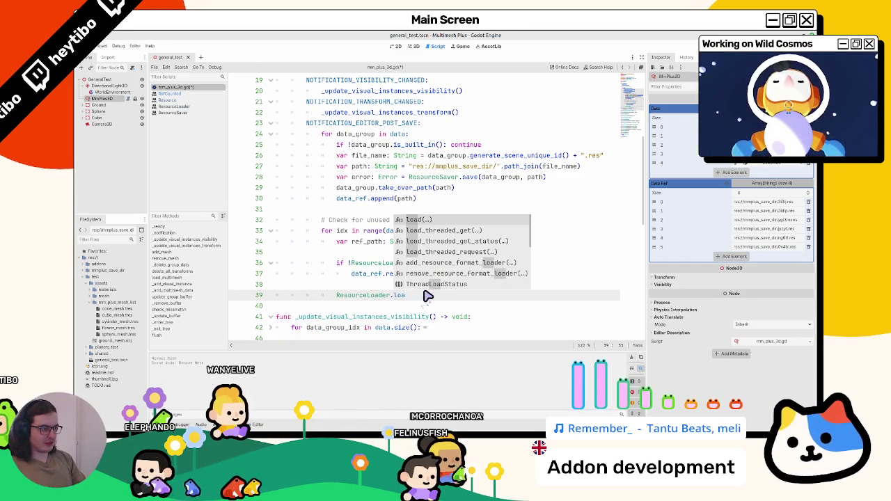
pyautogui.press('Return')
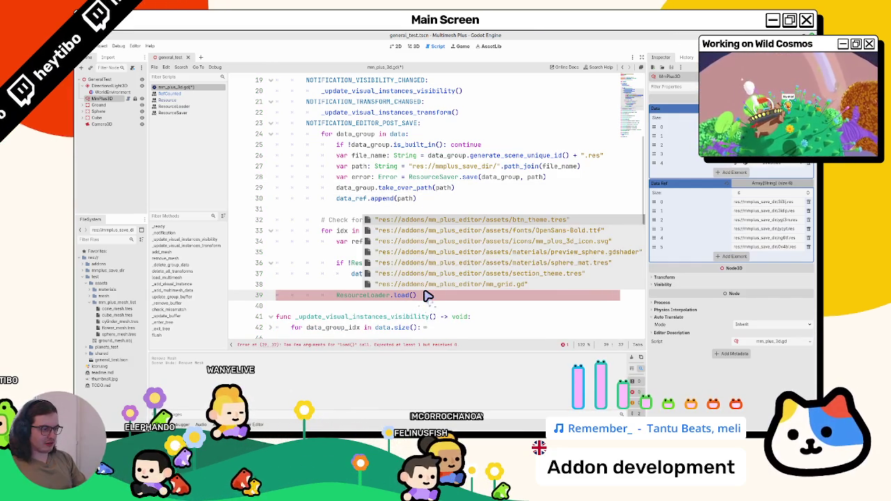
pyautogui.write('ref_path')
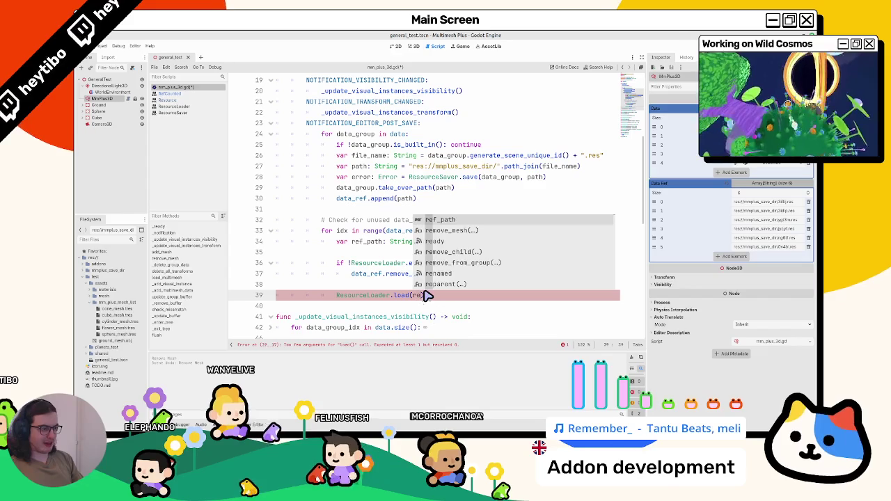
# Step: Add a return line right after data_ref.remove_at(idx)
pyautogui.press('Up')
pyautogui.press('Up')
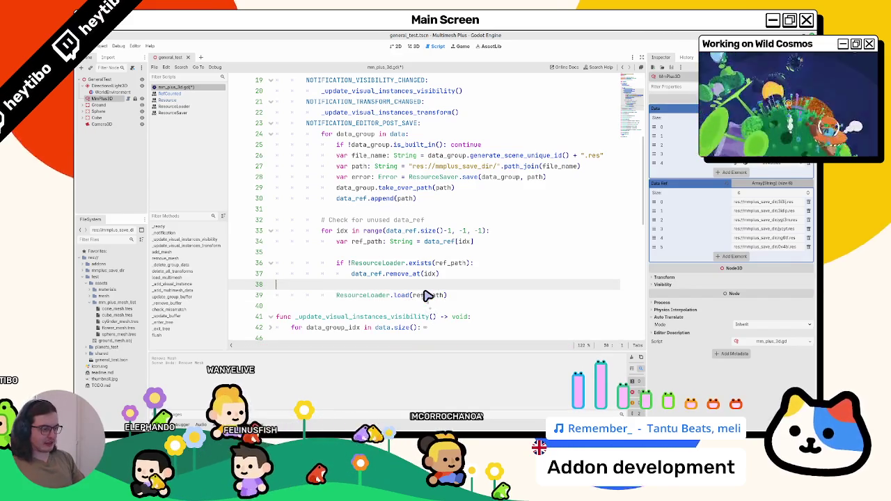
pyautogui.press('Return')
pyautogui.write('return')
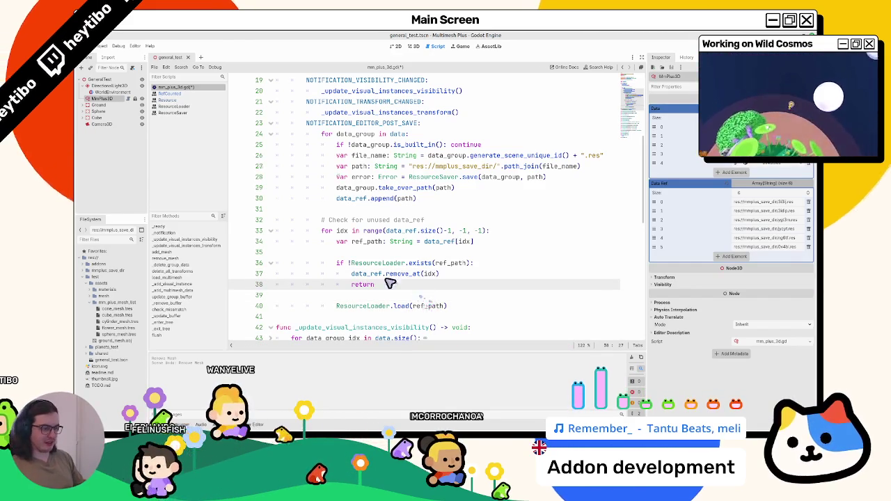
pyautogui.scroll(-1, 392, 279)
pyautogui.click(457, 277)
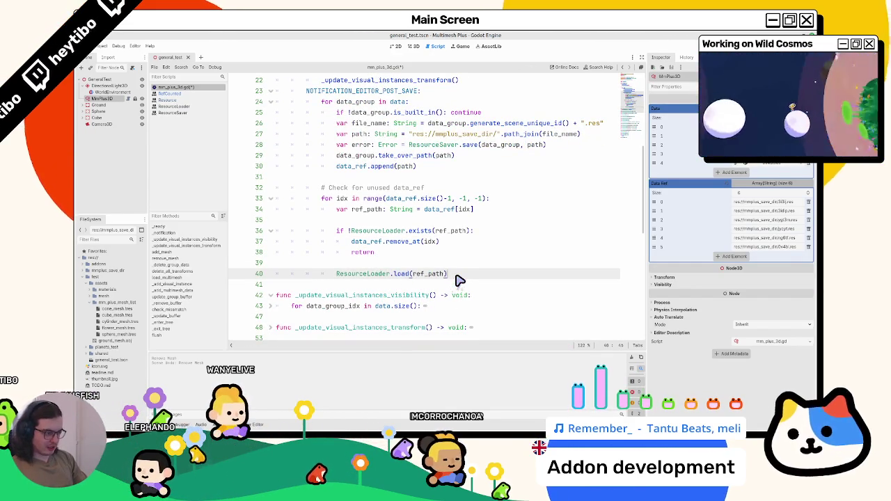
# Step: Make line 40 print(ResourceLoader.load(ref_path).get_reference_count())
pyautogui.press('BackSpace')
pyautogui.write('f')
pyautogui.press('Return')
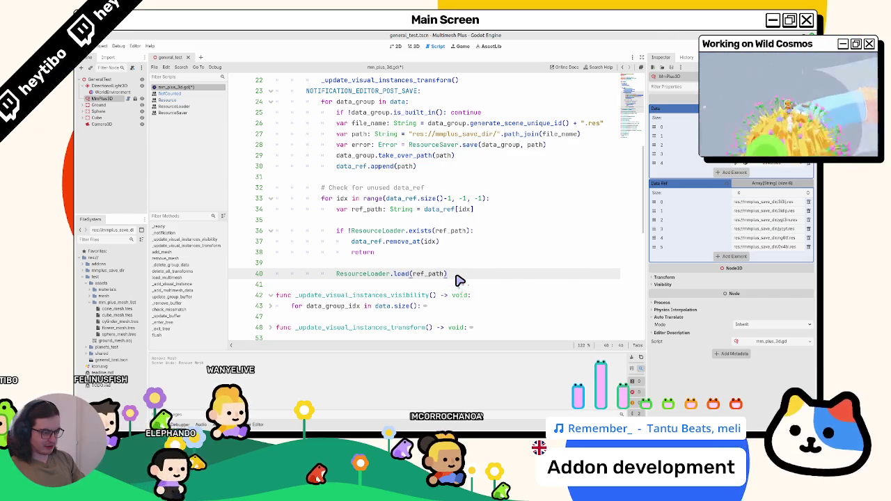
pyautogui.write('.get_ref')
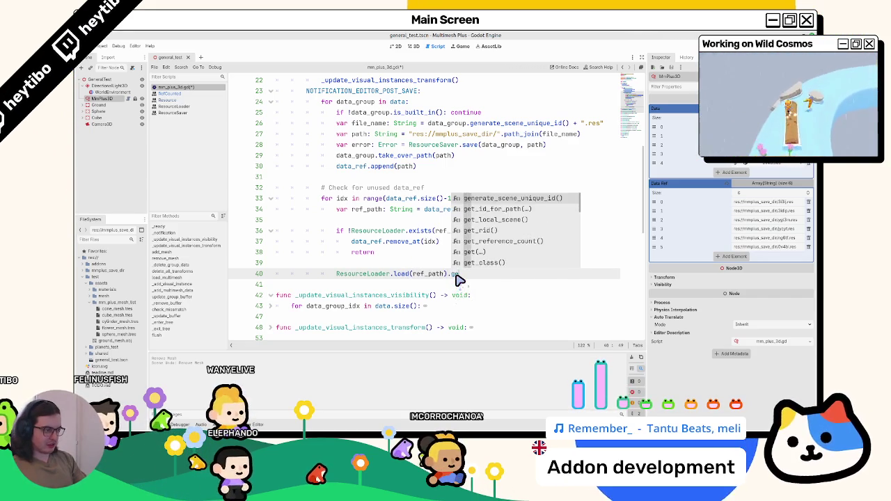
pyautogui.press('Return')
pyautogui.hotkey('ctrl', 'shift', 'Left')
pyautogui.hotkey('ctrl', 'shift', 'Left')
pyautogui.hotkey('ctrl', 'shift', 'Left')
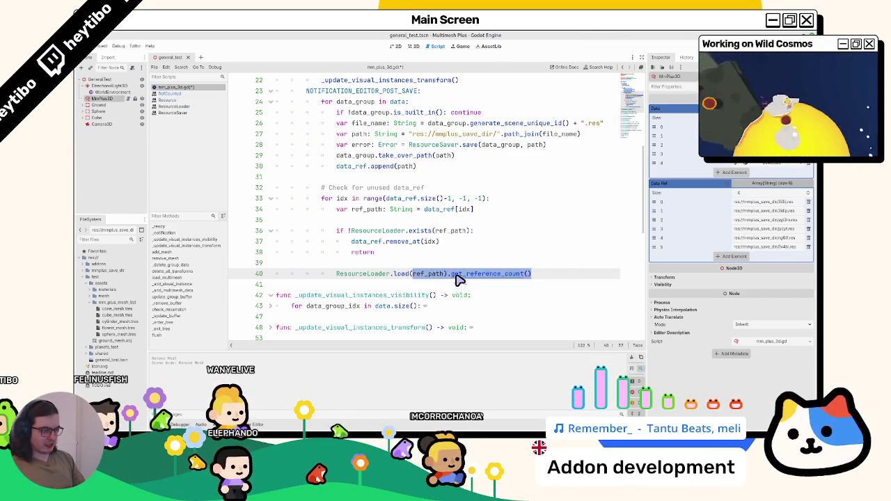
pyautogui.hotkey('ctrl', 'x')
pyautogui.write('print(')
pyautogui.hotkey('ctrl', 'v')
# Step: Save the script and check the get_reference_count documentation
pyautogui.hotkey('ctrl', 's')
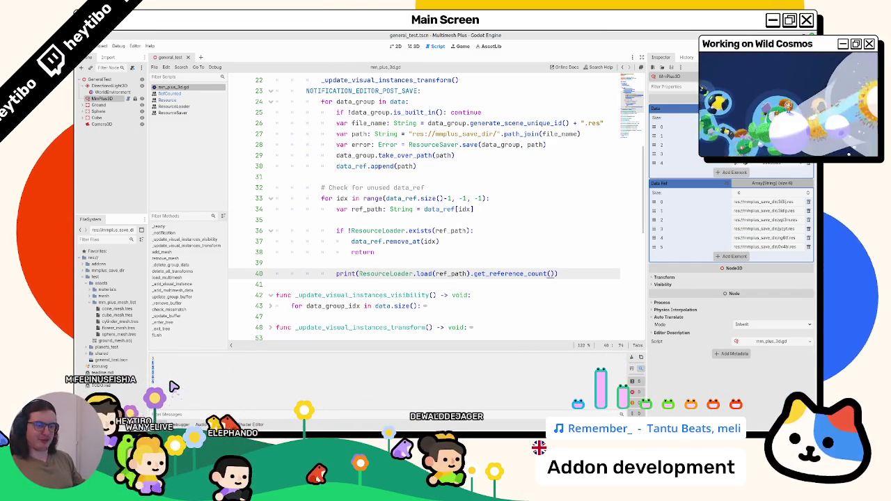
pyautogui.keyDown('ctrl'); pyautogui.click(521, 275); pyautogui.keyUp('ctrl')
pyautogui.click(213, 88)
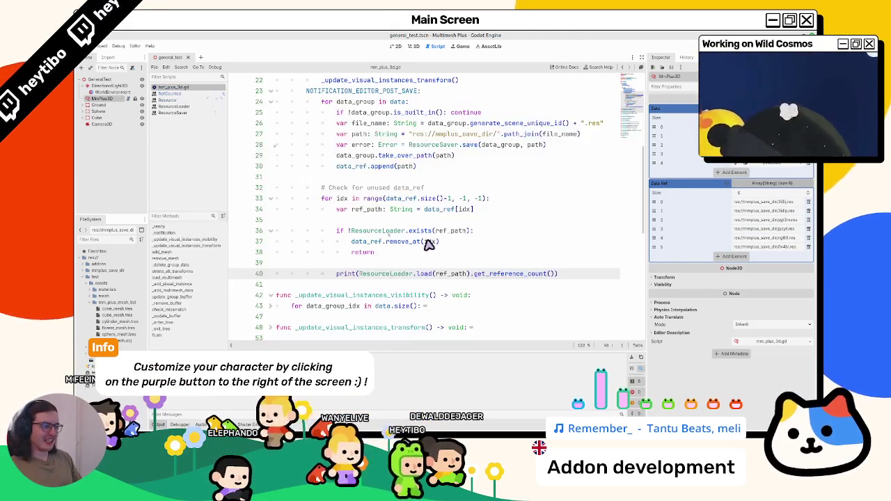
pyautogui.hotkey('ctrl', 'z')
pyautogui.hotkey('ctrl', 'shift', 'z')
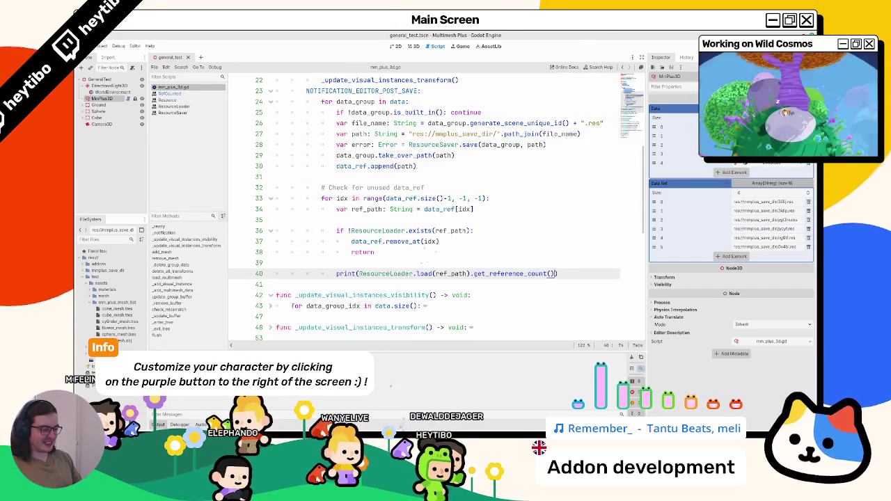
# Step: Glance at the ResourceSaver docs, then expand mmplus_save_dir in FileSystem
pyautogui.hotkey('alt', 'Tab')
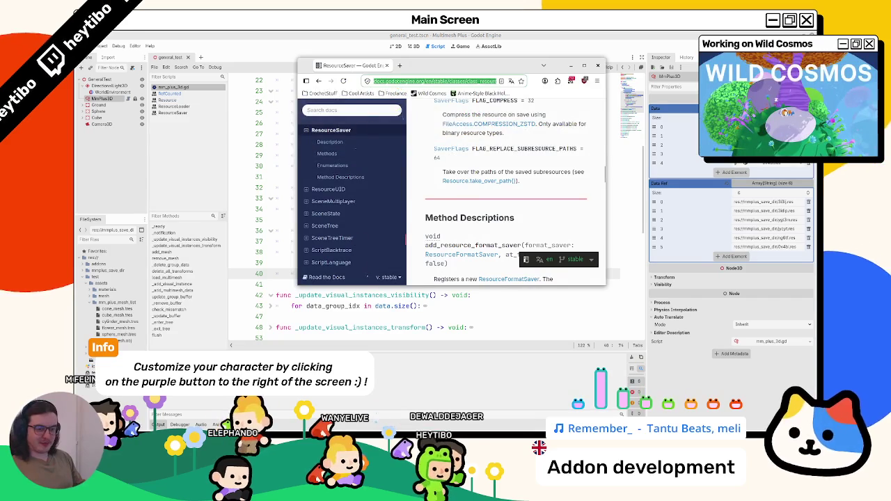
pyautogui.hotkey('alt', 'Tab')
pyautogui.click(82, 273)
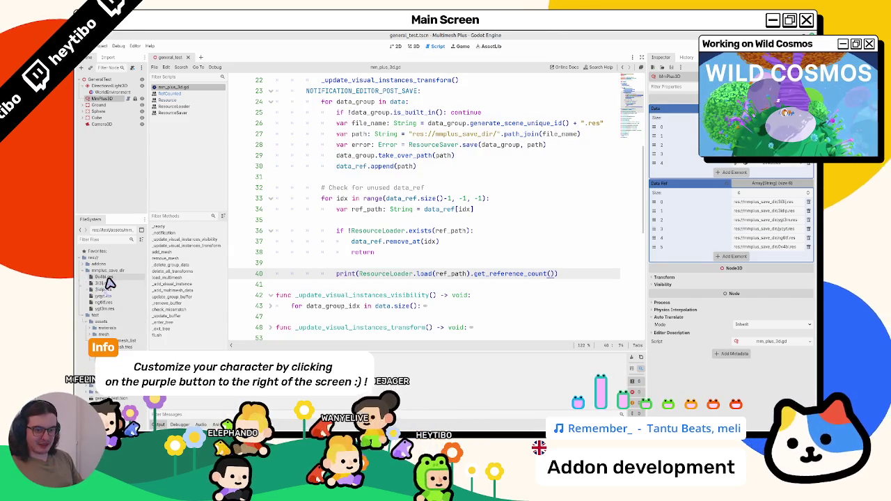
pyautogui.click(103, 276)
pyautogui.hotkey('alt', 'Tab')
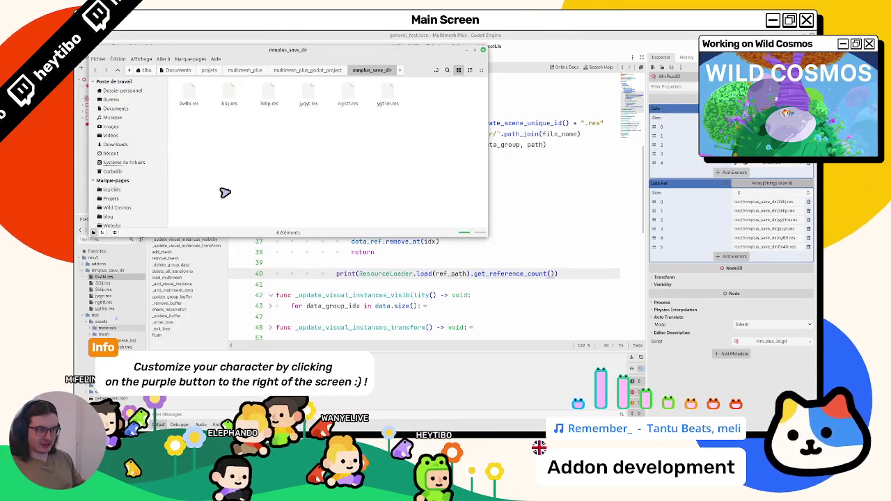
pyautogui.hotkey('alt', 'Tab')
pyautogui.rightClick(129, 282)
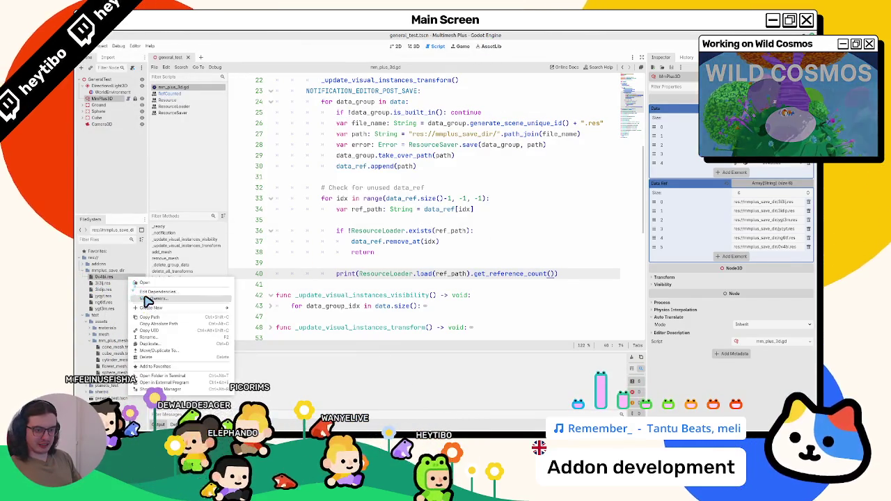
pyautogui.click(152, 298)
pyautogui.press('Escape')
pyautogui.rightClick(121, 286)
pyautogui.rightClick(118, 287)
pyautogui.click(146, 304)
pyautogui.rightClick(115, 292)
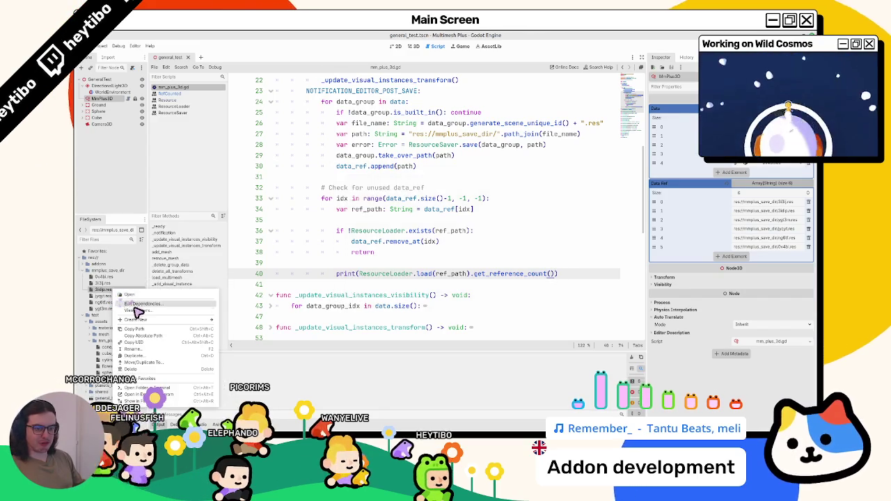
pyautogui.click(143, 301)
pyautogui.rightClick(124, 296)
pyautogui.click(134, 307)
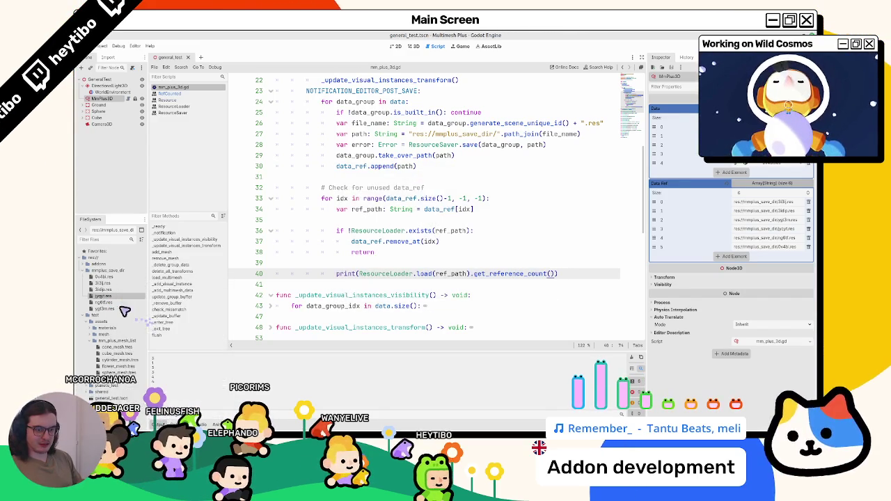
pyautogui.press('Escape')
pyautogui.rightClick(114, 304)
pyautogui.click(118, 315)
pyautogui.press('Escape')
pyautogui.rightClick(115, 309)
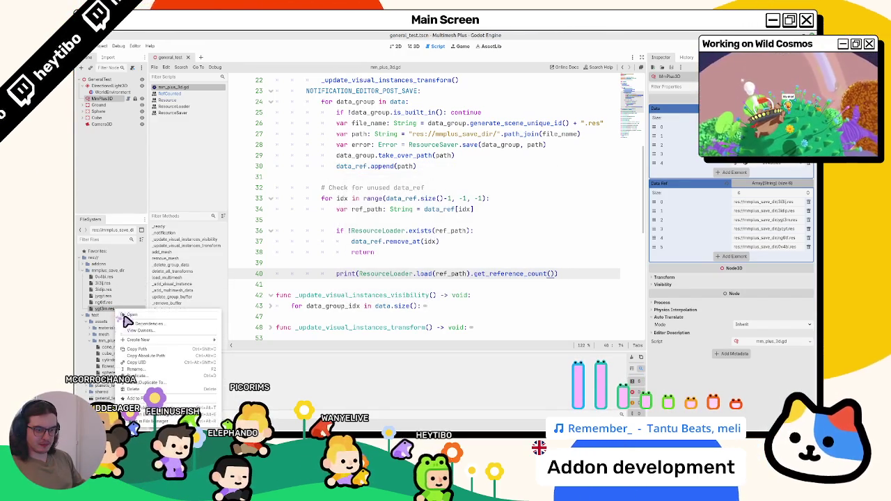
pyautogui.click(129, 326)
pyautogui.press('Escape')
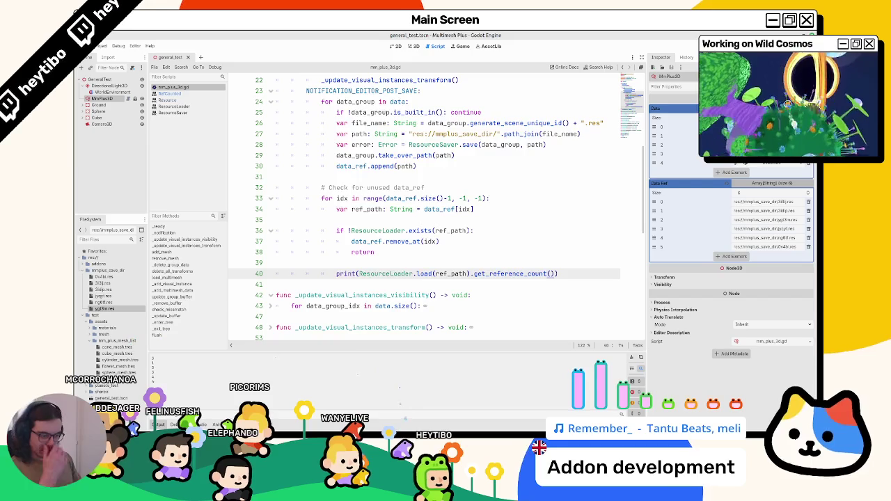
pyautogui.hotkey('alt', 'Tab')
pyautogui.hotkey('alt', 'Tab')
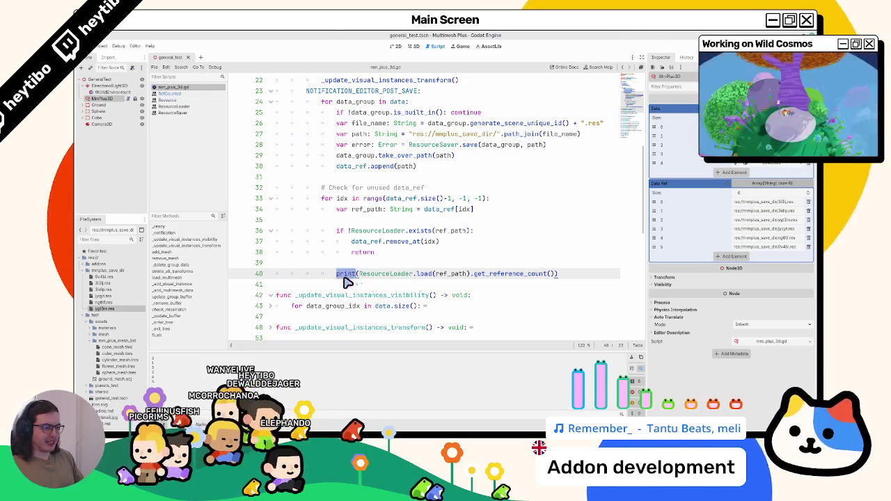
# Step: Replace the print line on line 40 with ResourceUID and open its class reference
pyautogui.moveTo(337, 274); pyautogui.dragTo(586, 283)
pyautogui.press('BackSpace')
pyautogui.write('UID')
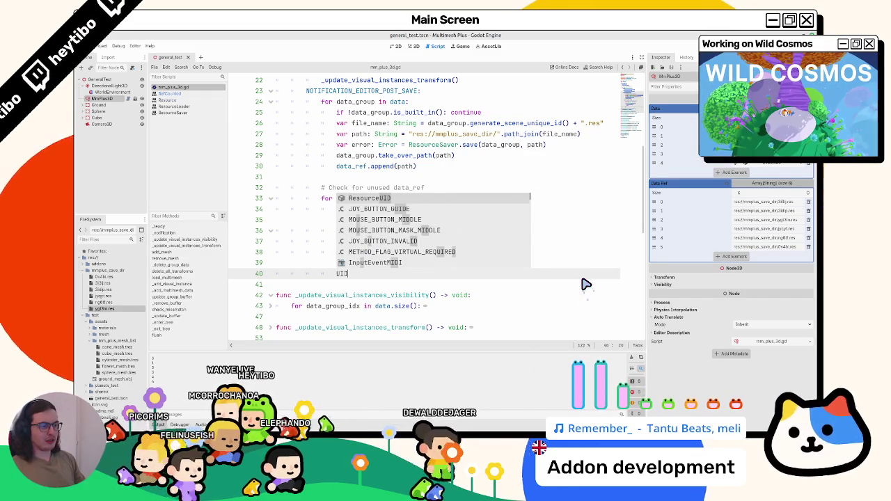
pyautogui.press('Return')
pyautogui.hotkey('alt', 'F1')
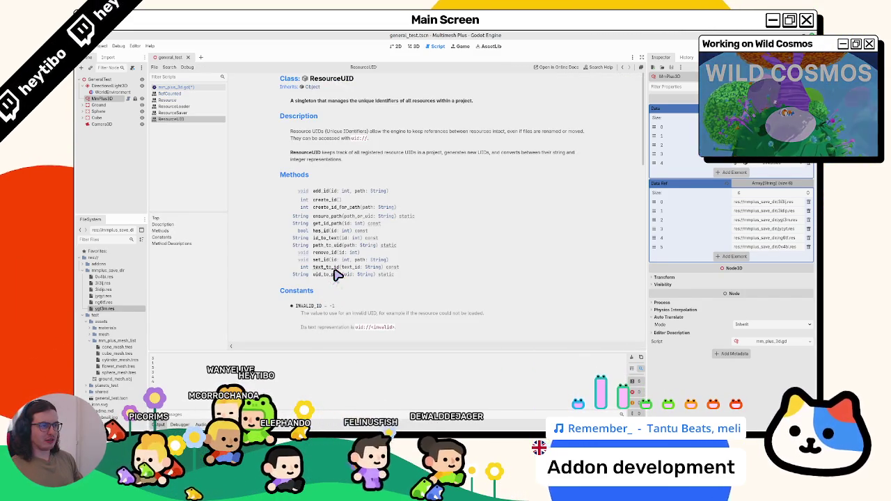
# Step: Read the ResourceUID description, then return to mm_plus_3d.gd and select ResourceUID
pyautogui.moveTo(470, 132); pyautogui.dragTo(478, 168)
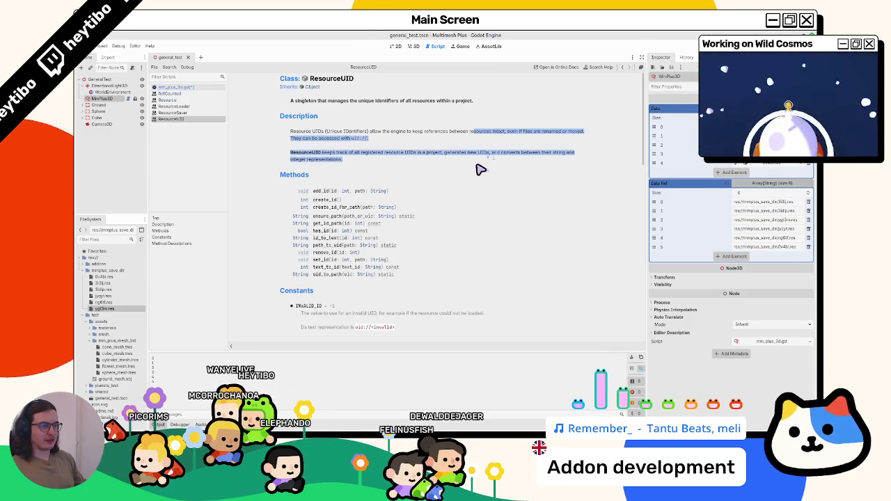
pyautogui.click(479, 169)
pyautogui.doubleClick(454, 153)
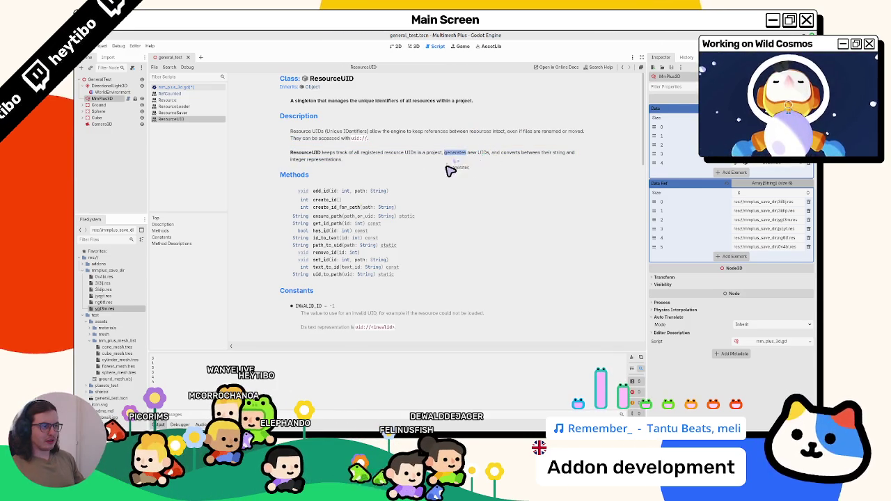
pyautogui.scroll(-2, 456, 165)
pyautogui.scroll(-2, 445, 170)
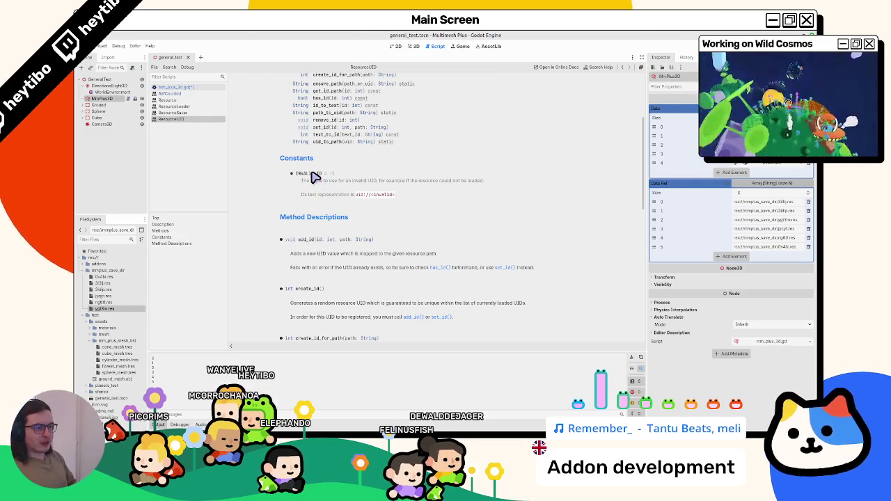
pyautogui.scroll(-2, 300, 167)
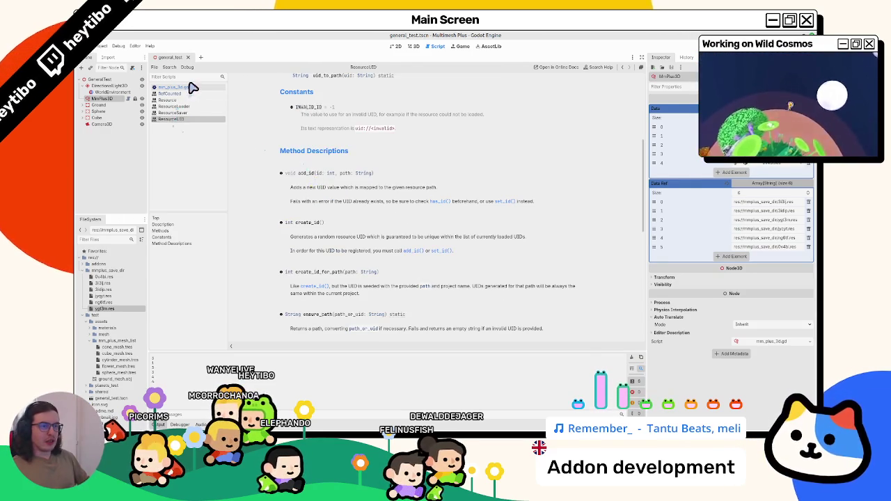
pyautogui.click(191, 87)
pyautogui.doubleClick(392, 276)
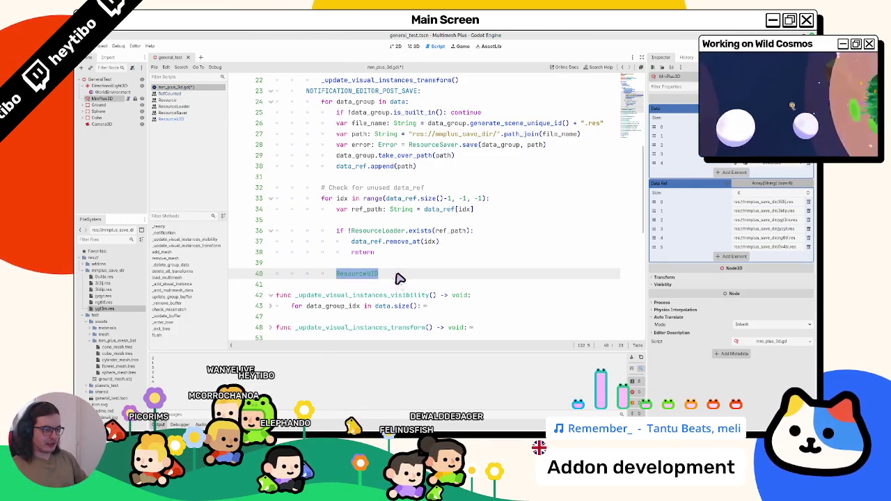
# Step: Browse ResourceUID's methods through autocomplete on line 40
pyautogui.click(401, 278)
pyautogui.write('_')
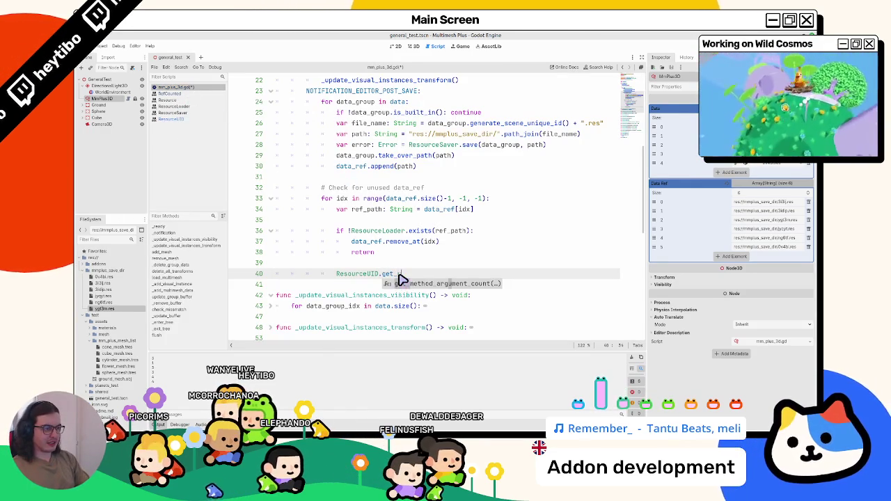
pyautogui.write('i')
pyautogui.press('Return')
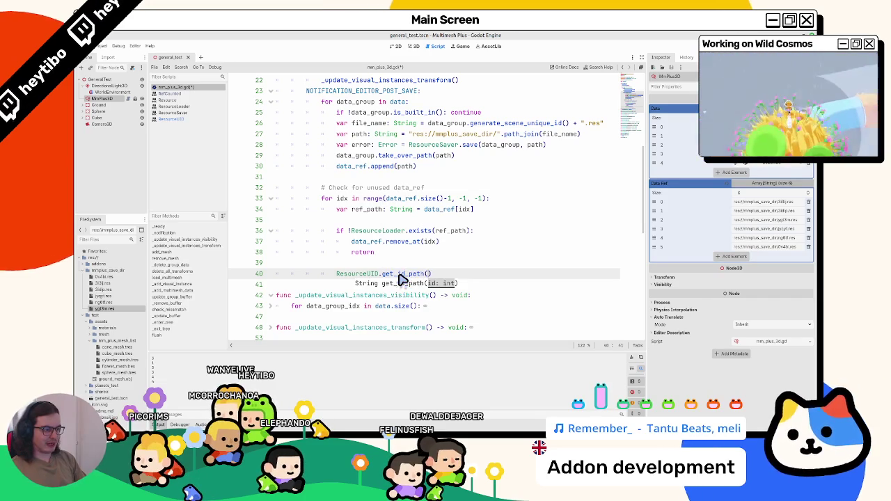
pyautogui.hotkey('ctrl', 'space')
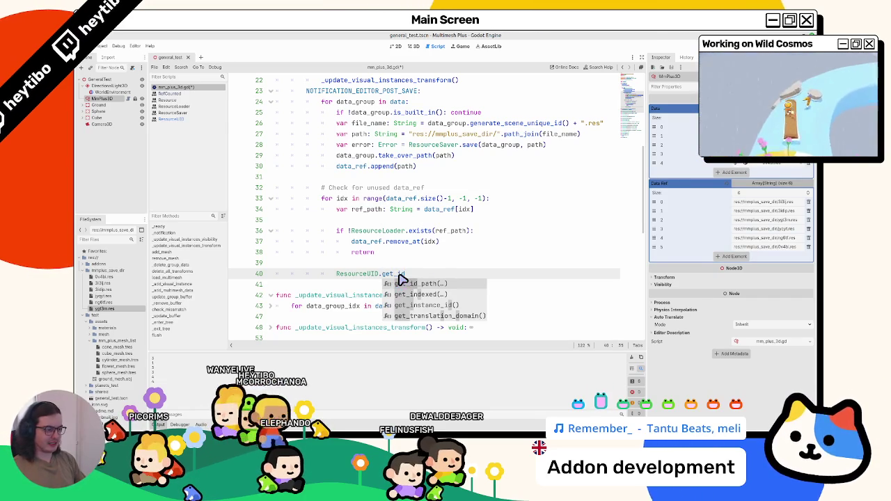
pyautogui.press('Down')
pyautogui.press('Down')
pyautogui.press('Return')
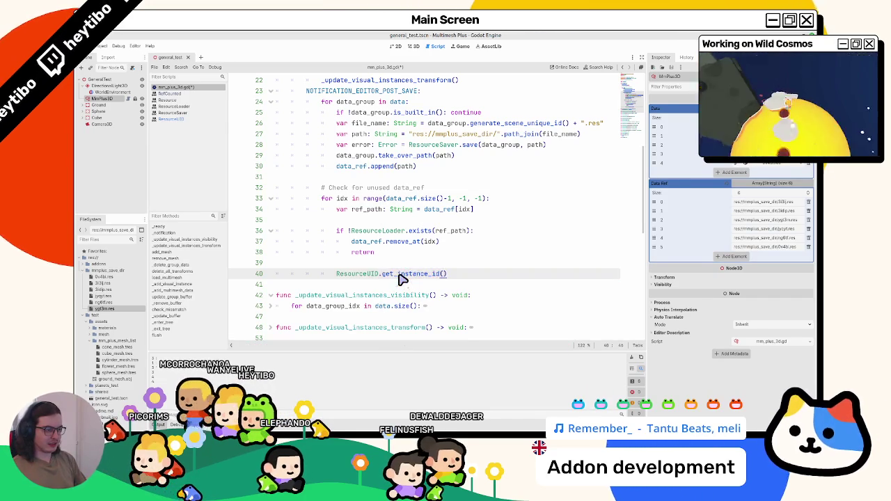
pyautogui.write('et_path')
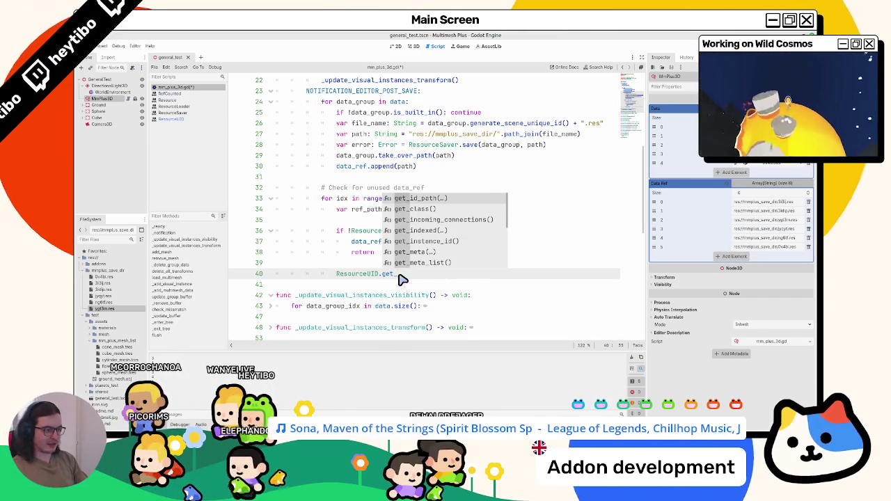
pyautogui.press('BackSpace')
pyautogui.press('BackSpace')
pyautogui.press('BackSpace')
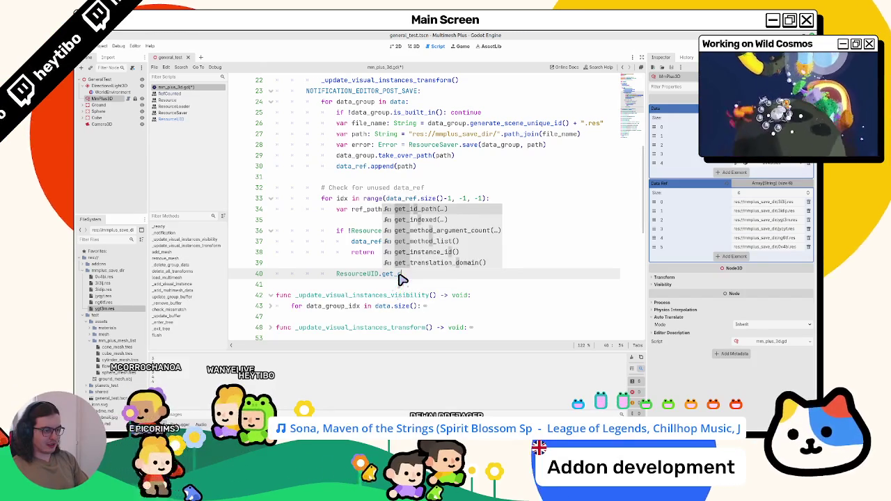
pyautogui.write('find_id')
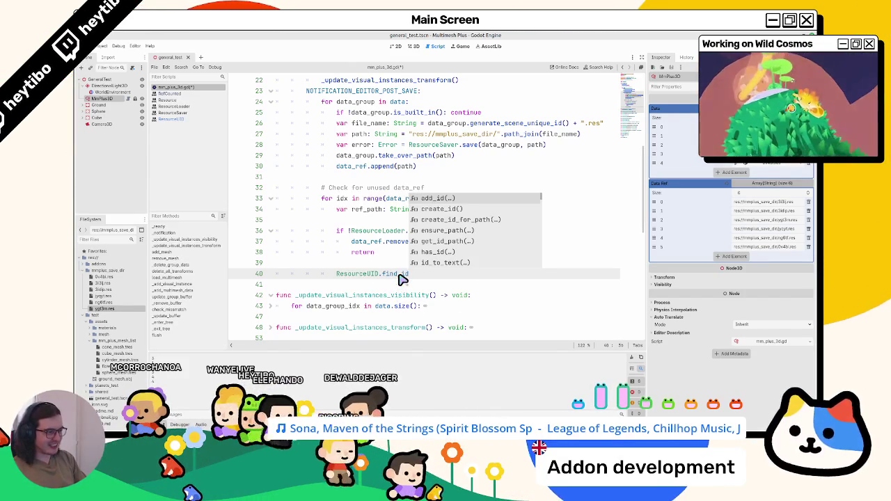
# Step: Complete line 40 as ResourceUID.path_to_uid(ref_path)
pyautogui.press('Down')
pyautogui.press('Down')
pyautogui.press('Down')
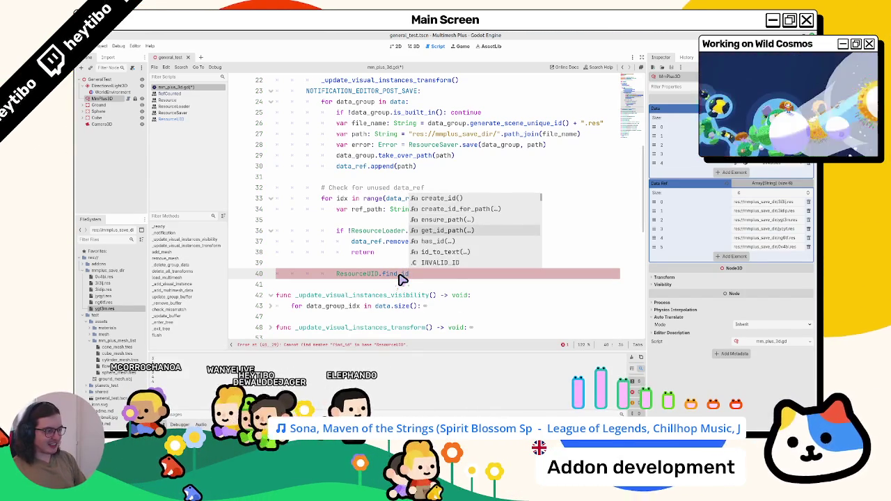
pyautogui.press('Down')
pyautogui.press('Down')
pyautogui.press('Return')
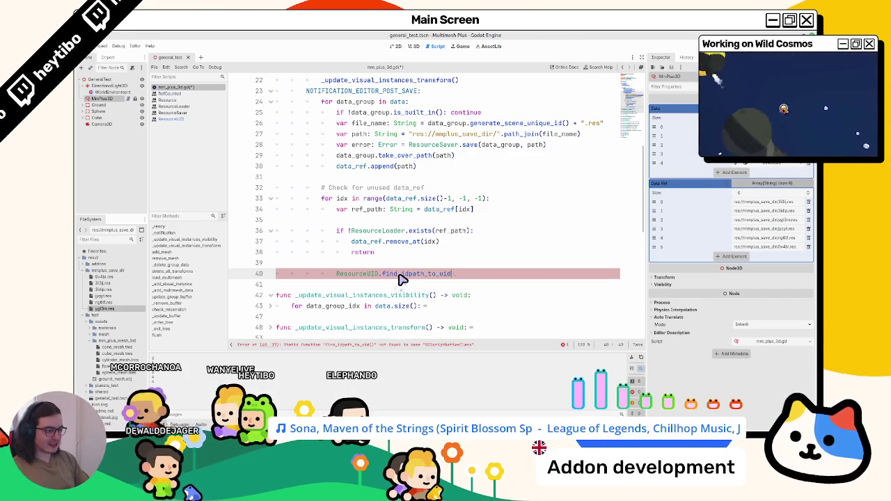
pyautogui.write('(')
pyautogui.doubleClick(402, 275)
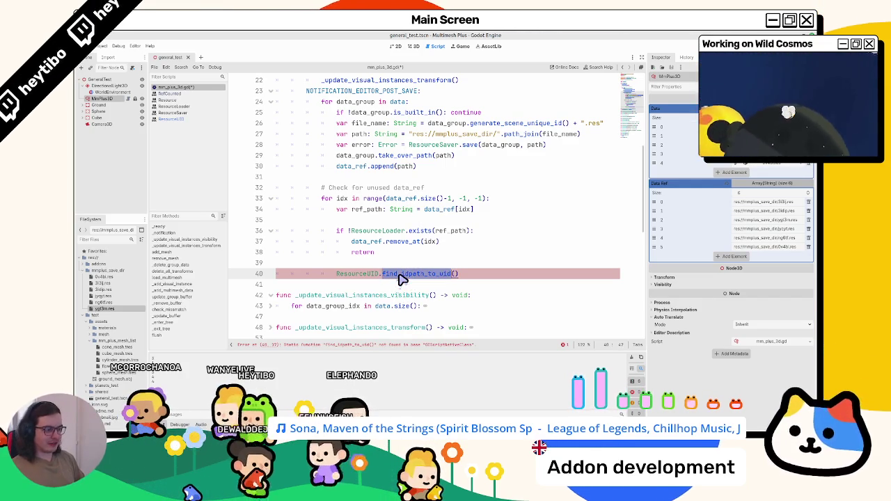
pyautogui.write('path')
pyautogui.press('Return')
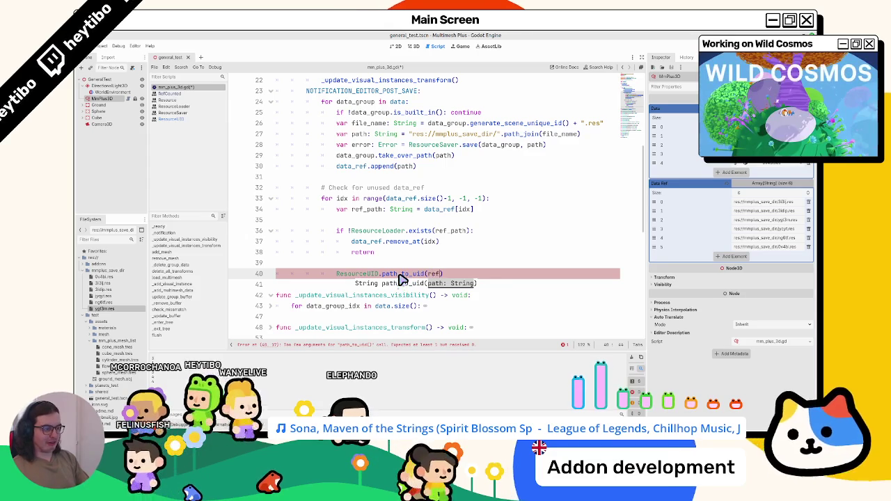
pyautogui.write('f_path')
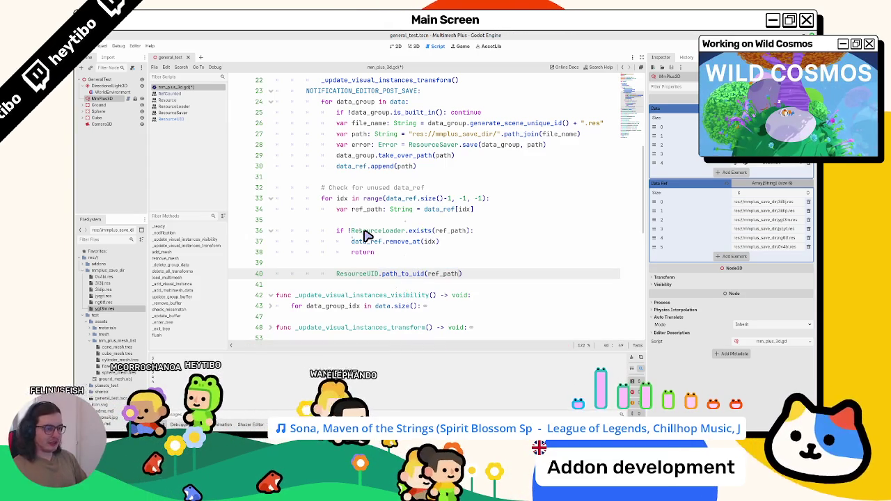
# Step: Delete the ResourceLoader.exists check block and begin a var declaration for the UID
pyautogui.doubleClick(363, 232)
pyautogui.moveTo(364, 236)
pyautogui.mouseDown()
pyautogui.moveTo(364, 255)
pyautogui.moveTo(500, 278)
pyautogui.mouseUp()
pyautogui.doubleClick(355, 274)
pyautogui.click(505, 278)
pyautogui.moveTo(337, 274); pyautogui.dragTo(337, 231)
pyautogui.press('BackSpace')
pyautogui.write('var uid')
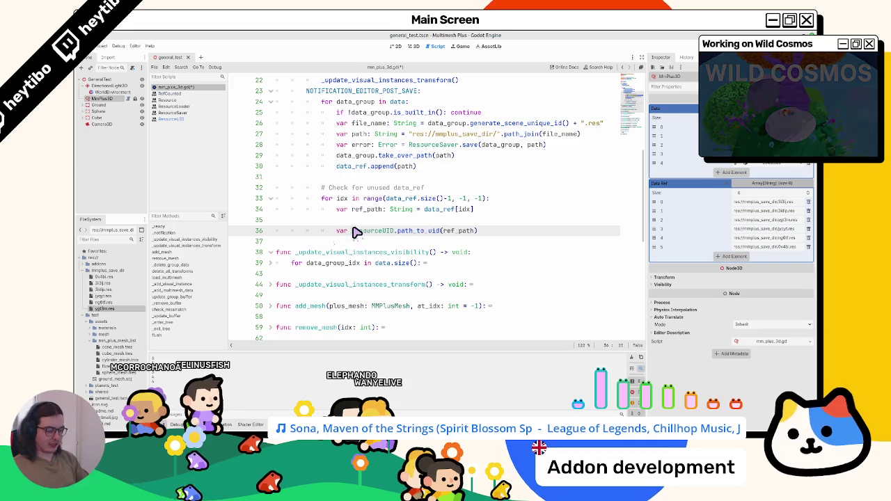
pyautogui.write('= ')
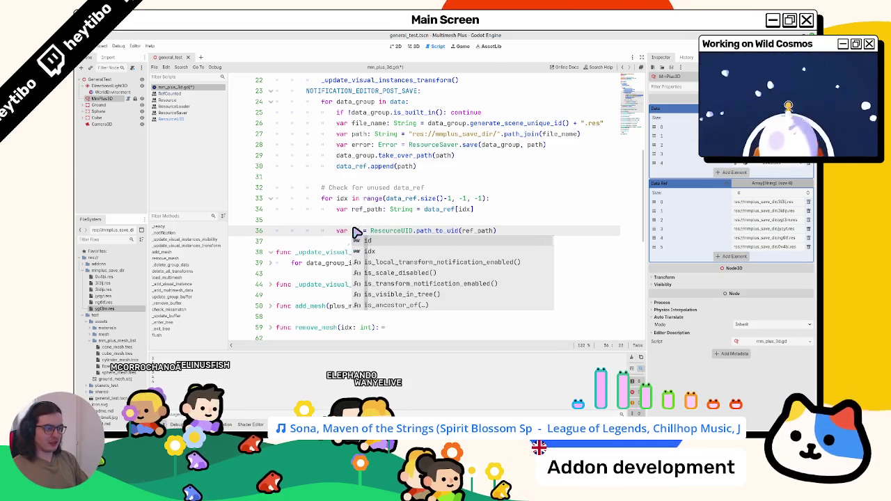
pyautogui.write('id')
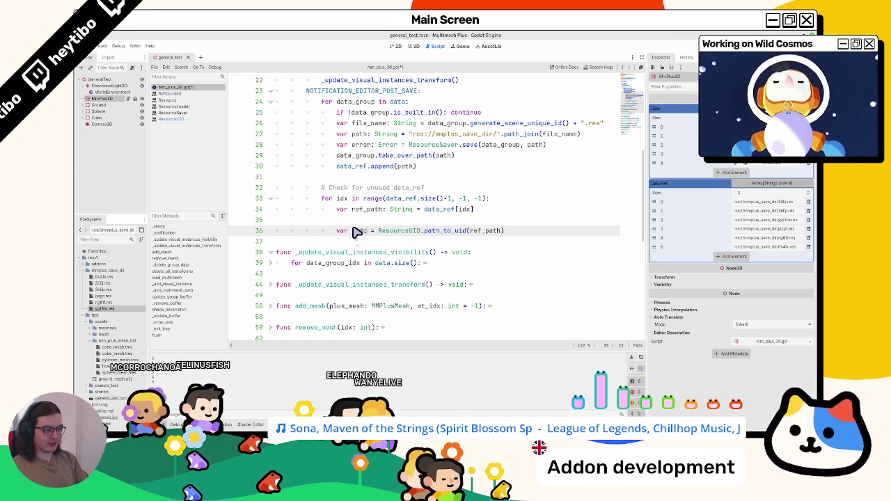
pyautogui.write(': id')
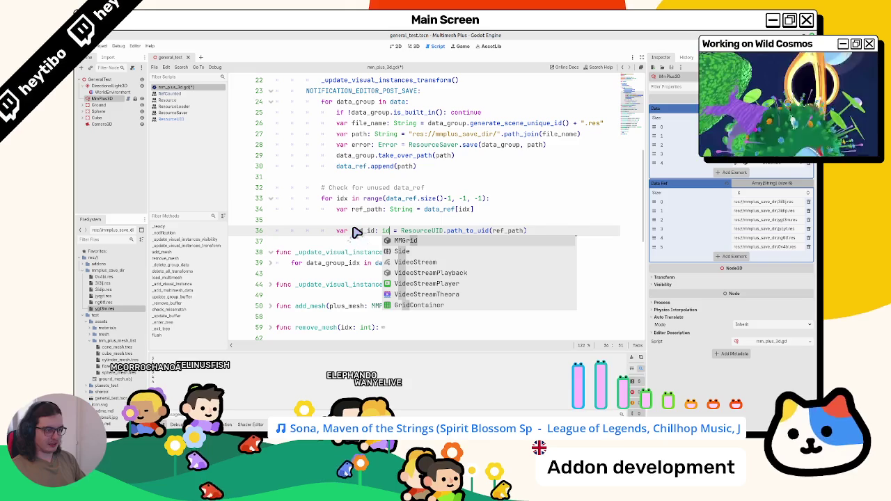
# Step: Type the new variable as String after trying int and UID
pyautogui.press('BackSpace')
pyautogui.write('nt')
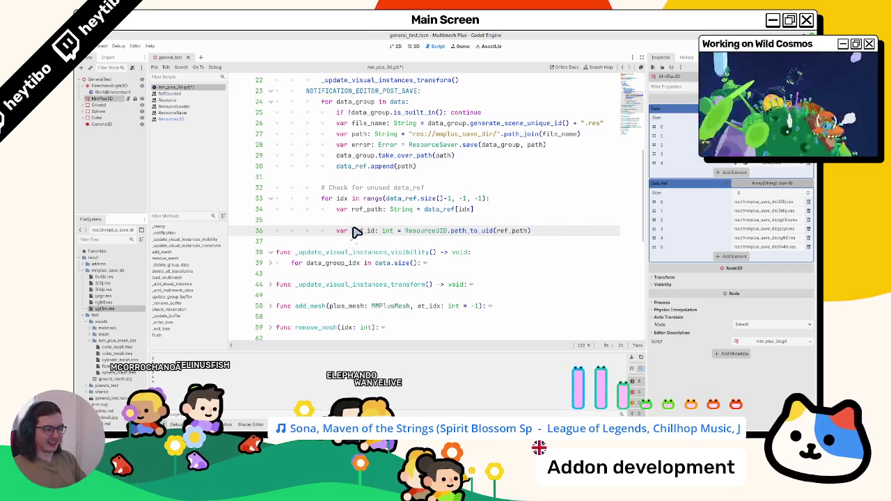
pyautogui.keyDown('ctrl'); pyautogui.click(473, 232); pyautogui.keyUp('ctrl')
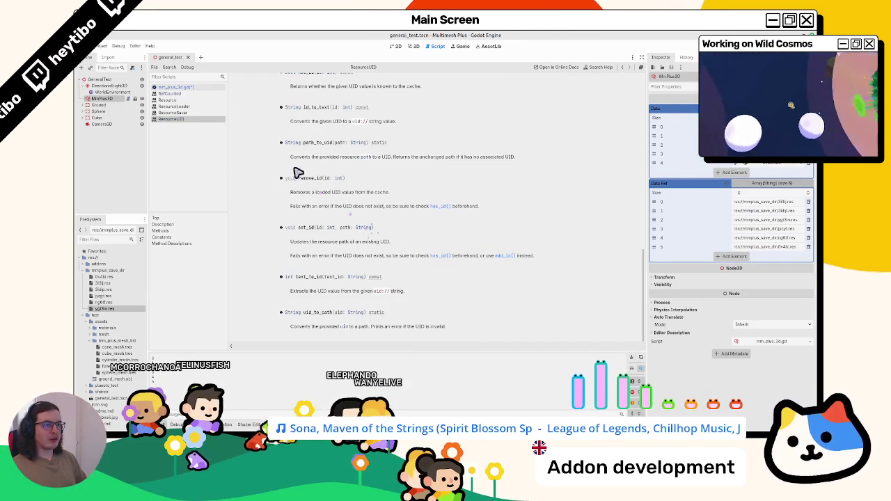
pyautogui.middleClick(211, 121)
pyautogui.write('UID.path_to_uid(ref_path')
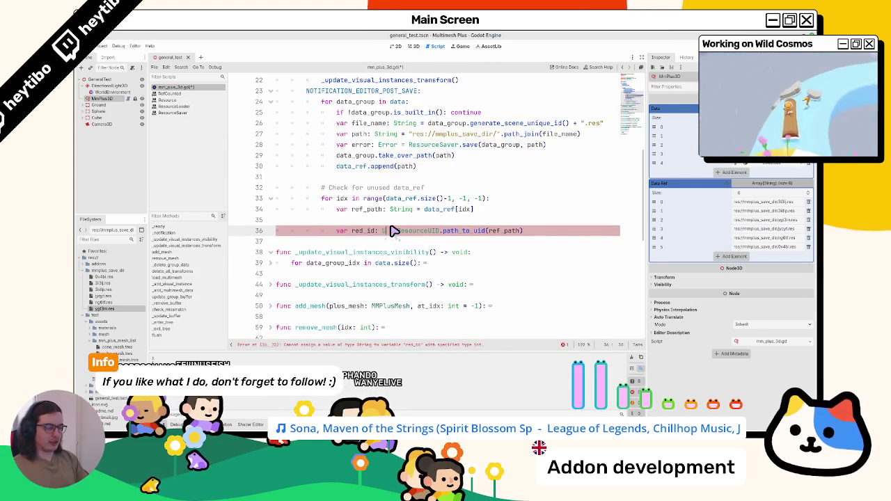
pyautogui.press('BackSpace')
pyautogui.press('BackSpace')
pyautogui.press('BackSpace')
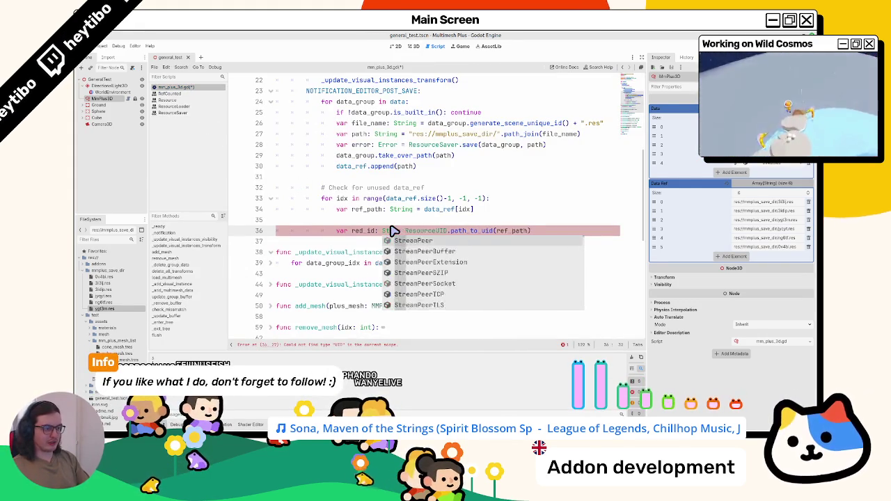
pyautogui.write('String')
pyautogui.press('Down')
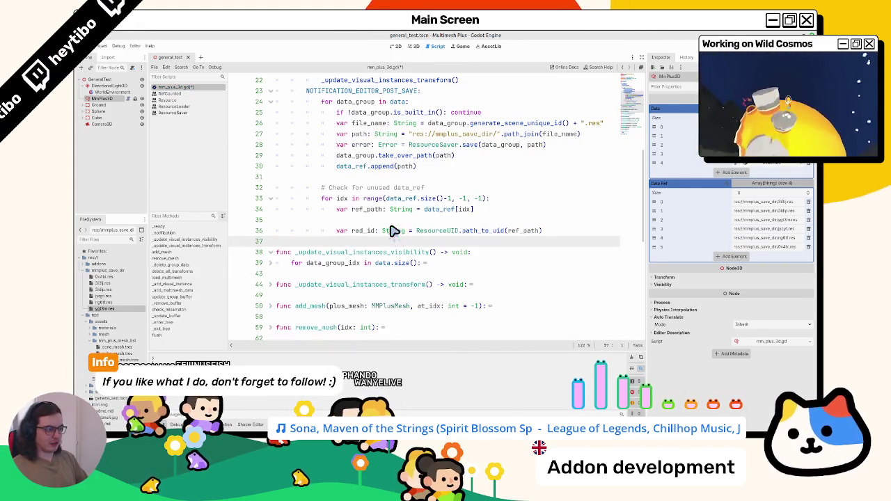
# Step: Read path_to_uid's note about returning the unchanged path, then return to line 36
pyautogui.keyDown('ctrl'); pyautogui.click(469, 233); pyautogui.keyUp('ctrl')
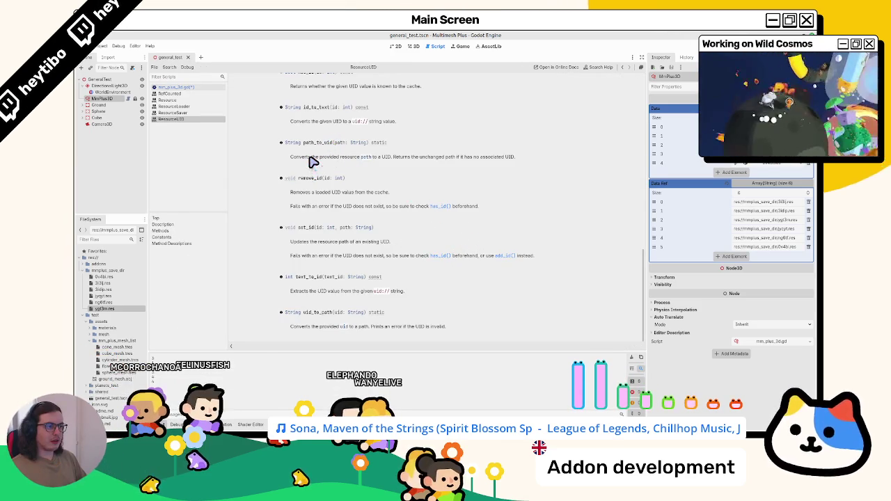
pyautogui.moveTo(411, 159)
pyautogui.mouseDown()
pyautogui.moveTo(473, 163)
pyautogui.moveTo(453, 165)
pyautogui.mouseUp()
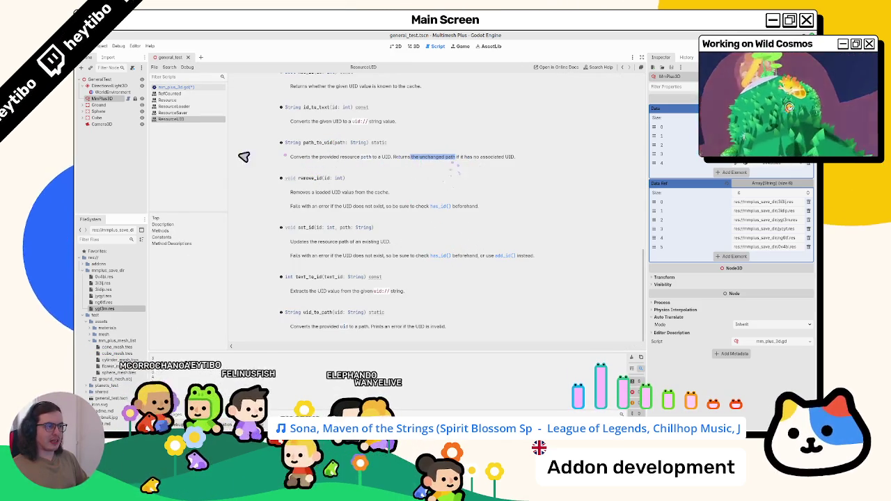
pyautogui.click(174, 88)
pyautogui.moveTo(354, 231); pyautogui.dragTo(562, 235)
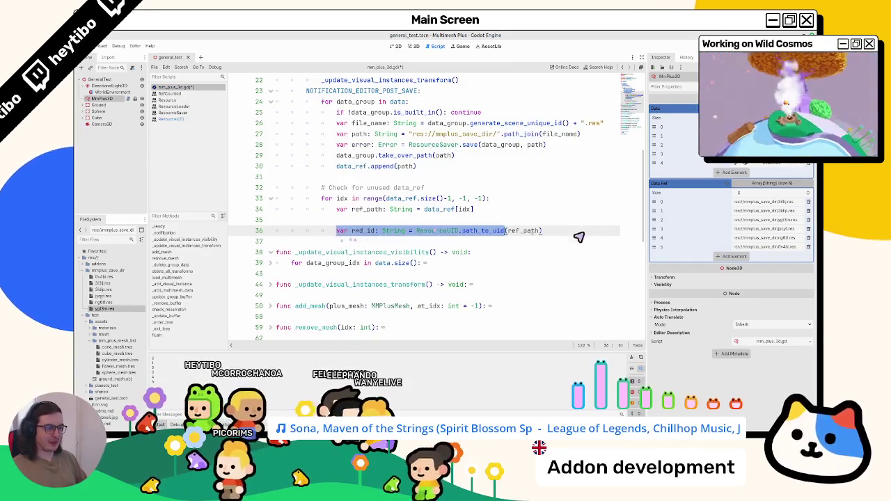
# Step: Undo and redo to restore the exists check and ref_id String declaration
pyautogui.doubleClick(393, 230)
pyautogui.write('id')
pyautogui.hotkey('ctrl', 'z')
pyautogui.hotkey('ctrl', 'z')
pyautogui.hotkey('ctrl', 'z')
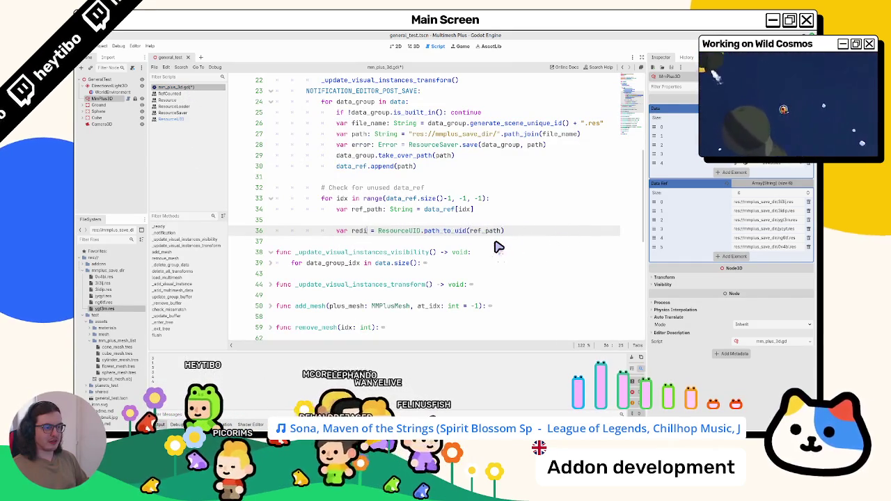
pyautogui.hotkey('ctrl', 'shift', 'z')
pyautogui.hotkey('ctrl', 'shift', 'z')
pyautogui.hotkey('ctrl', 'shift', 'z')
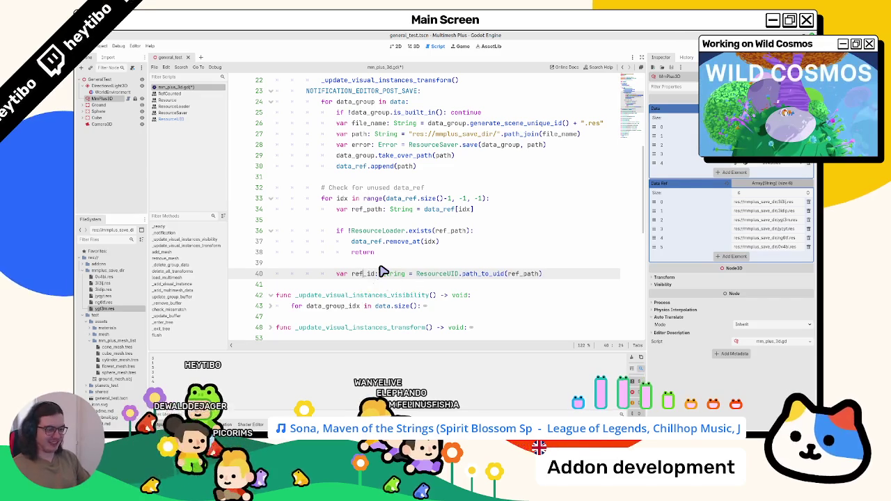
# Step: Add print(ref_id) below the declaration, save, and clear the Output log
pyautogui.doubleClick(363, 273)
pyautogui.press('End')
pyautogui.press('Return')
pyautogui.write('print(')
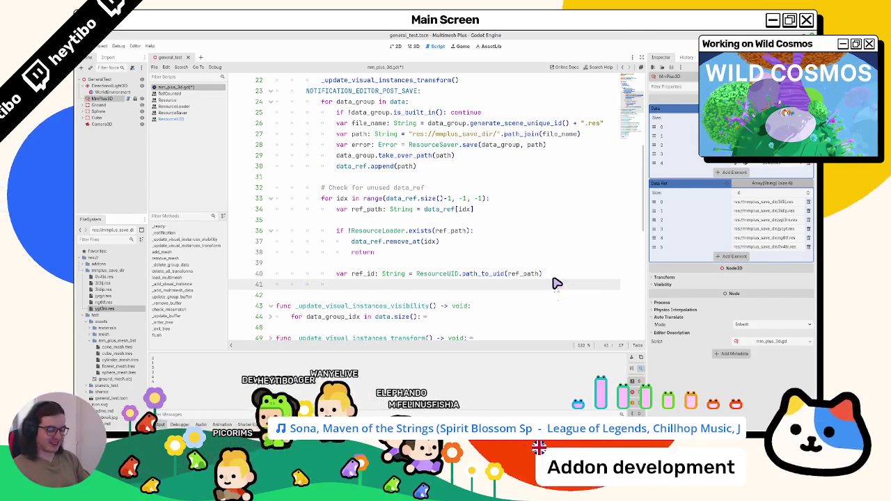
pyautogui.write('ref_id')
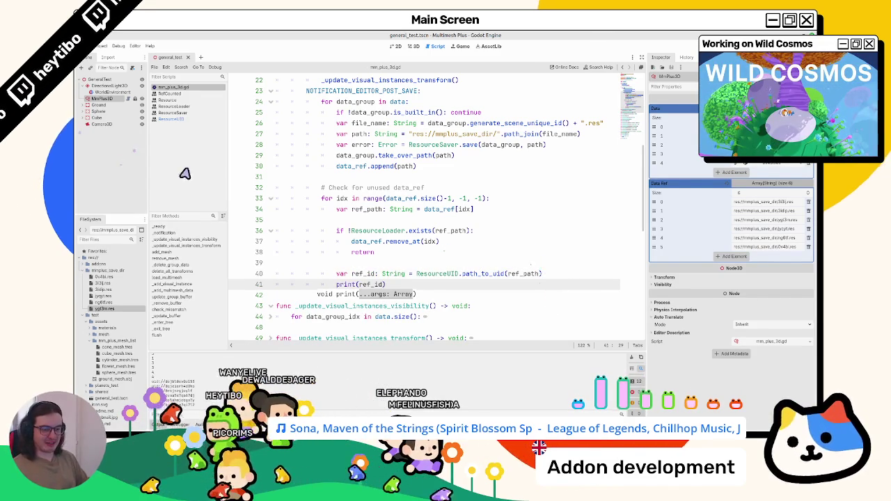
pyautogui.hotkey('ctrl', 's')
pyautogui.click(633, 359)
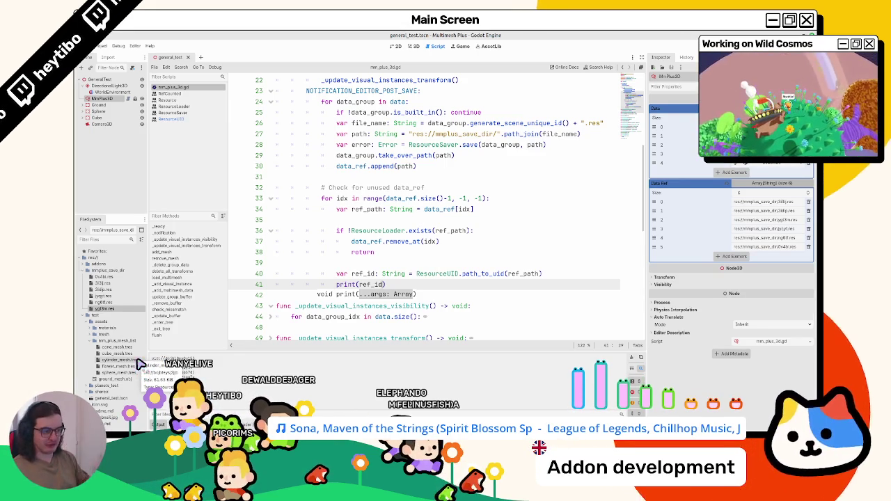
# Step: Open the ResourceUID class reference and scroll its method descriptions
pyautogui.click(437, 275)
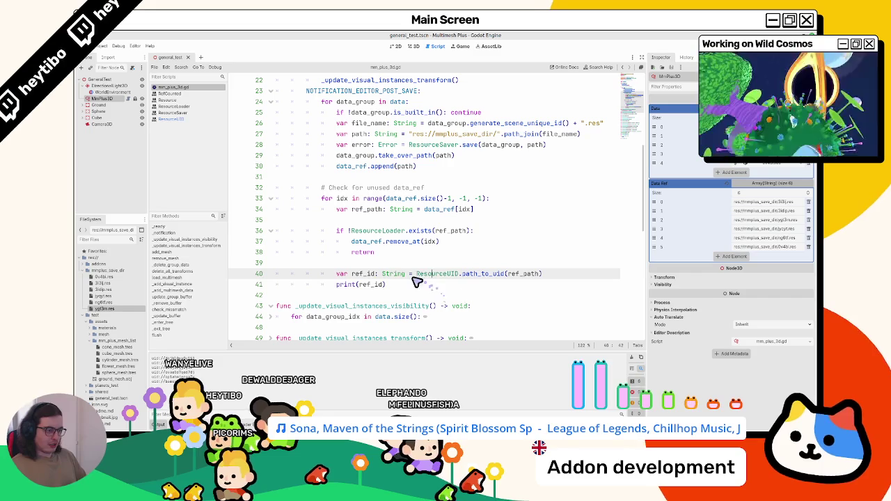
pyautogui.keyDown('ctrl'); pyautogui.click(433, 277); pyautogui.keyUp('ctrl')
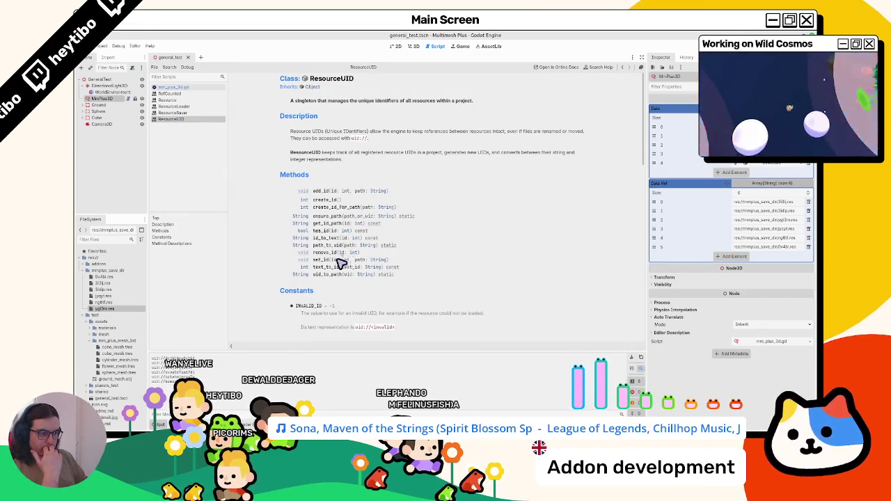
pyautogui.scroll(-1, 340, 267)
pyautogui.scroll(1, 339, 267)
pyautogui.scroll(-8, 339, 267)
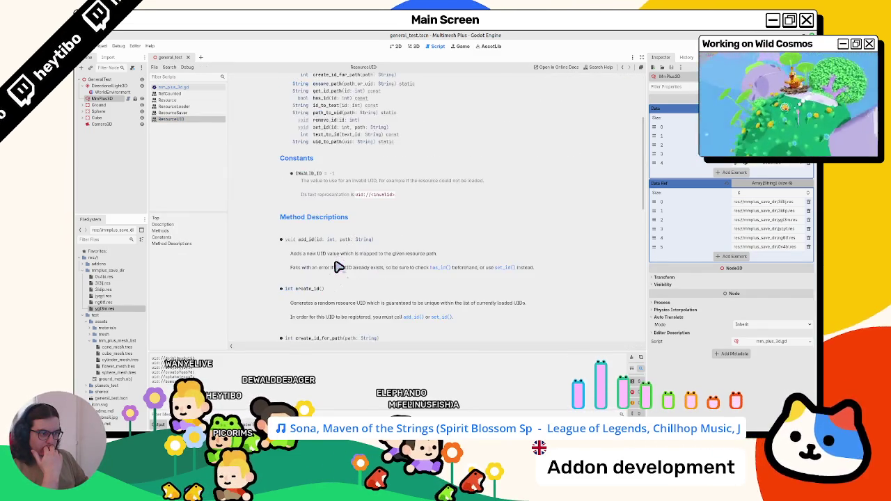
# Step: Scroll through the ResourceUID methods, then close that page to return to mm_plus_3d.gd
pyautogui.scroll(-2, 339, 266)
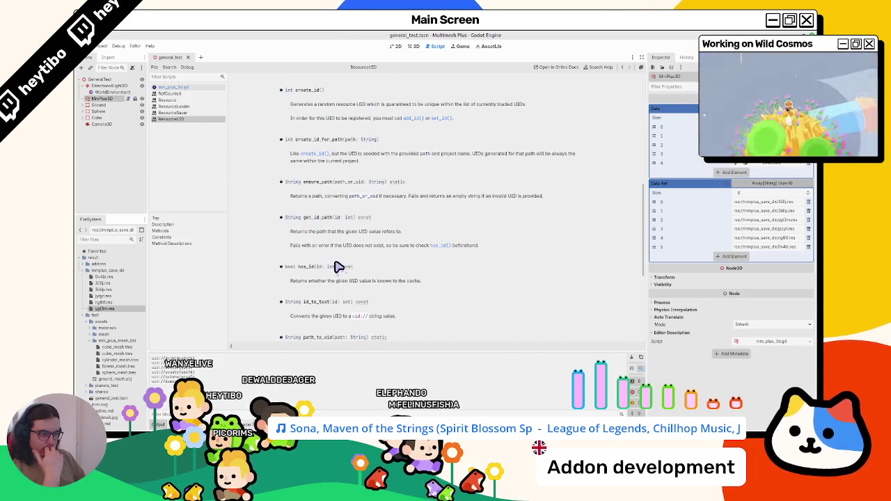
pyautogui.scroll(-1, 339, 266)
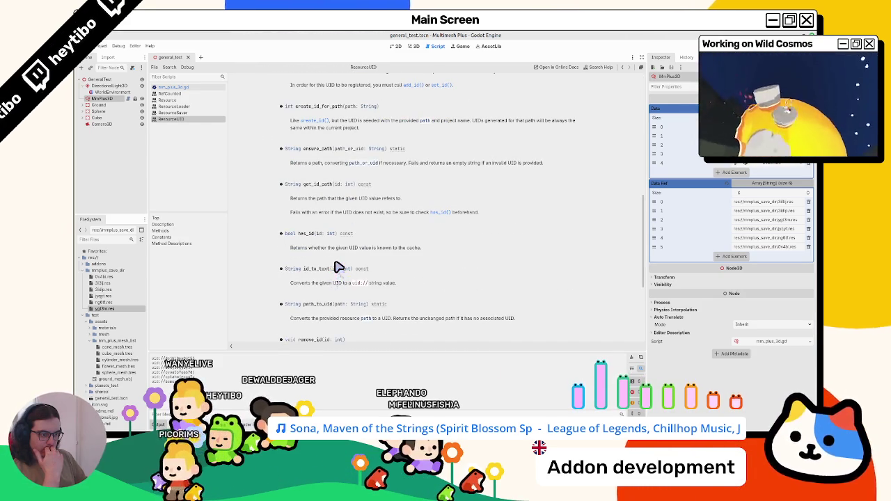
pyautogui.scroll(-2, 339, 267)
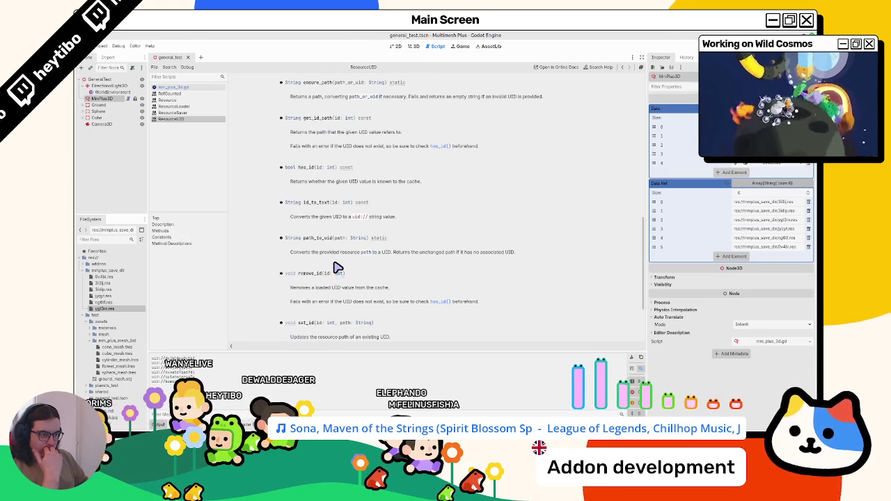
pyautogui.scroll(-3, 339, 266)
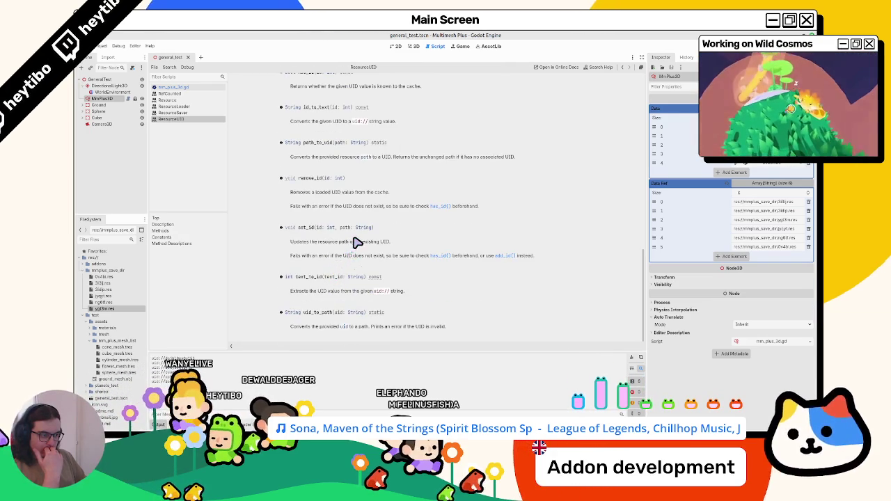
pyautogui.scroll(13, 355, 242)
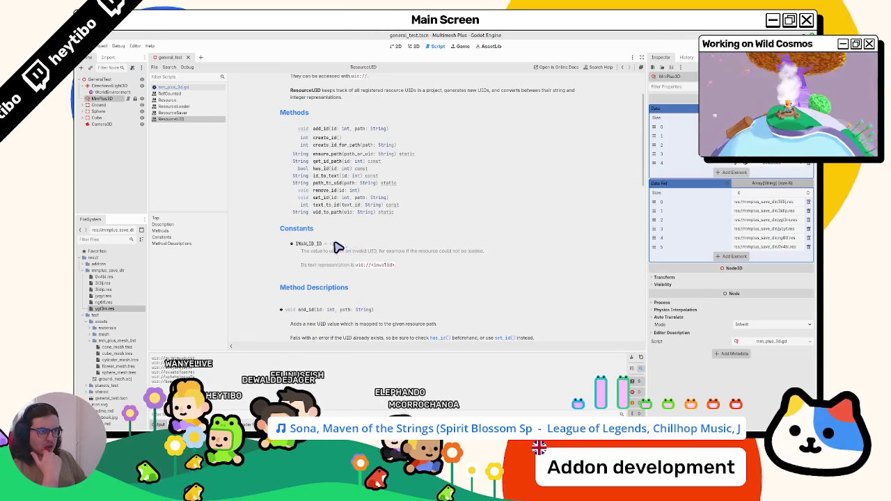
pyautogui.scroll(2, 336, 247)
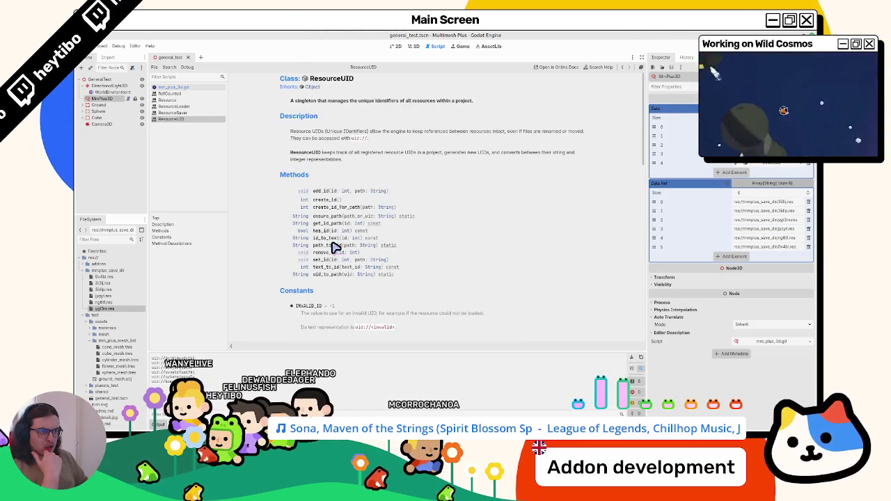
pyautogui.middleClick(201, 121)
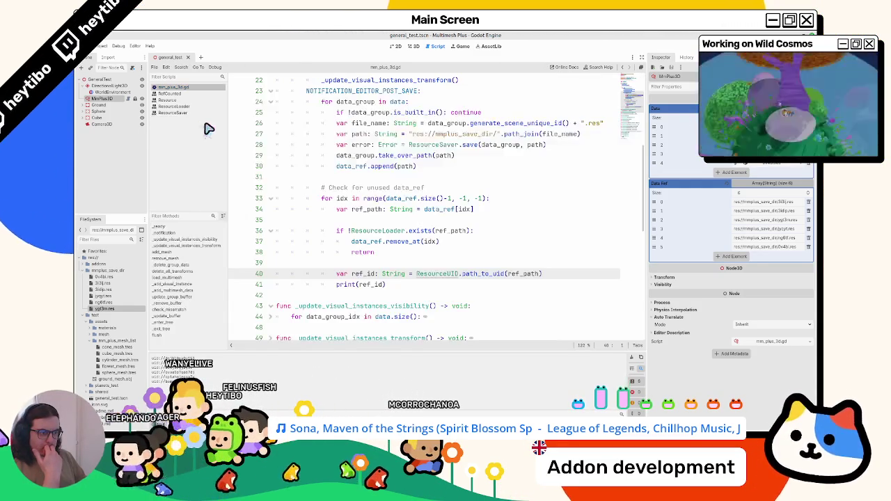
# Step: Rename ref_id to ref_uid on line 40, save, and delete the print(ref_id) line
pyautogui.write('uid')
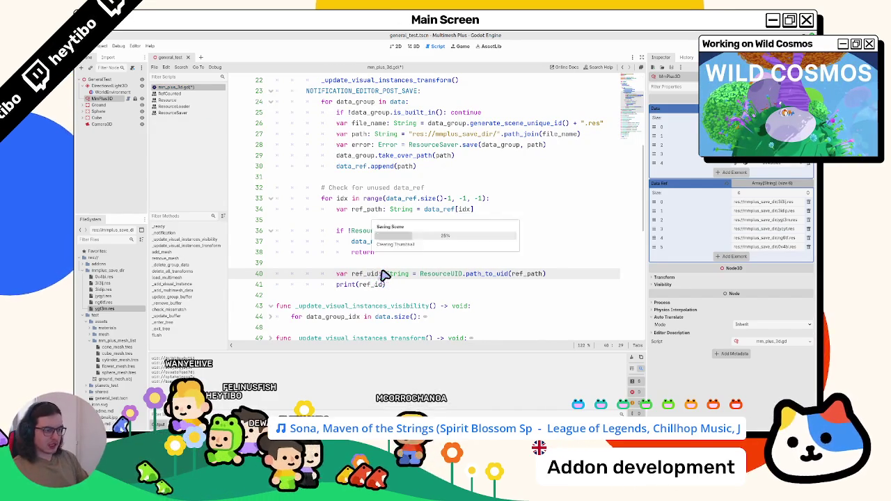
pyautogui.hotkey('ctrl', 's')
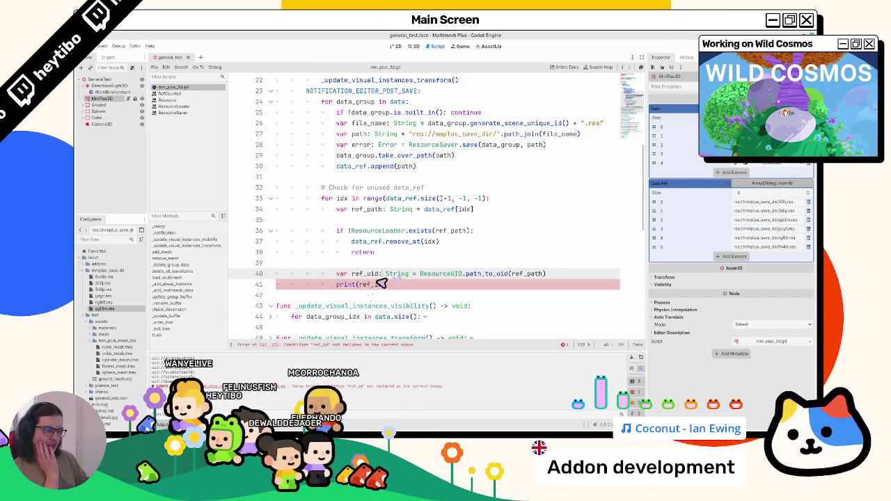
pyautogui.tripleClick(389, 284)
pyautogui.press('BackSpace')
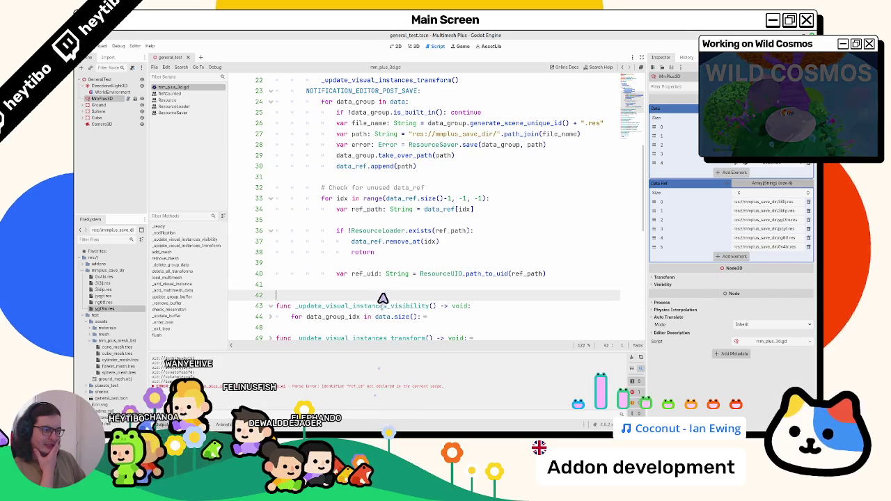
pyautogui.press('Up')
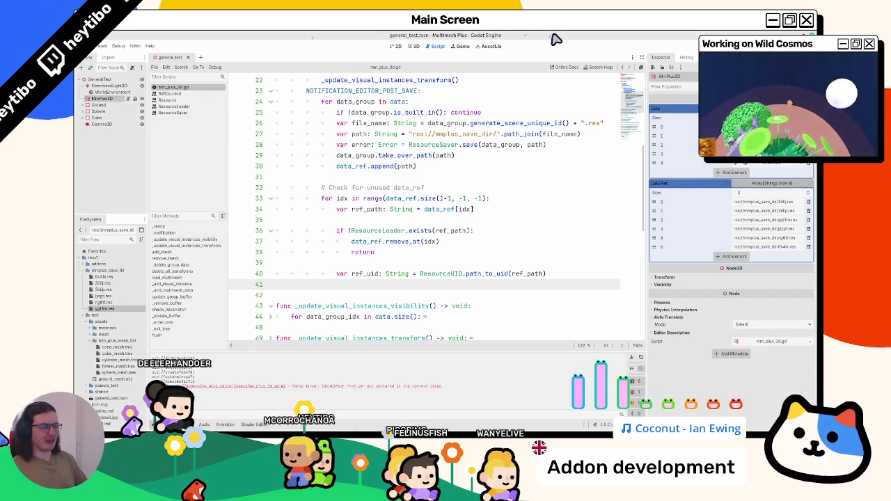
pyautogui.keyDown('ctrl'); pyautogui.click(438, 274); pyautogui.keyUp('ctrl')
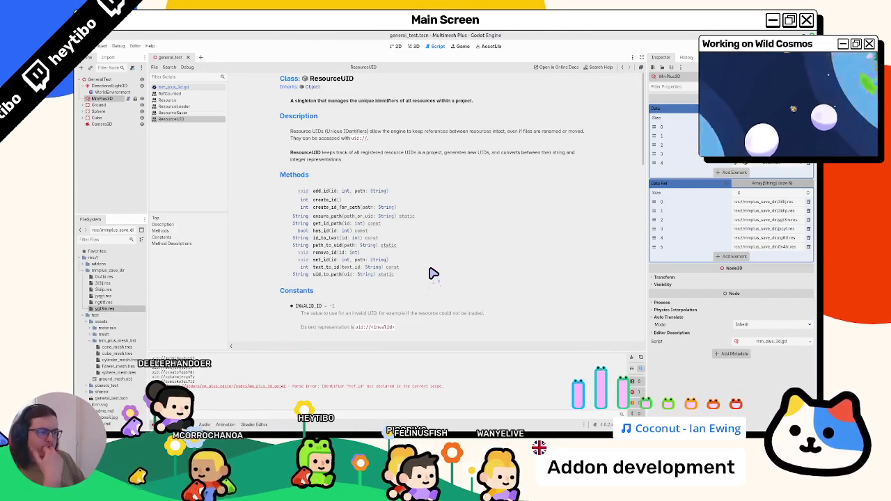
# Step: Close the ResourceUID documentation and return to the script
pyautogui.scroll(-1, 431, 274)
pyautogui.scroll(1, 430, 274)
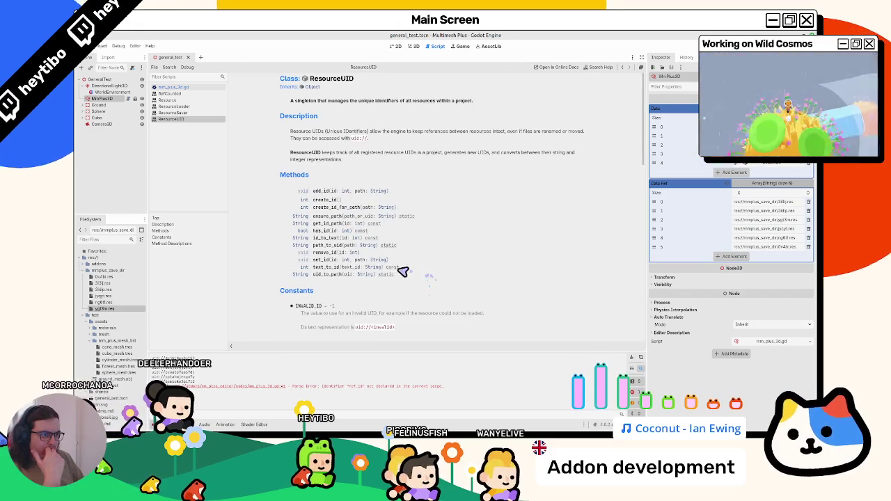
pyautogui.middleClick(208, 120)
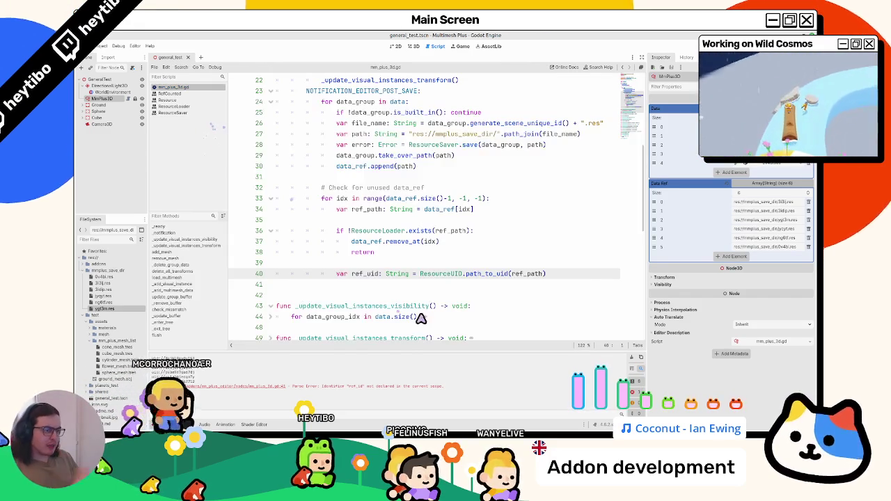
# Step: Start a new line 41 and try UID and get_owner completions, then delete them
pyautogui.press('Return')
pyautogui.write('UID')
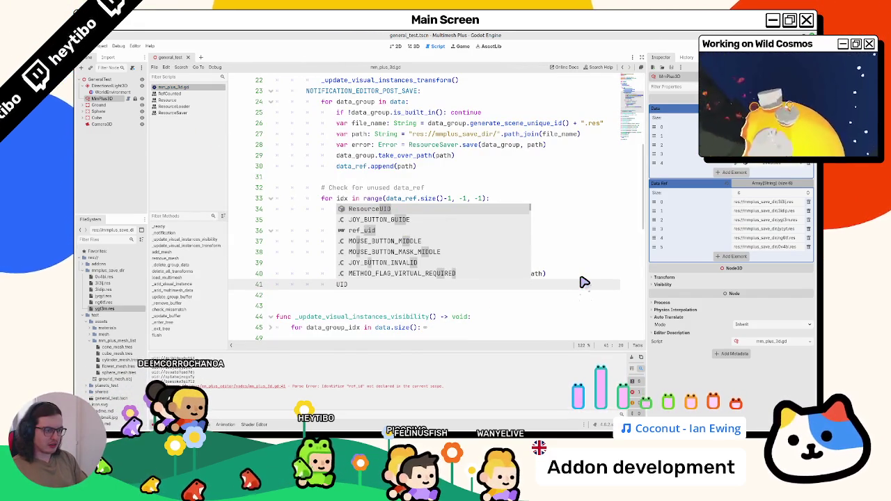
pyautogui.press('BackSpace')
pyautogui.write('D')
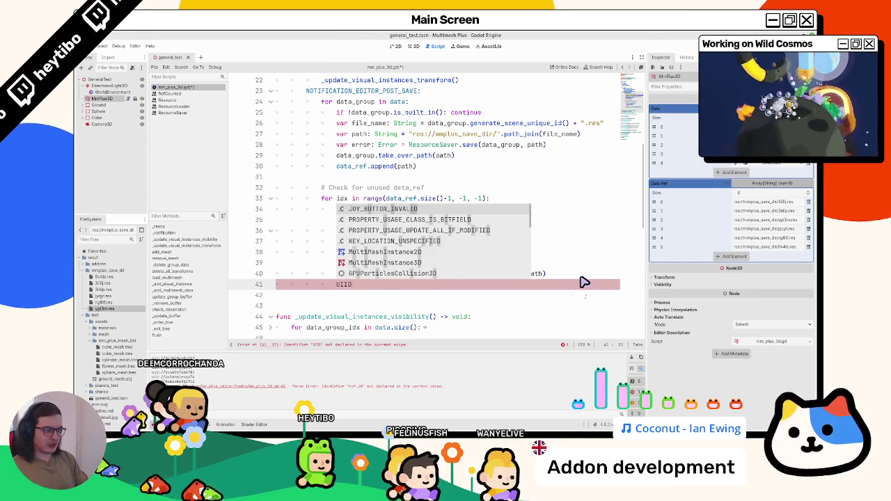
pyautogui.press('BackSpace')
pyautogui.press('BackSpace')
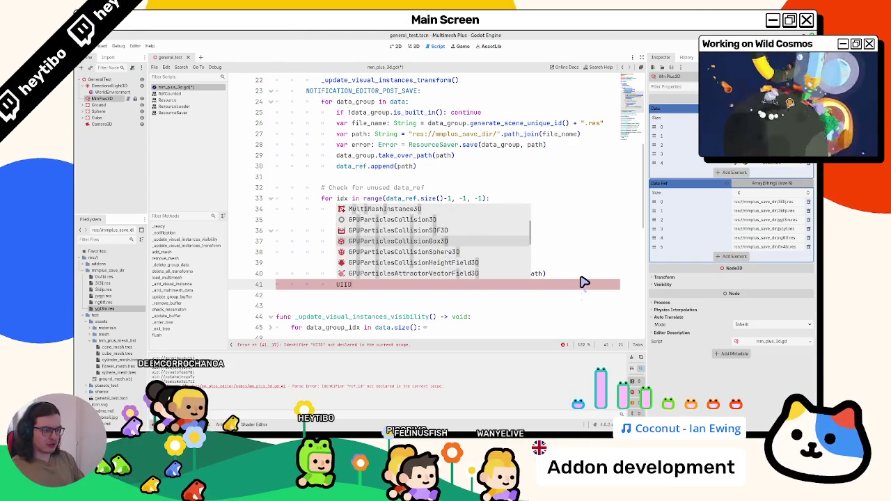
pyautogui.write('D')
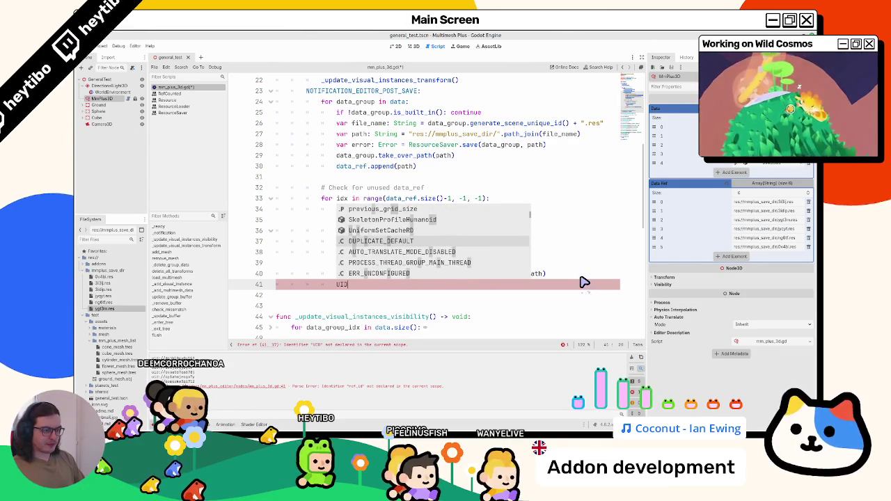
pyautogui.press('BackSpace')
pyautogui.press('BackSpace')
pyautogui.press('BackSpace')
pyautogui.write('get_')
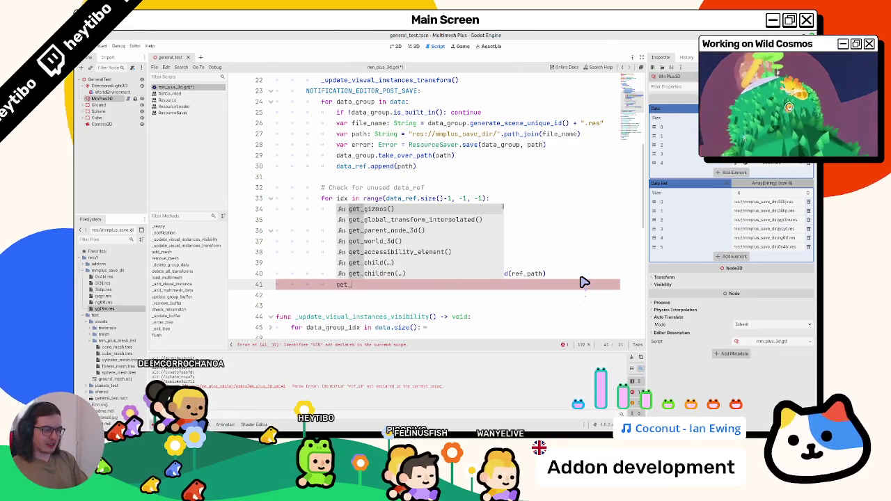
pyautogui.write('owner')
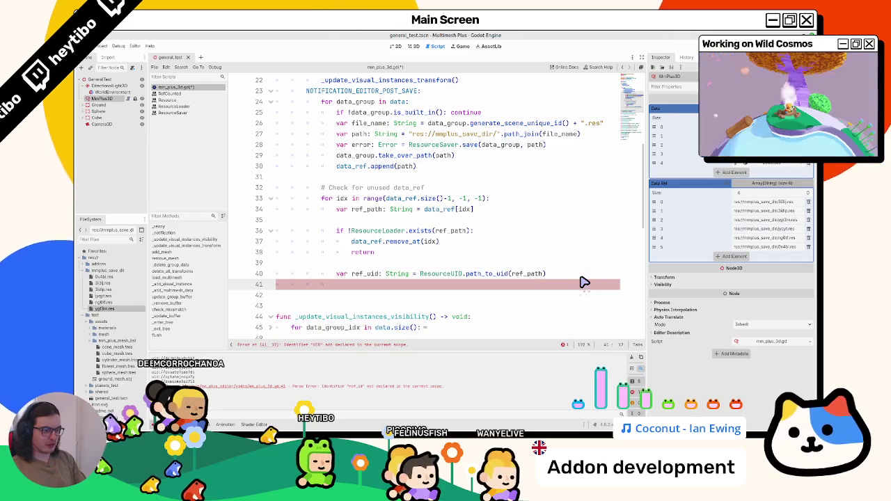
pyautogui.write('wner')
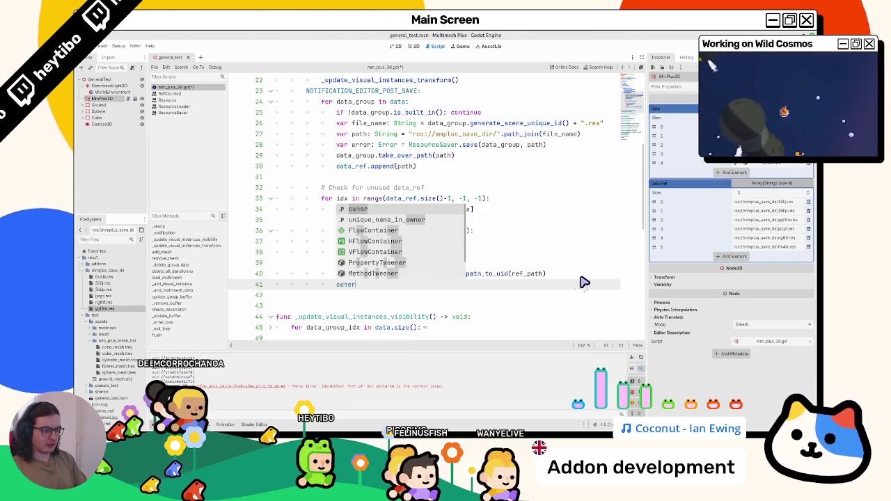
pyautogui.press('Down')
pyautogui.press('Down')
pyautogui.press('Down')
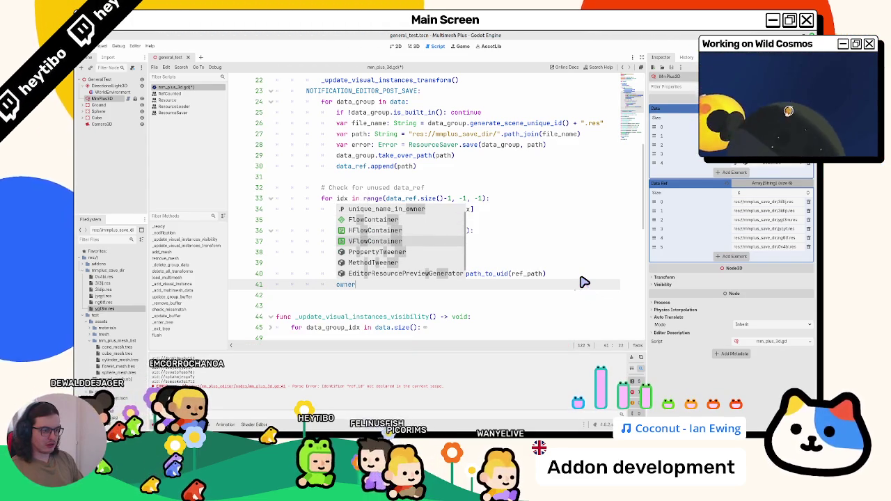
pyautogui.press('Up')
pyautogui.press('Up')
pyautogui.press('Up')
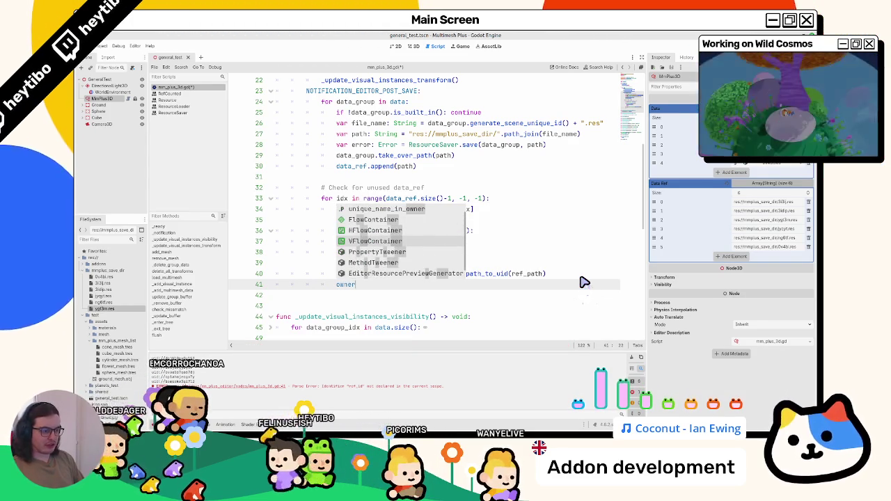
pyautogui.press('Down')
pyautogui.press('Down')
pyautogui.press('Down')
pyautogui.press('Up')
pyautogui.press('Up')
pyautogui.press('Up')
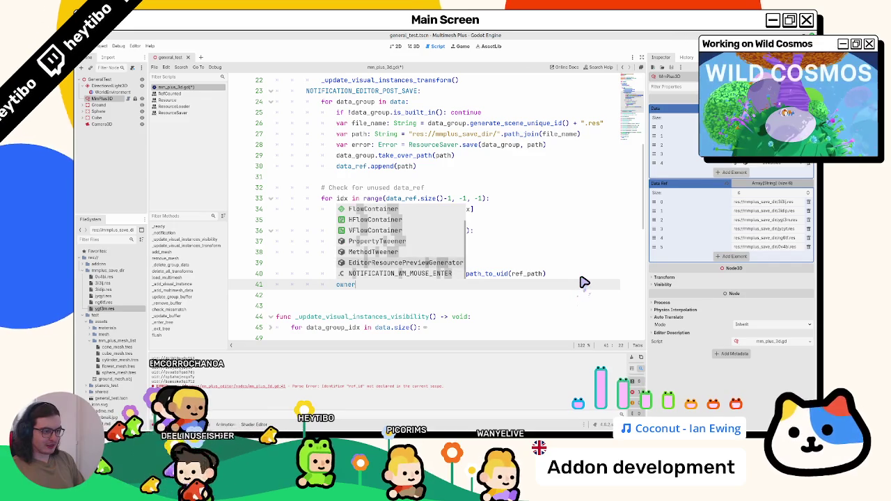
pyautogui.press('BackSpace')
pyautogui.press('BackSpace')
pyautogui.press('BackSpace')
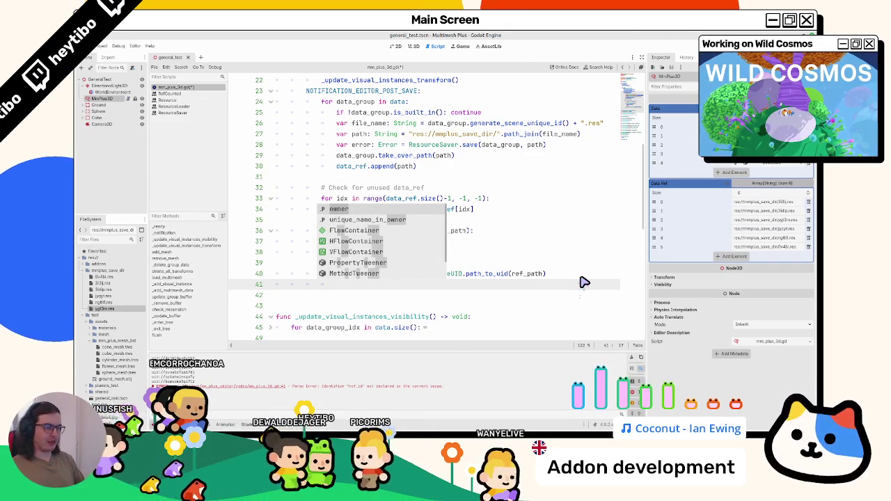
# Step: Enter 'EditorInspector.' on line 41 via autocomplete and open its class documentation
pyautogui.write('editor')
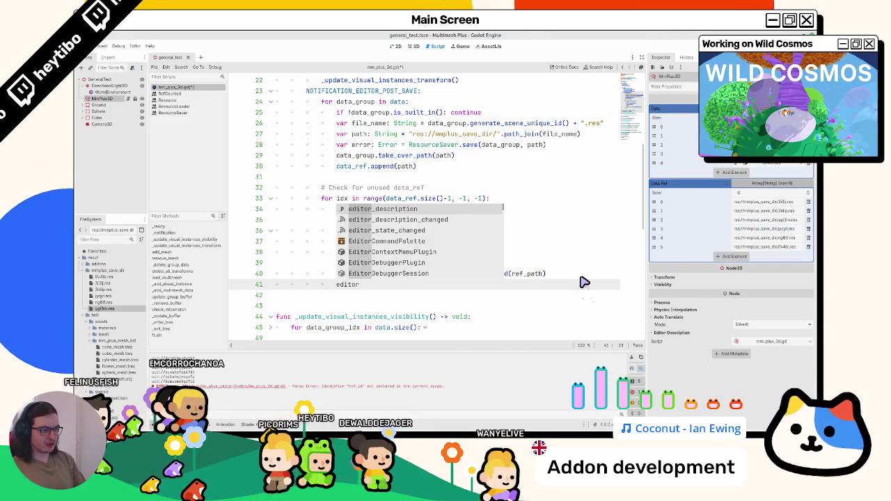
pyautogui.press('Down')
pyautogui.press('Down')
pyautogui.press('Down')
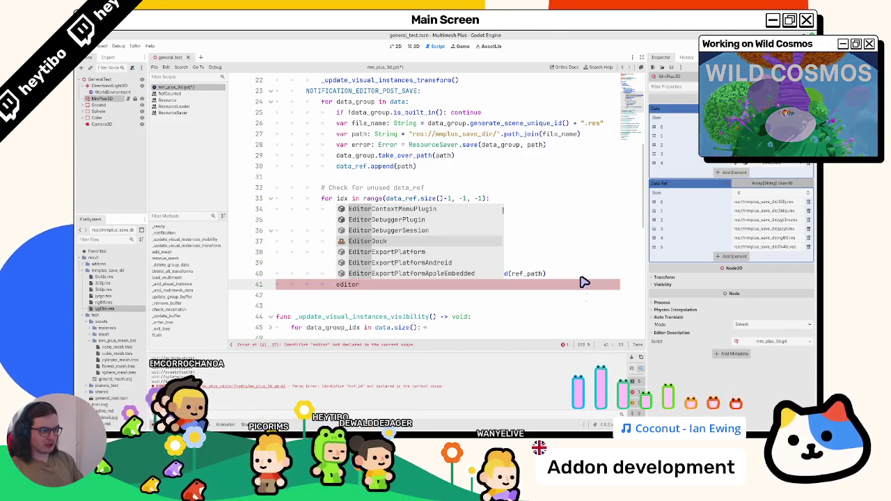
pyautogui.press('Down')
pyautogui.press('Down')
pyautogui.press('Down')
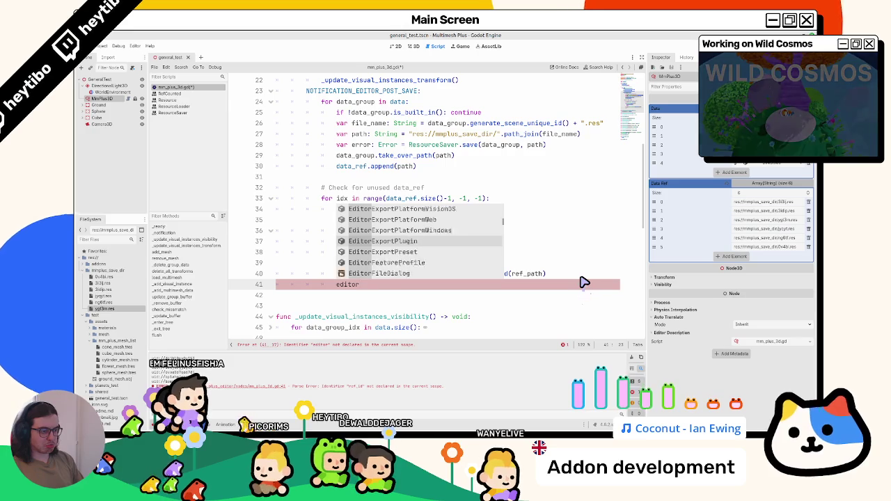
pyautogui.press('Down')
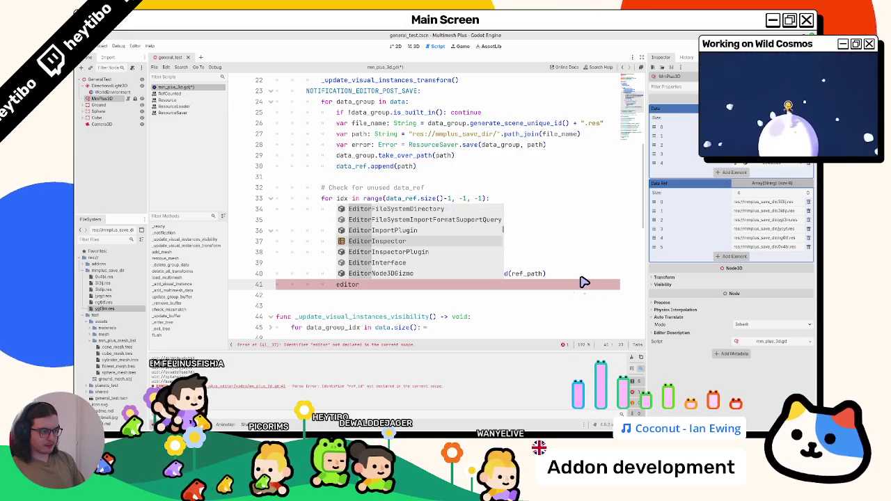
pyautogui.press('Return')
pyautogui.write('.')
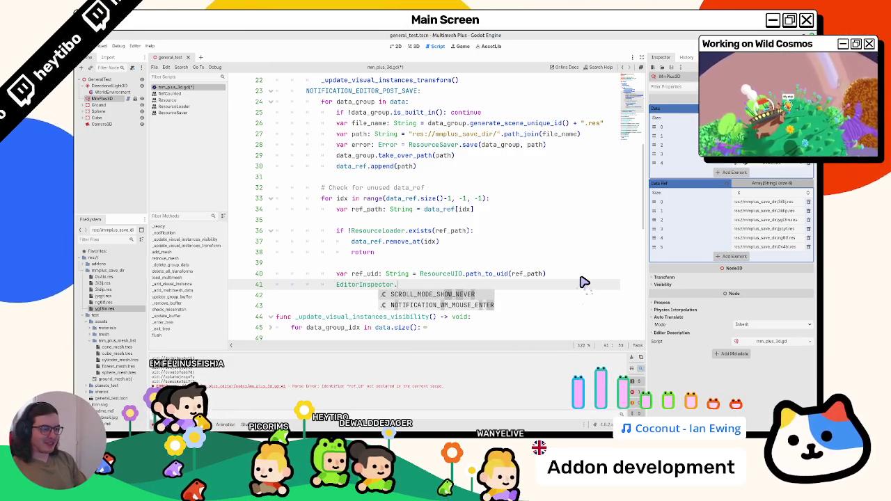
pyautogui.press('Escape')
pyautogui.keyDown('ctrl'); pyautogui.click(380, 285); pyautogui.keyUp('ctrl')
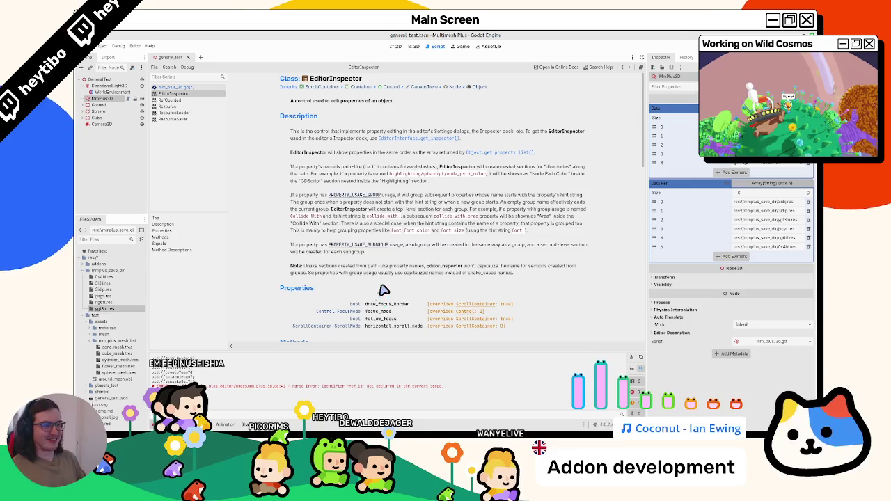
# Step: Delete the leftover EditorInspector line from mm_plus_3d.gd and open the ResourceLoader docs
pyautogui.scroll(-3, 383, 297)
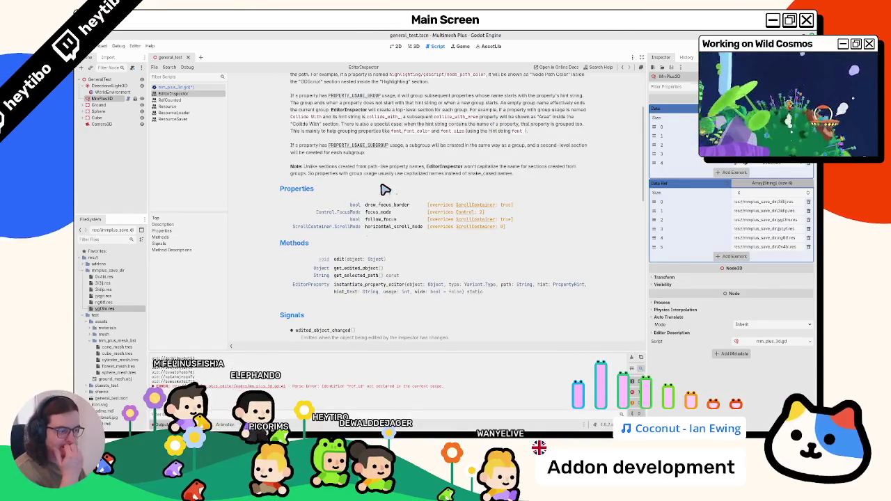
pyautogui.scroll(-3, 379, 191)
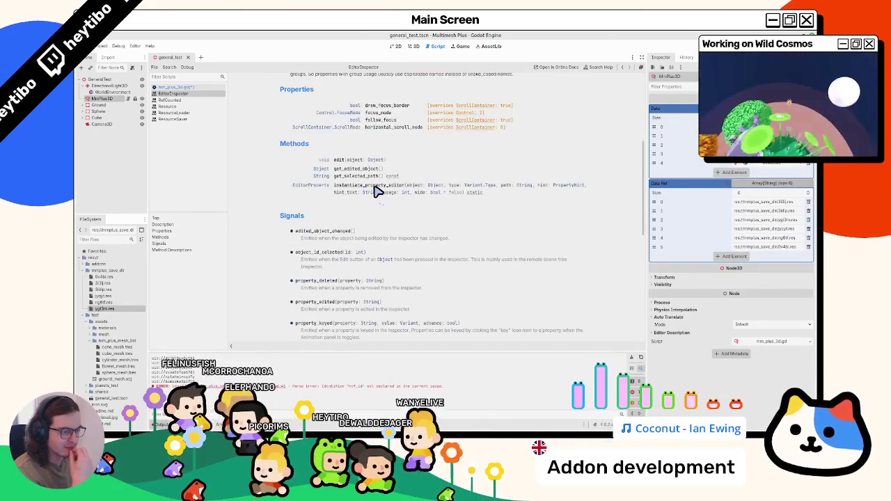
pyautogui.scroll(-10, 376, 191)
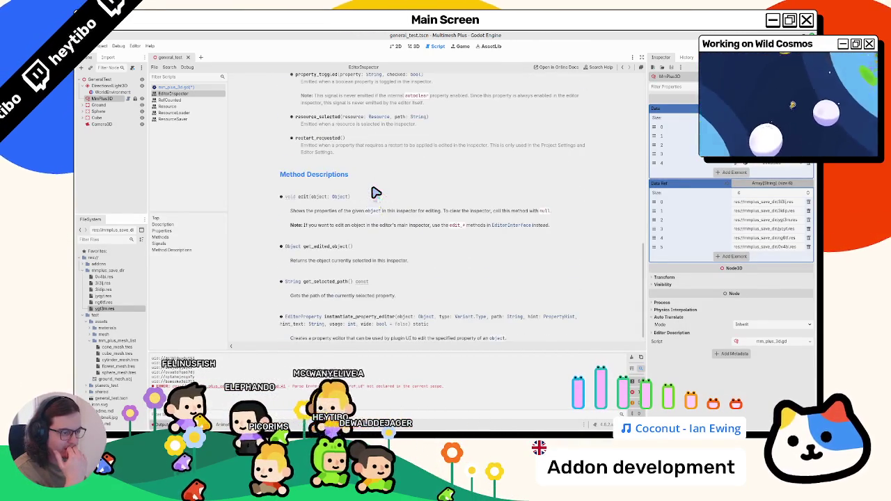
pyautogui.scroll(-1, 344, 190)
pyautogui.click(192, 88)
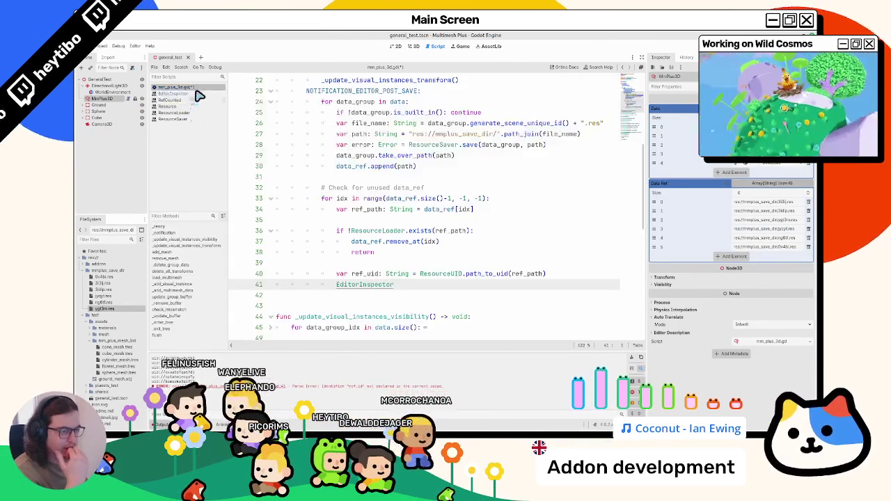
pyautogui.hotkey('shift', 'End')
pyautogui.press('BackSpace')
pyautogui.press('BackSpace')
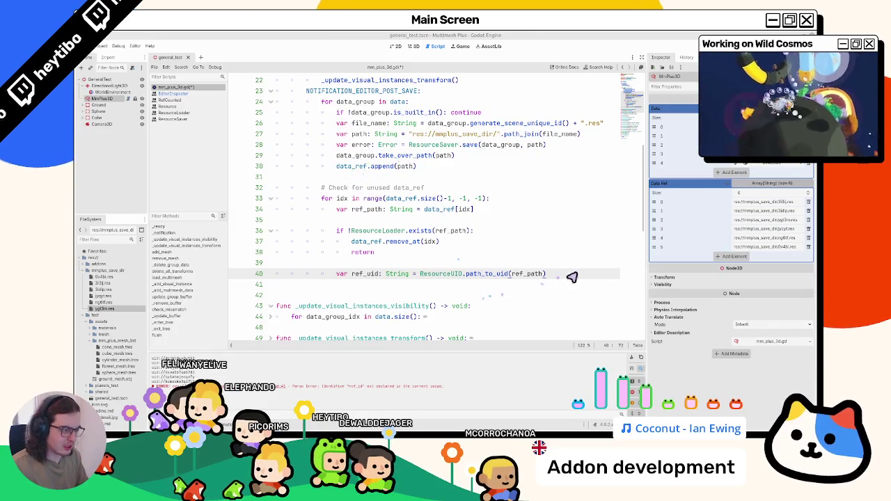
pyautogui.press('Return')
pyautogui.keyDown('ctrl'); pyautogui.click(380, 230); pyautogui.keyUp('ctrl')
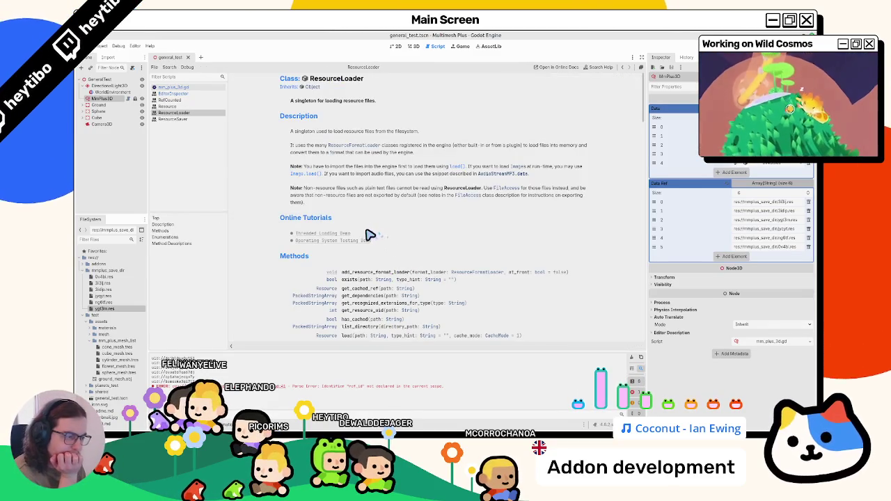
# Step: Read and highlight the ResourceLoader list_directory description and example path, then return to mm_plus_3d.gd
pyautogui.scroll(-2, 369, 235)
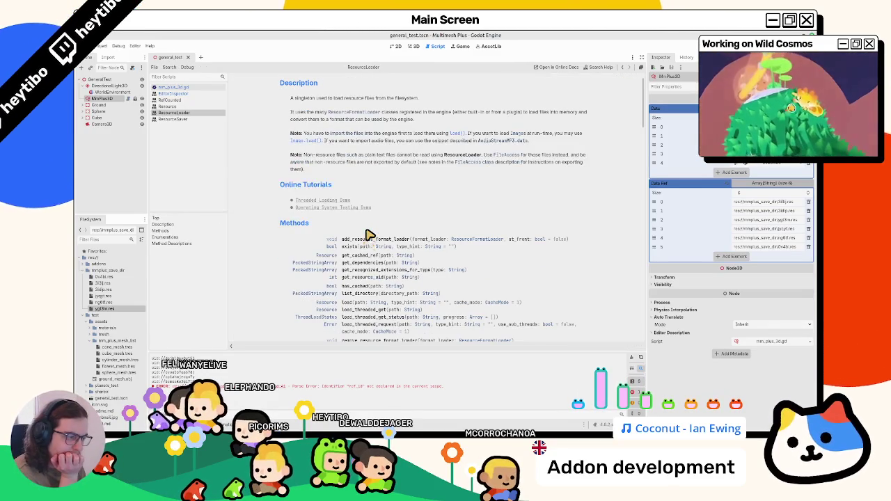
pyautogui.click(355, 295)
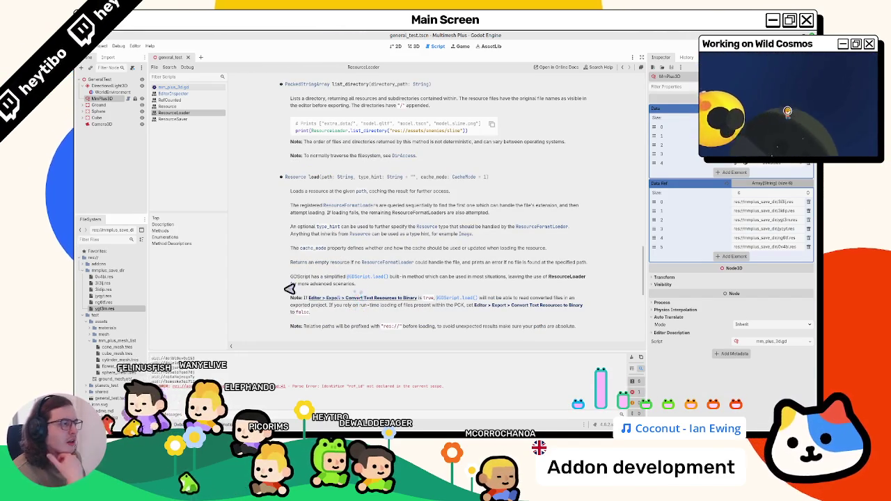
pyautogui.moveTo(306, 99)
pyautogui.mouseDown()
pyautogui.moveTo(398, 112)
pyautogui.moveTo(454, 101)
pyautogui.mouseUp()
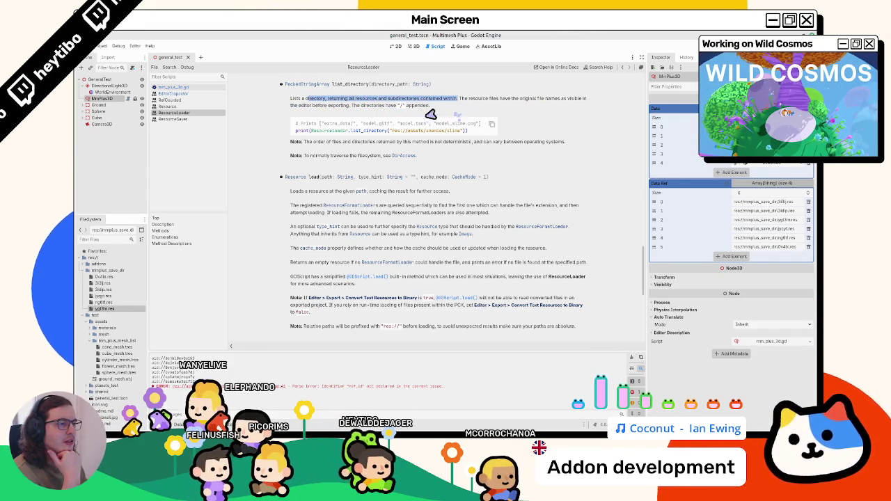
pyautogui.moveTo(468, 99); pyautogui.dragTo(473, 109)
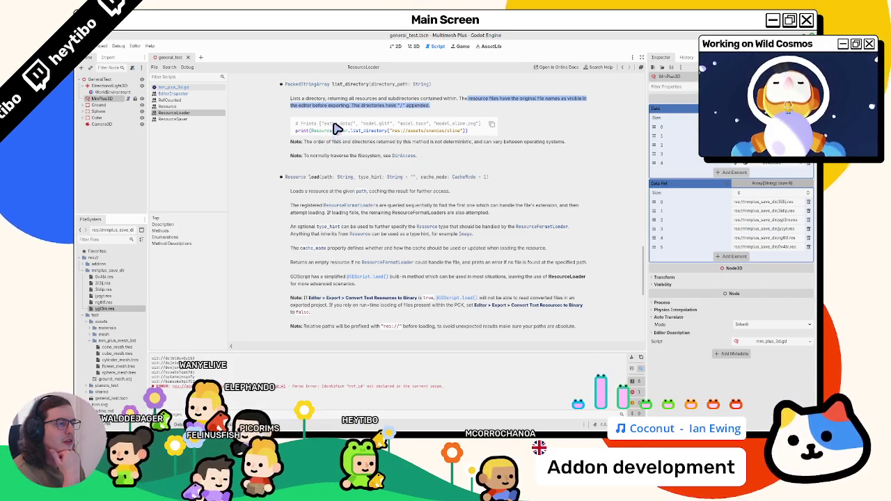
pyautogui.moveTo(421, 130); pyautogui.dragTo(469, 131)
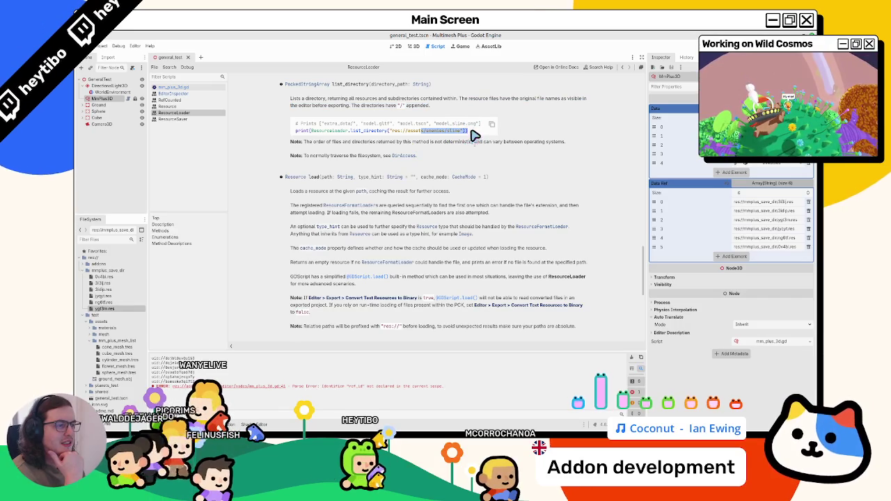
pyautogui.scroll(3, 322, 156)
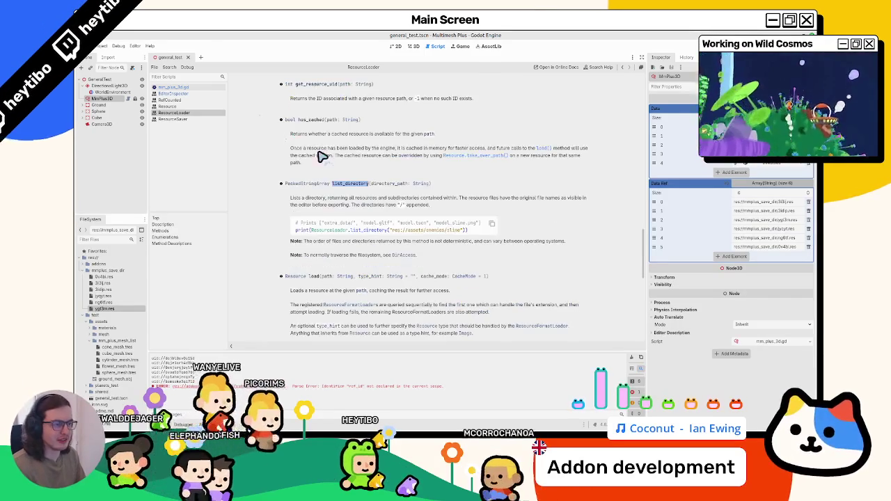
pyautogui.scroll(2, 303, 159)
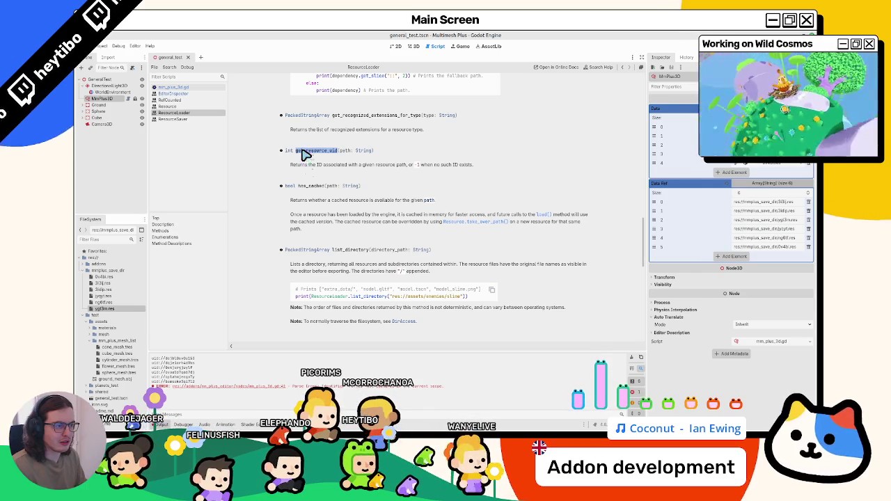
pyautogui.scroll(3, 273, 220)
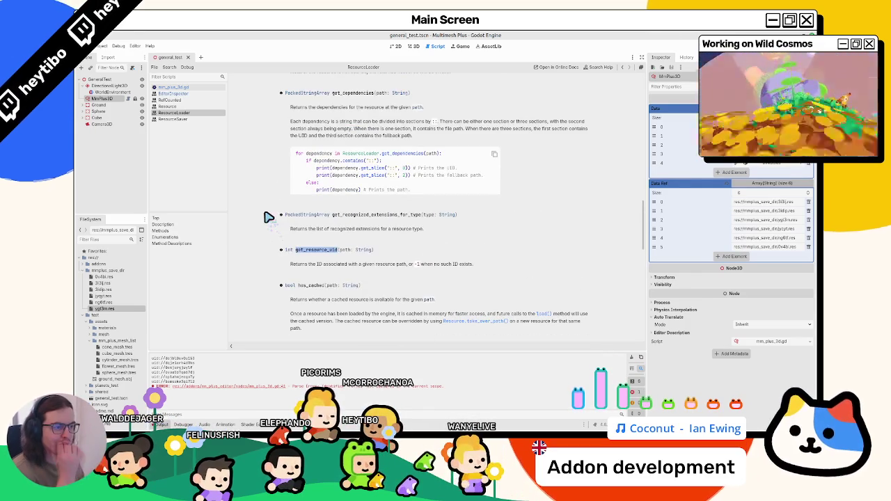
pyautogui.click(188, 88)
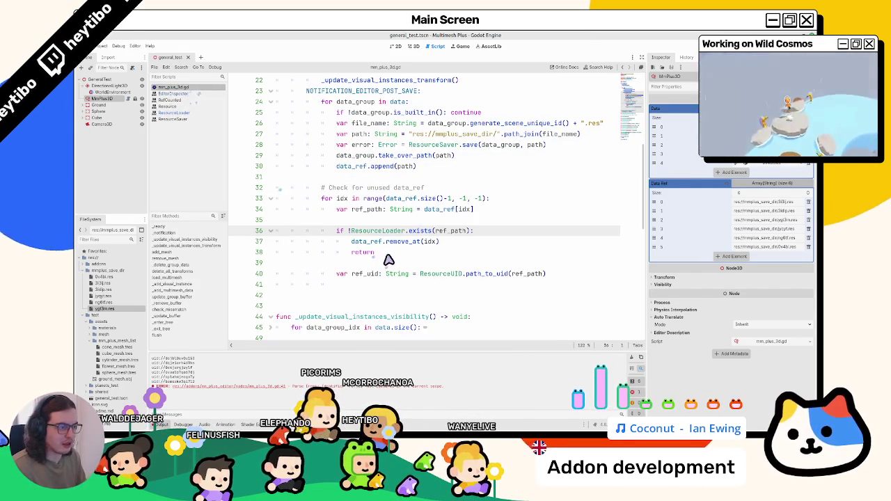
# Step: Change line 40 from ResourceUID.path_to_uid to ResourceLoader.get_resource_uid
pyautogui.doubleClick(483, 274)
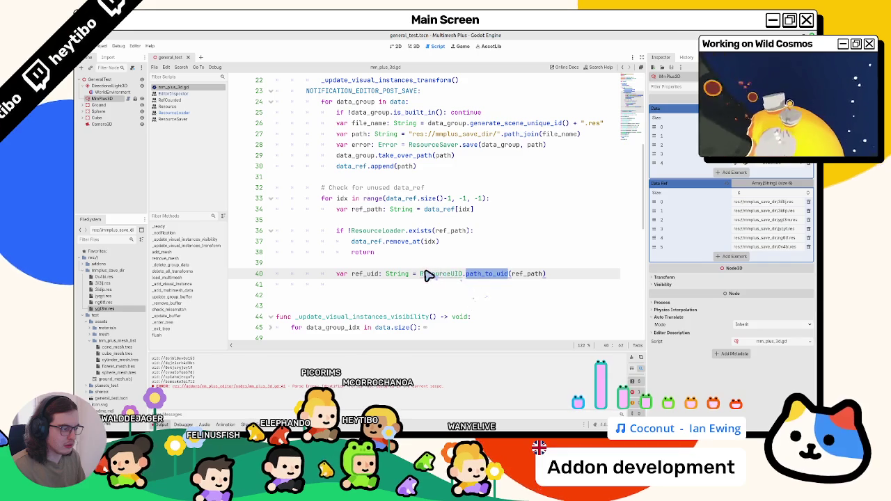
pyautogui.write('get_resource_uid')
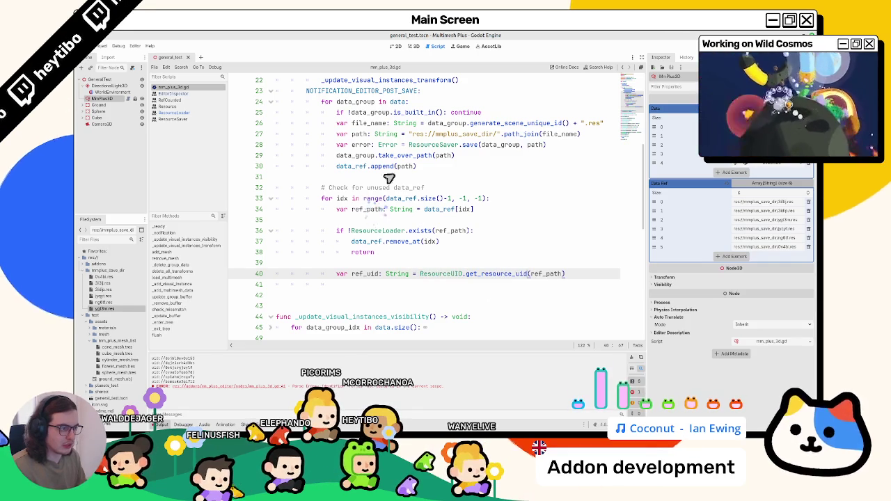
pyautogui.doubleClick(417, 145)
pyautogui.doubleClick(451, 274)
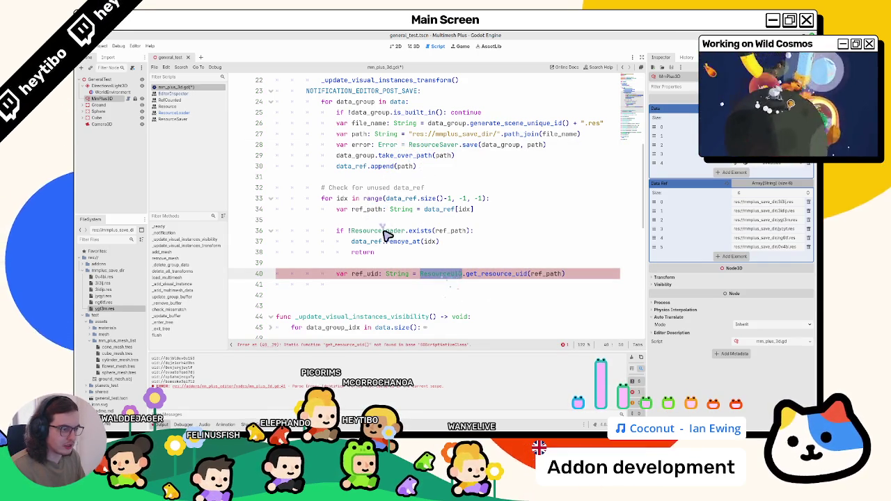
pyautogui.doubleClick(376, 231)
pyautogui.hotkey('ctrl', 'c')
pyautogui.doubleClick(435, 274)
pyautogui.hotkey('ctrl', 'v')
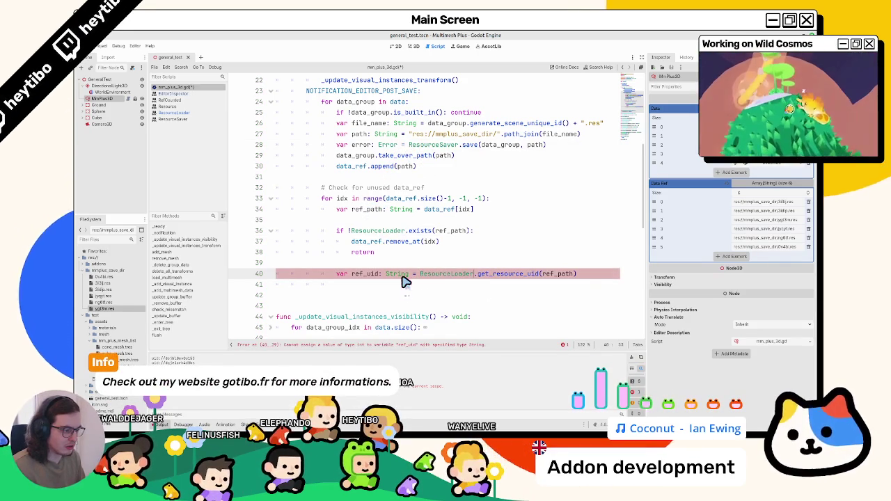
pyautogui.click(491, 245)
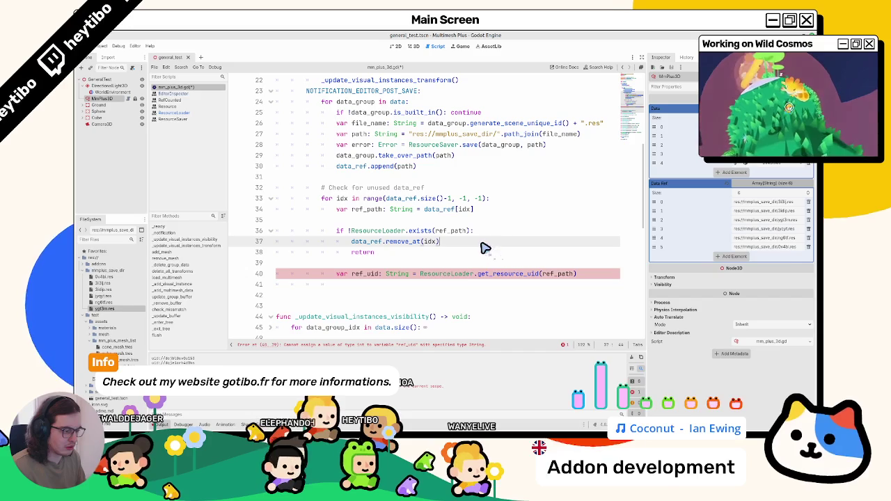
# Step: Browse the ResourceLoader and EditorInspector docs, then return to mm_plus_3d.gd
pyautogui.keyDown('ctrl'); pyautogui.click(457, 276); pyautogui.keyUp('ctrl')
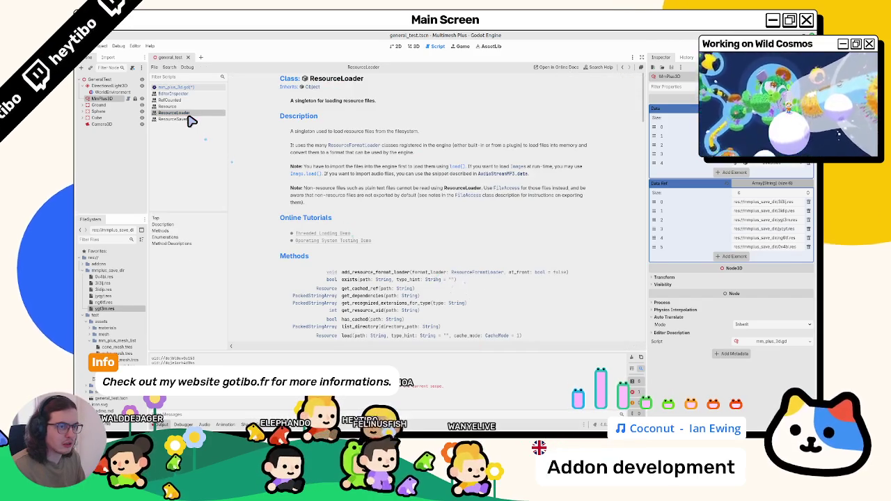
pyautogui.click(206, 89)
pyautogui.keyDown('ctrl'); pyautogui.click(501, 279); pyautogui.keyUp('ctrl')
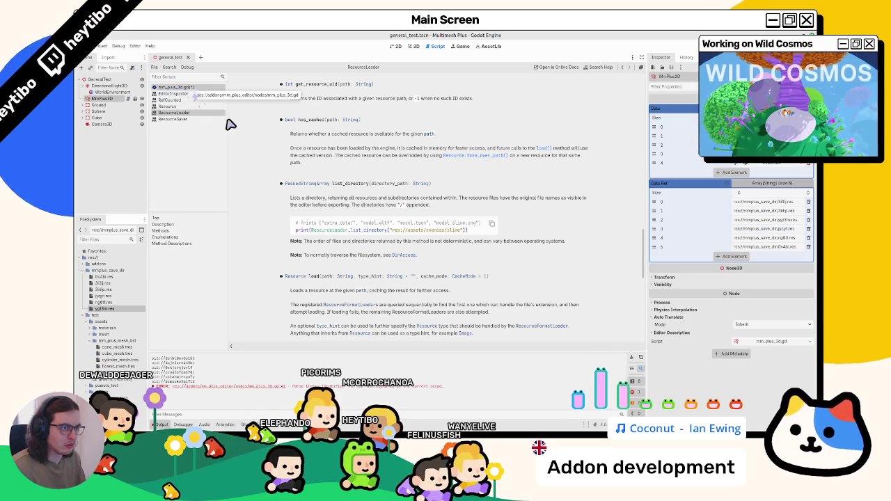
pyautogui.scroll(3, 275, 162)
pyautogui.scroll(5, 272, 157)
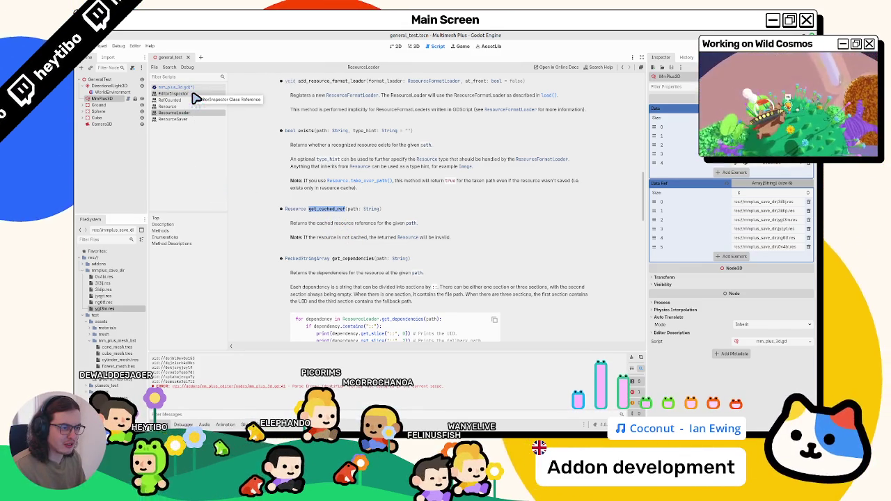
pyautogui.click(192, 94)
pyautogui.click(177, 87)
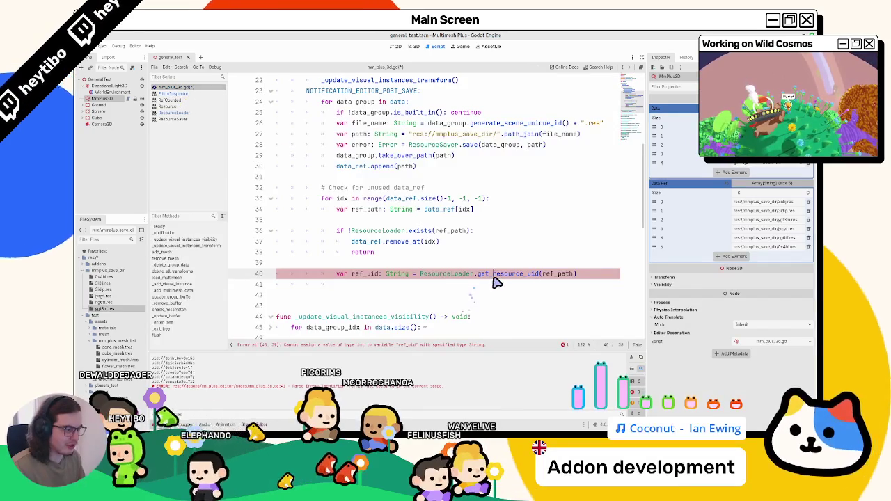
# Step: Wrap the get_cached_ref(ref_path) call on line 40 in print() and save
pyautogui.click(420, 273)
pyautogui.hotkey('shift', 'End')
pyautogui.moveTo(343, 273); pyautogui.dragTo(623, 273)
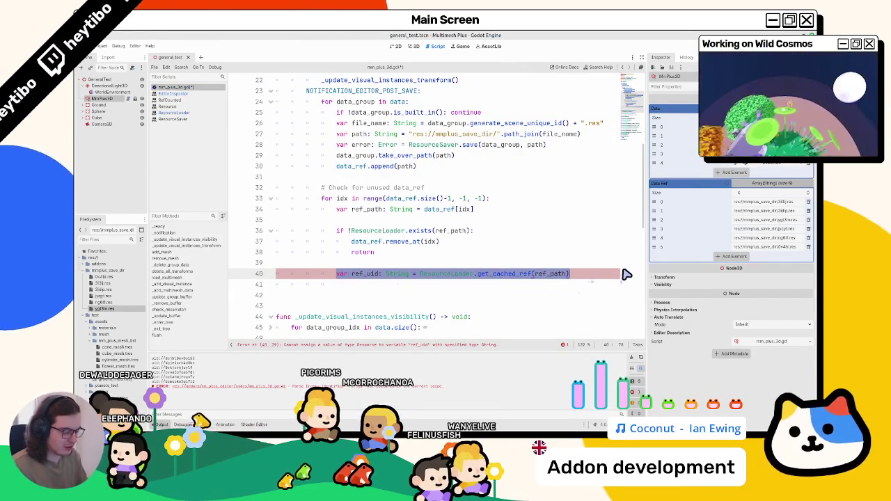
pyautogui.press('BackSpace')
pyautogui.write('print(')
pyautogui.hotkey('ctrl', 'v')
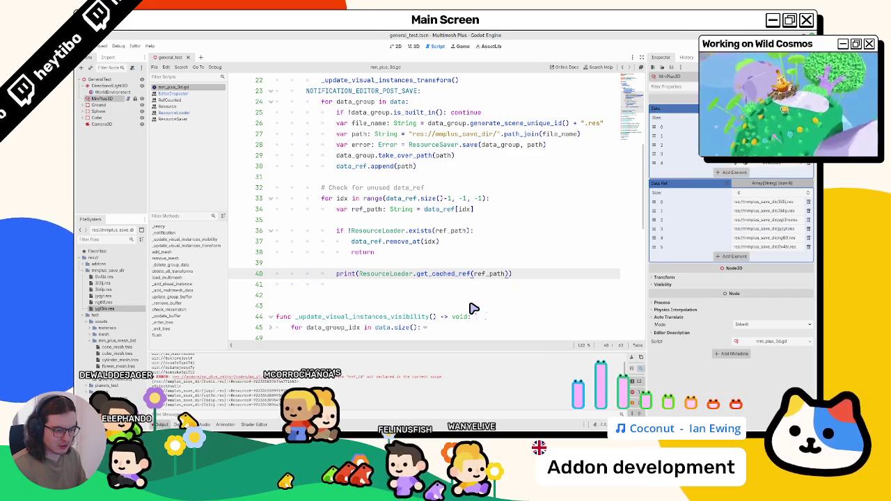
pyautogui.hotkey('ctrl', 's')
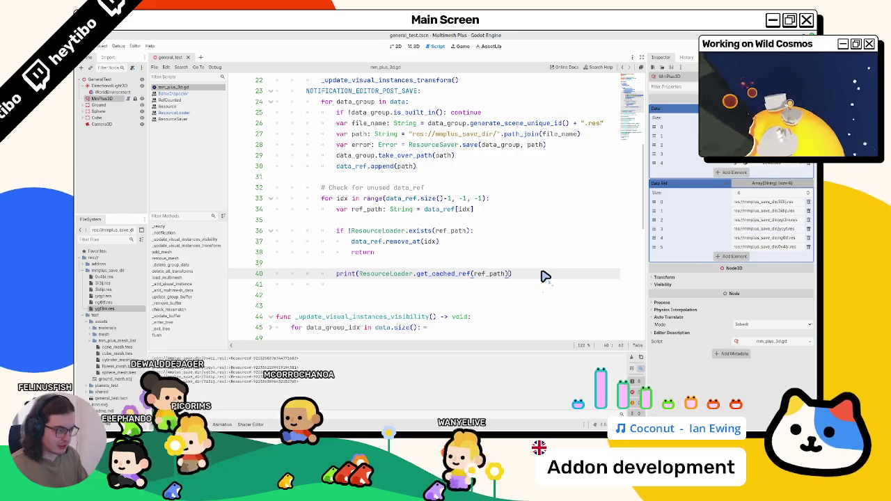
# Step: Check the get_cached_ref and Resource documentation, then return to mm_plus_3d.gd
pyautogui.write('.size()')
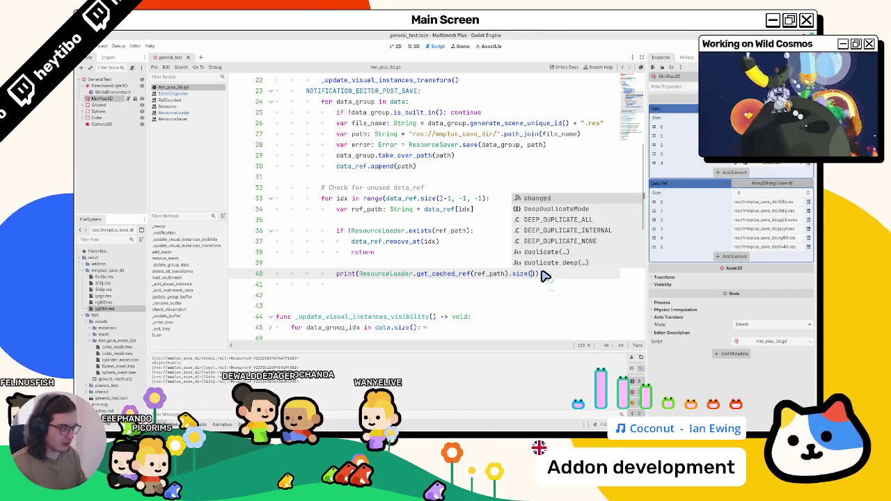
pyautogui.press('BackSpace')
pyautogui.press('BackSpace')
pyautogui.press('BackSpace')
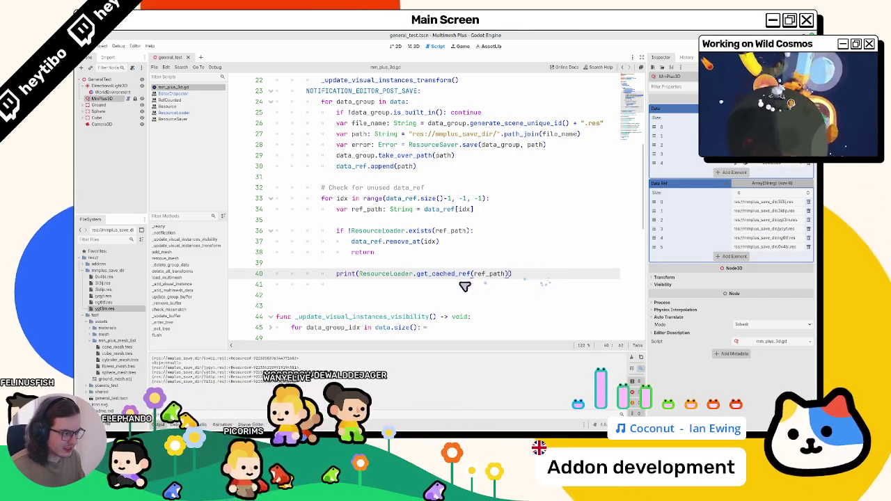
pyautogui.keyDown('ctrl'); pyautogui.click(460, 275); pyautogui.keyUp('ctrl')
pyautogui.hotkey('ctrl', 's')
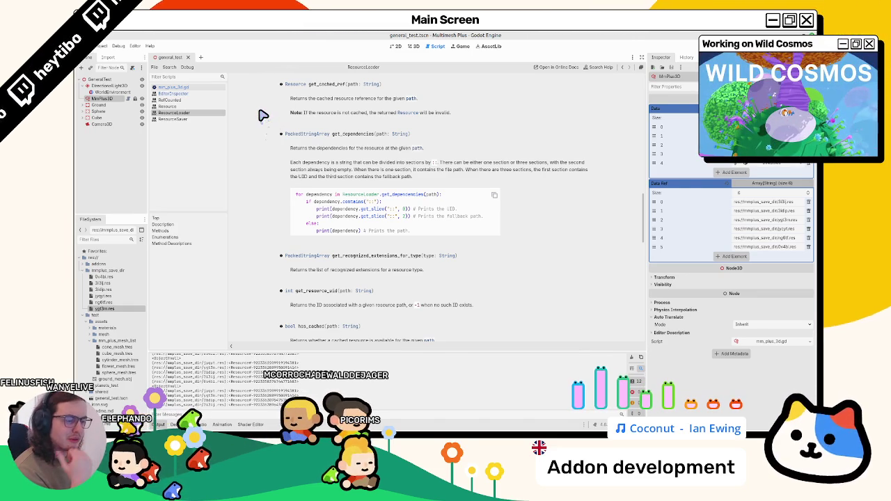
pyautogui.click(301, 84)
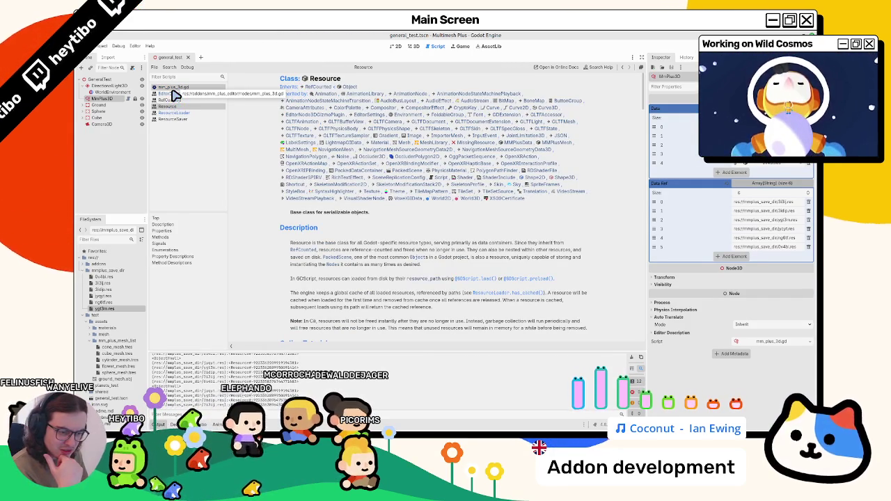
pyautogui.click(186, 89)
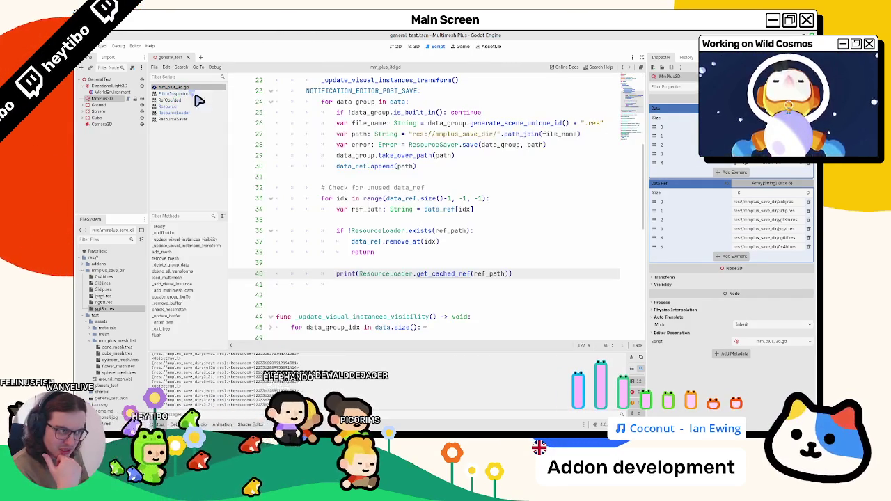
# Step: Remove the empty last Data Ref element and switch to the 3D scene view
pyautogui.click(414, 263)
pyautogui.click(739, 256)
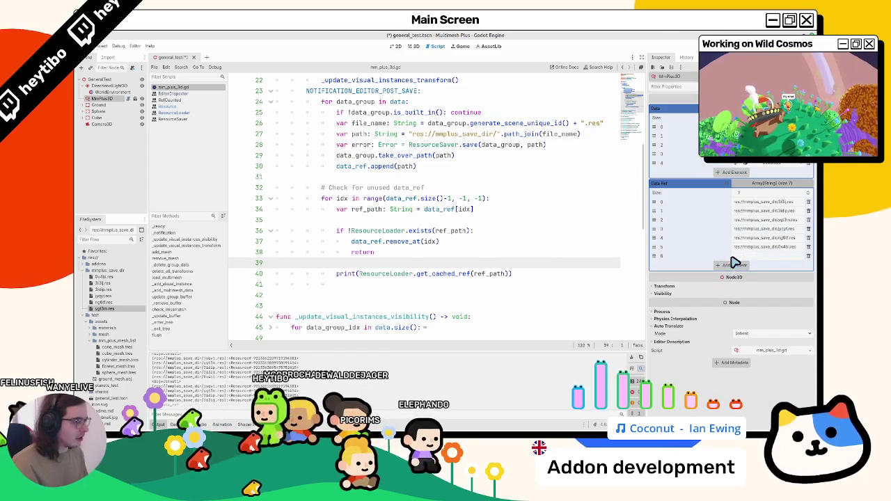
pyautogui.click(808, 257)
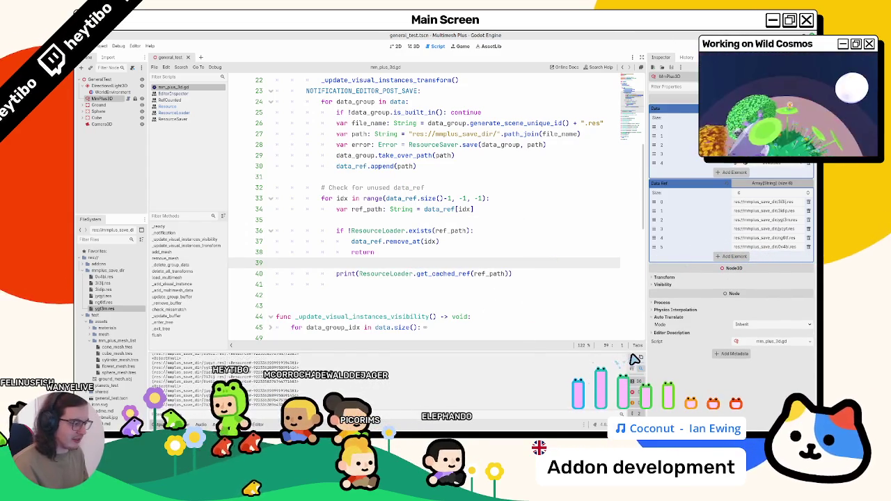
pyautogui.click(411, 46)
pyautogui.click(434, 46)
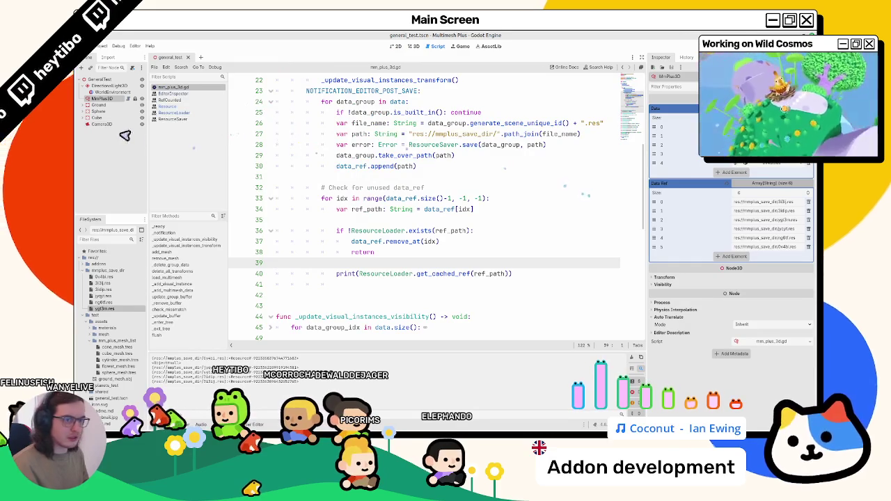
pyautogui.hotkey('ctrl', 'F2')
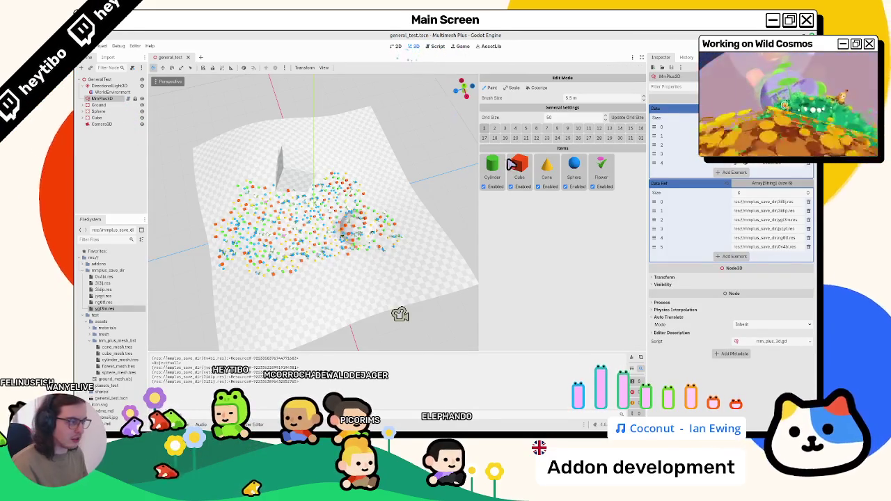
# Step: Save, regenerate the scatter points on the plane, enlarge the output log, and return to the script
pyautogui.hotkey('ctrl', 's')
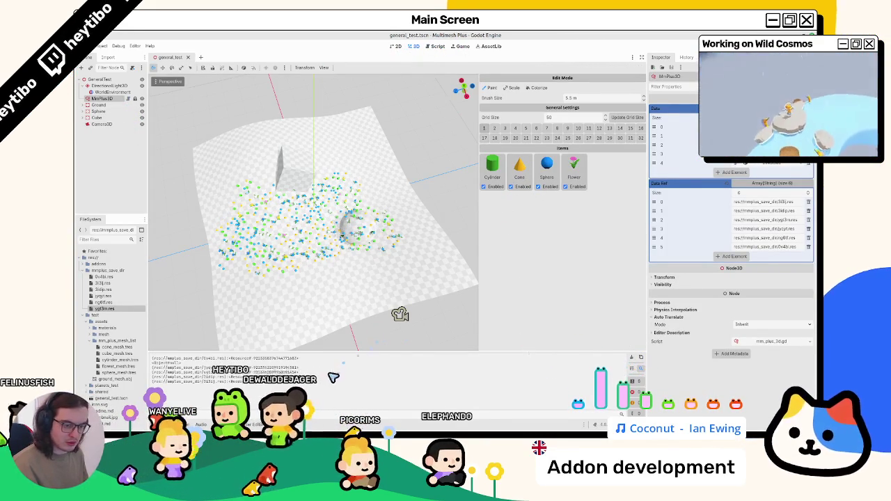
pyautogui.click(359, 282)
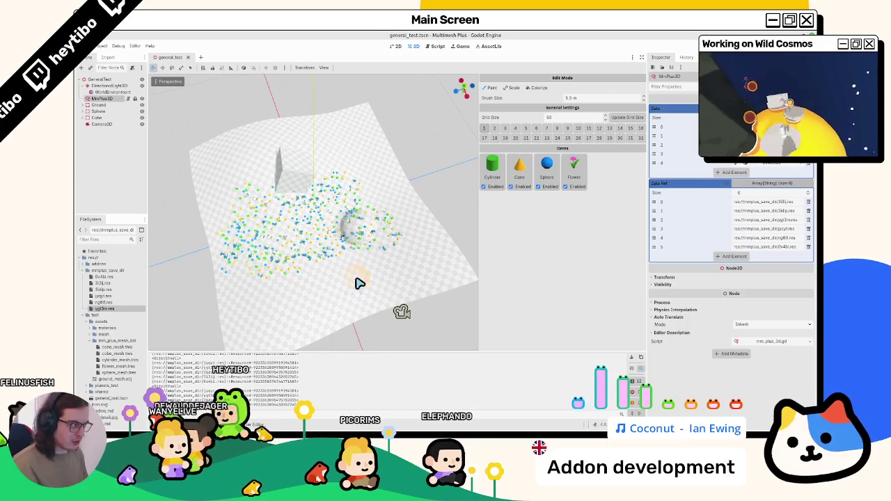
pyautogui.click(102, 98)
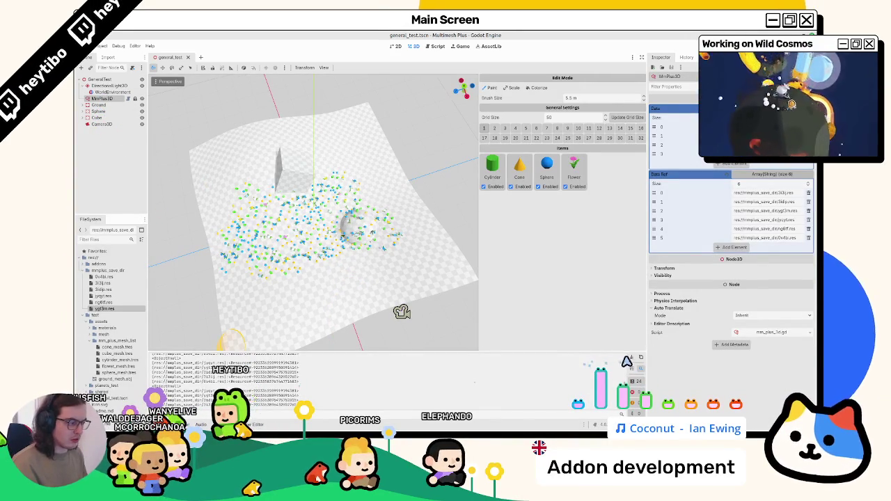
pyautogui.click(355, 300)
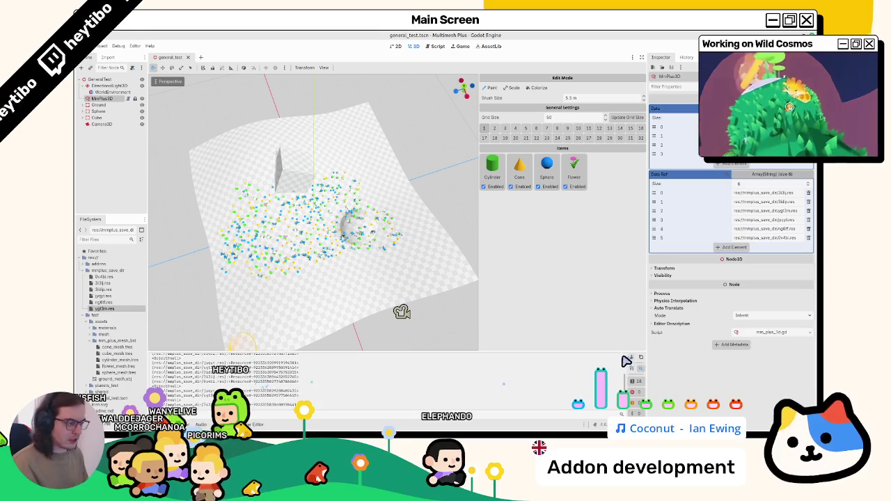
pyautogui.moveTo(191, 353); pyautogui.dragTo(199, 268)
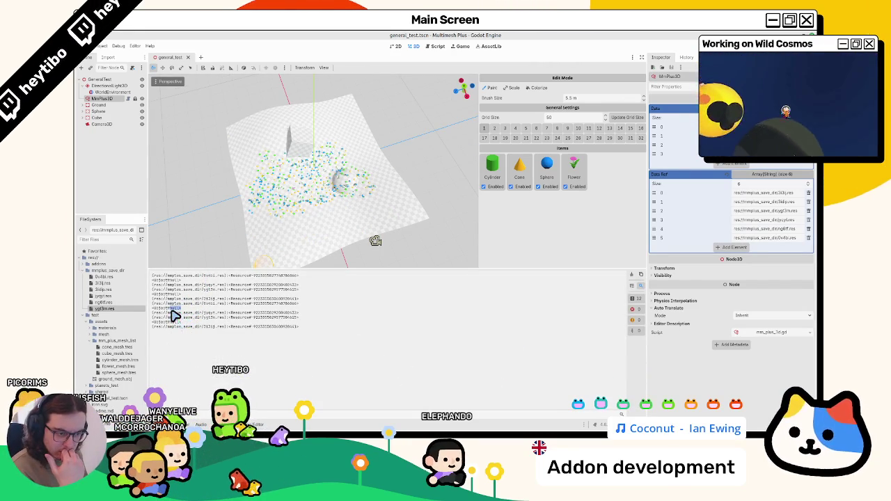
pyautogui.click(433, 46)
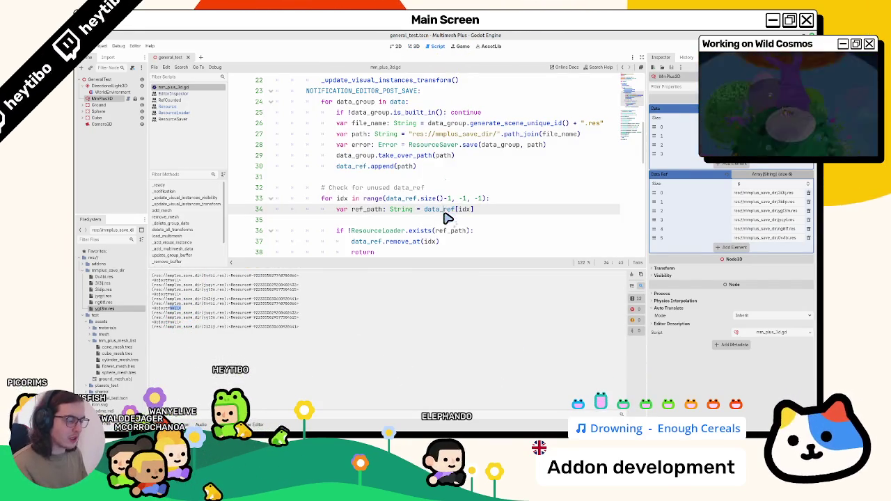
# Step: Make line 40 print whether get_cached_ref(ref_path) == null, and save
pyautogui.press('Down')
pyautogui.press('Down')
pyautogui.press('Down')
pyautogui.hotkey('ctrl', 'v')
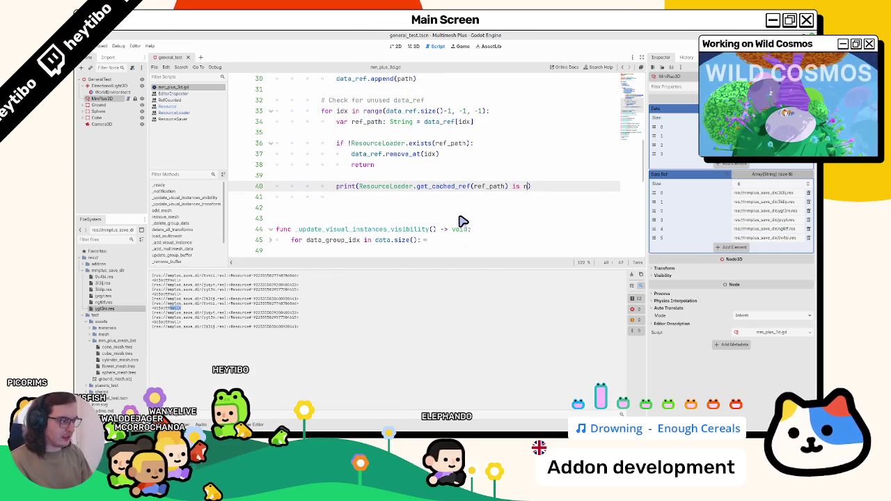
pyautogui.write('ull')
pyautogui.press('BackSpace')
pyautogui.press('BackSpace')
pyautogui.press('BackSpace')
pyautogui.write('== null')
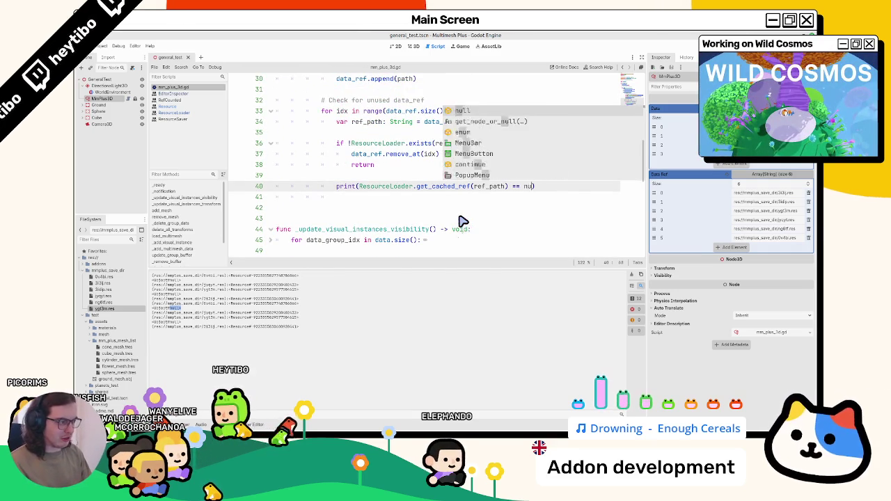
pyautogui.hotkey('ctrl', 's')
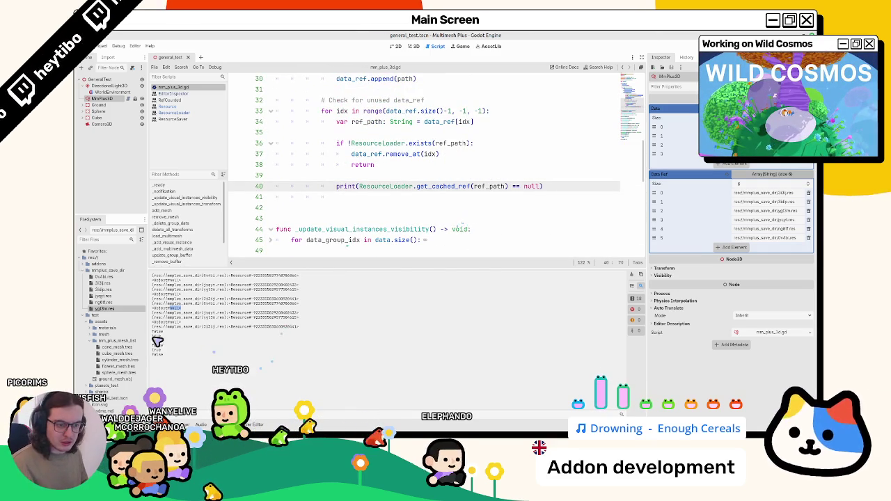
# Step: Clear the output log and select the print statement on line 40 for replacement
pyautogui.moveTo(360, 186); pyautogui.dragTo(531, 188)
pyautogui.moveTo(337, 186)
pyautogui.mouseDown()
pyautogui.moveTo(402, 219)
pyautogui.moveTo(507, 186)
pyautogui.moveTo(594, 193)
pyautogui.mouseUp()
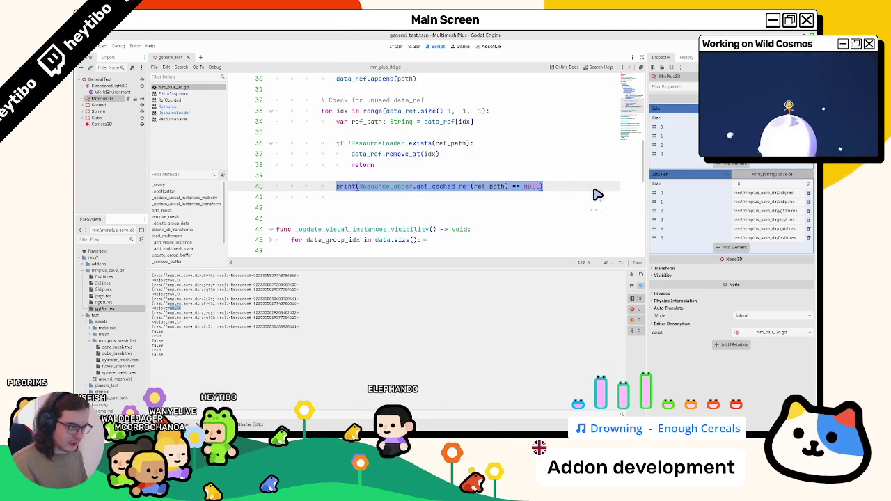
pyautogui.moveTo(542, 187); pyautogui.dragTo(359, 187)
pyautogui.click(375, 207)
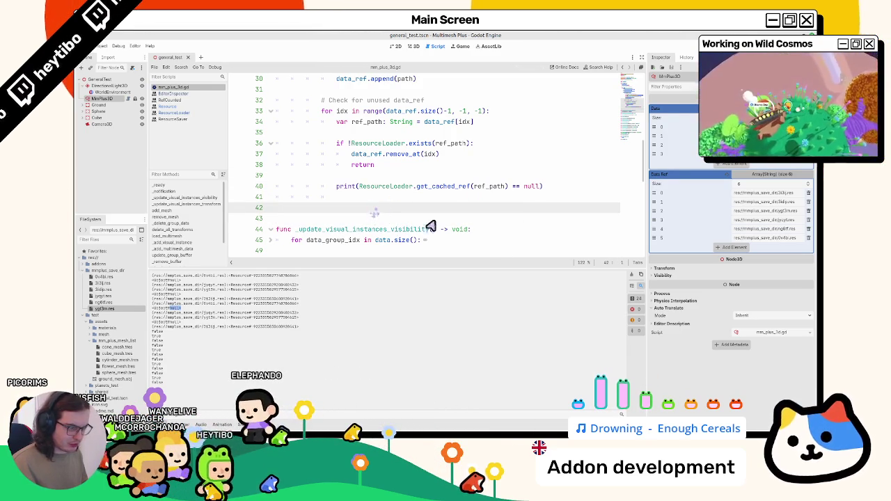
pyautogui.click(640, 276)
pyautogui.moveTo(360, 187); pyautogui.dragTo(541, 188)
pyautogui.doubleClick(348, 190)
pyautogui.moveTo(352, 195); pyautogui.dragTo(590, 193)
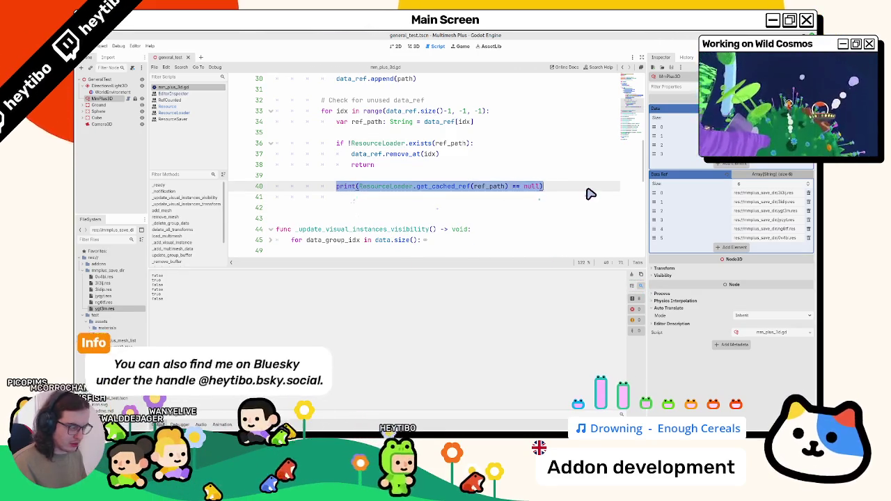
# Step: Turn line 40 into an if null check with data_ref.remove_at(idx) beneath it
pyautogui.write('i')
pyautogui.press('Return')
pyautogui.write('pa')
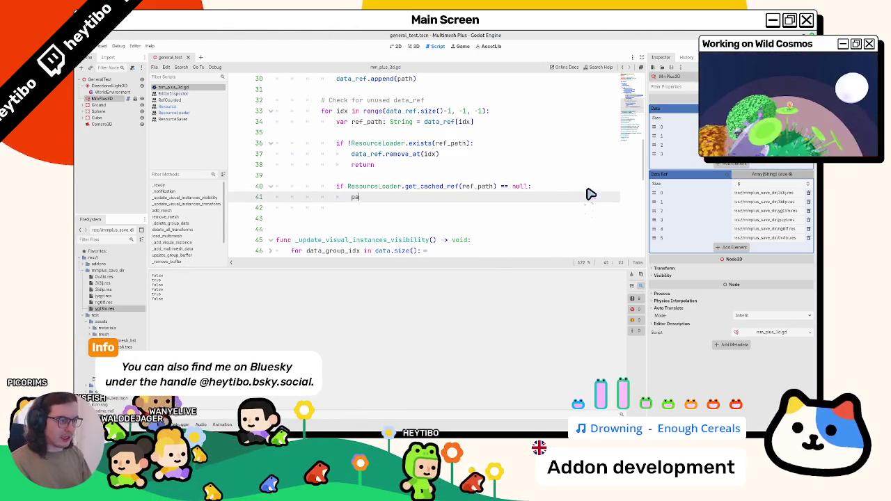
pyautogui.moveTo(312, 157); pyautogui.dragTo(492, 163)
pyautogui.hotkey('ctrl', 'c')
pyautogui.doubleClick(358, 197)
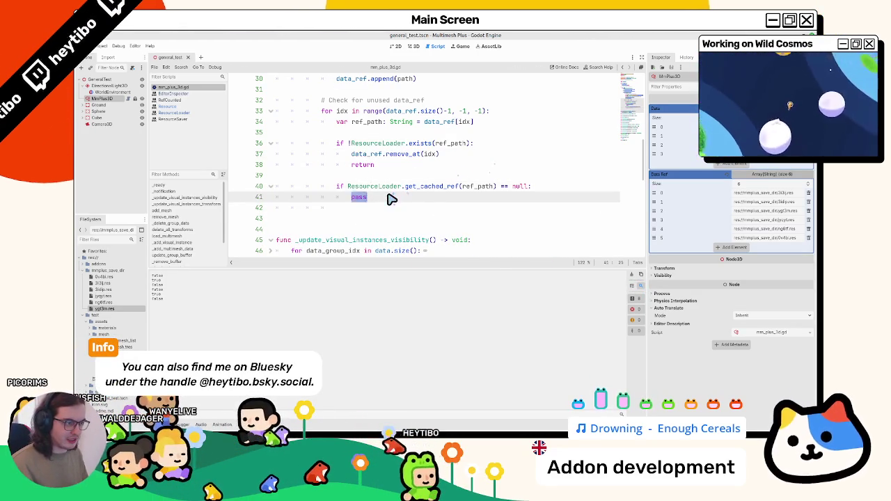
pyautogui.hotkey('ctrl', 'v')
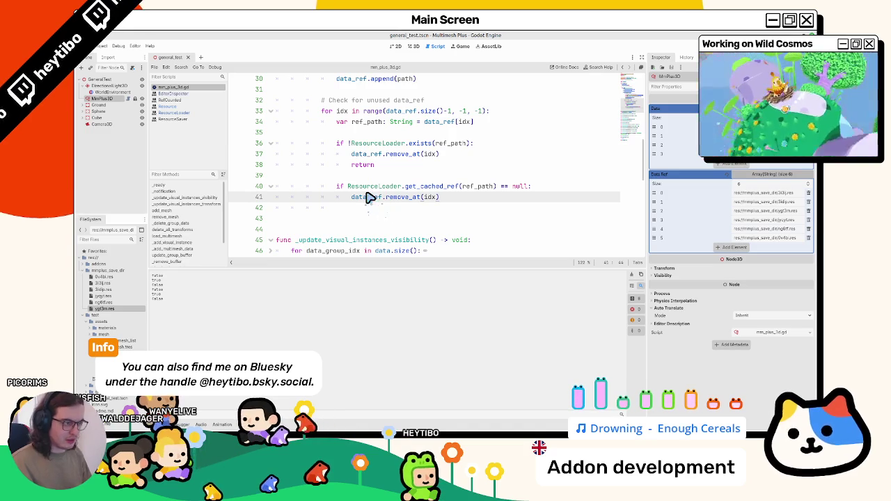
# Step: Add return, a 'Delete unused resource' comment, and comment out the remove_at line
pyautogui.press('Return')
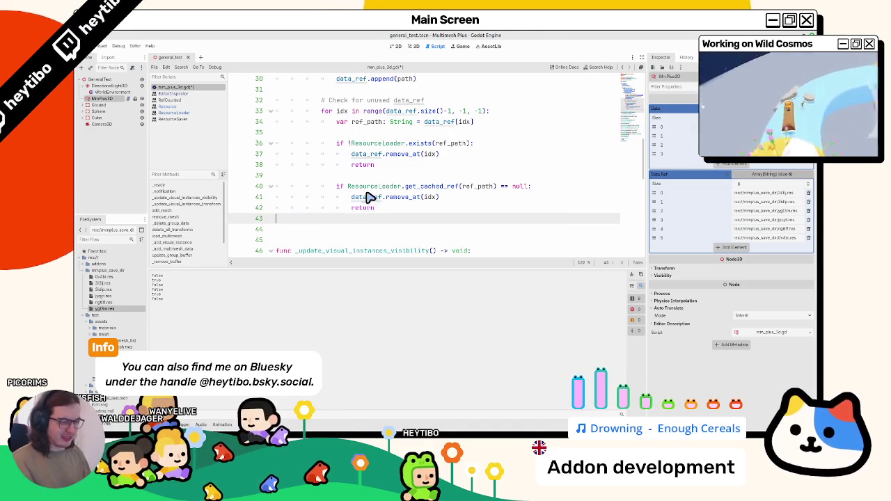
pyautogui.press('Delete')
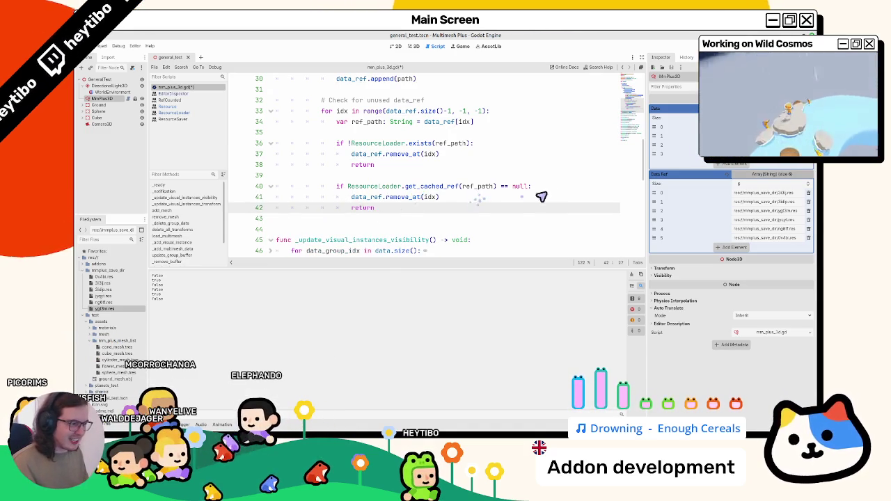
pyautogui.click(535, 186)
pyautogui.press('Return')
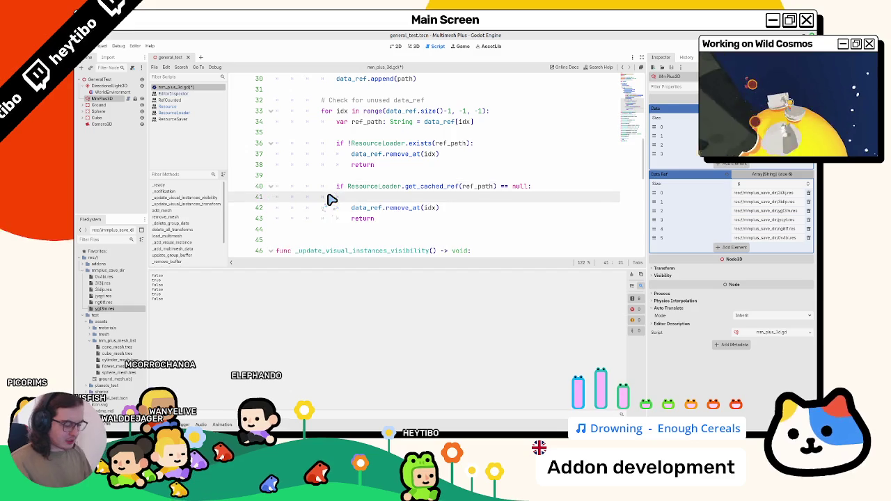
pyautogui.press('Down')
pyautogui.press('Up')
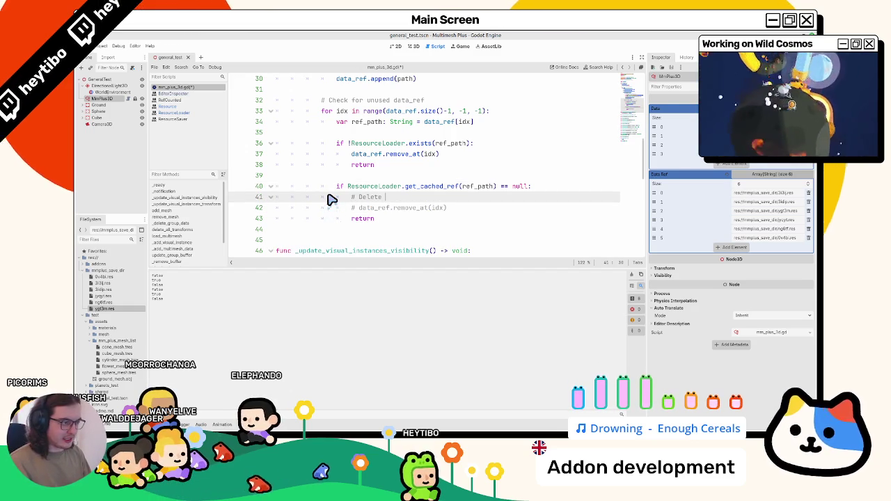
pyautogui.write('unused resource')
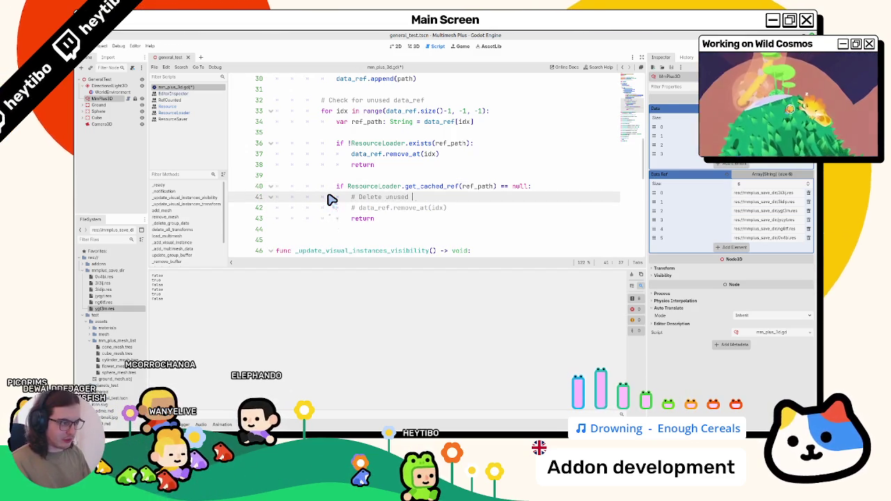
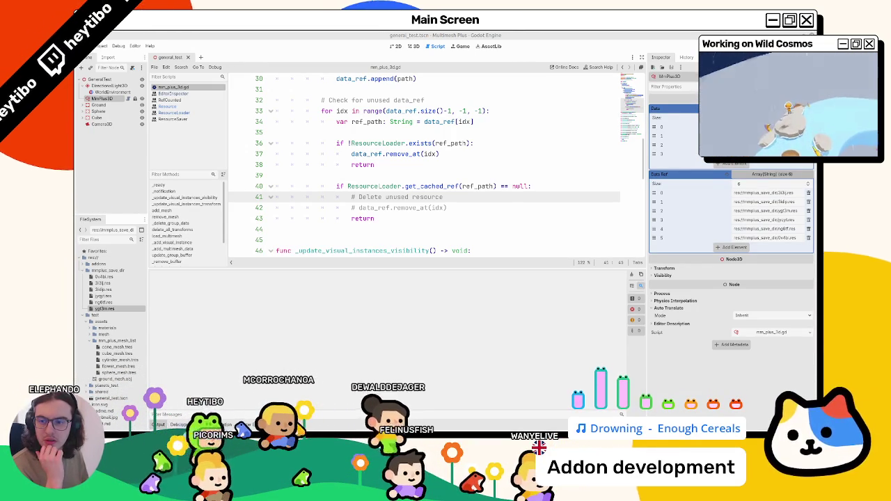
# Step: Add a new line under the delete comment, try a ResourceLoader removal call, then clear it
pyautogui.click(471, 207)
pyautogui.press('Up')
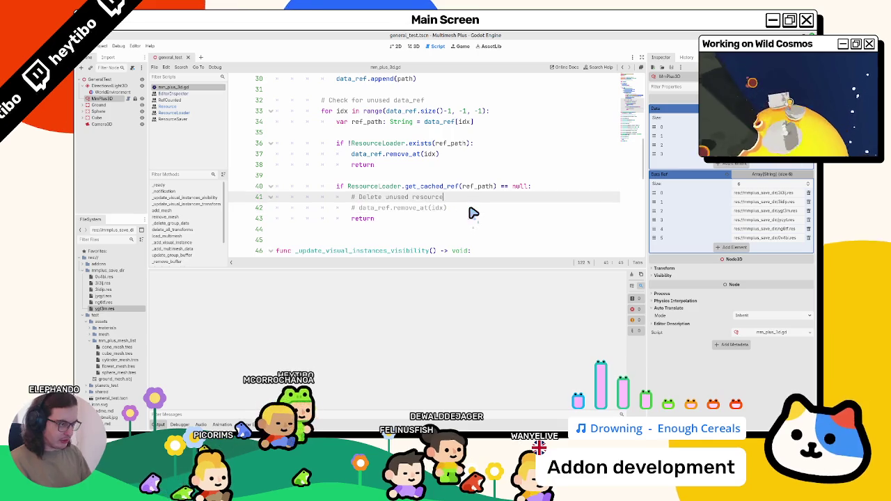
pyautogui.press('Return')
pyautogui.write('remove_abs')
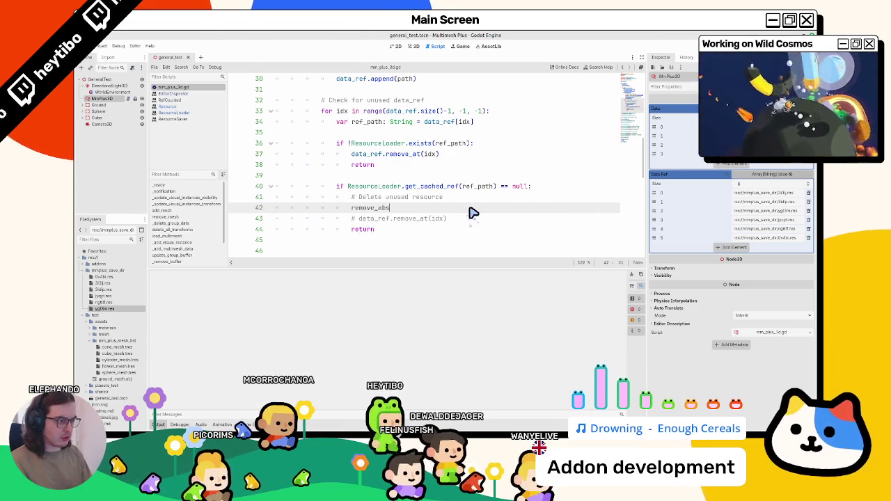
pyautogui.press('BackSpace')
pyautogui.press('BackSpace')
pyautogui.press('BackSpace')
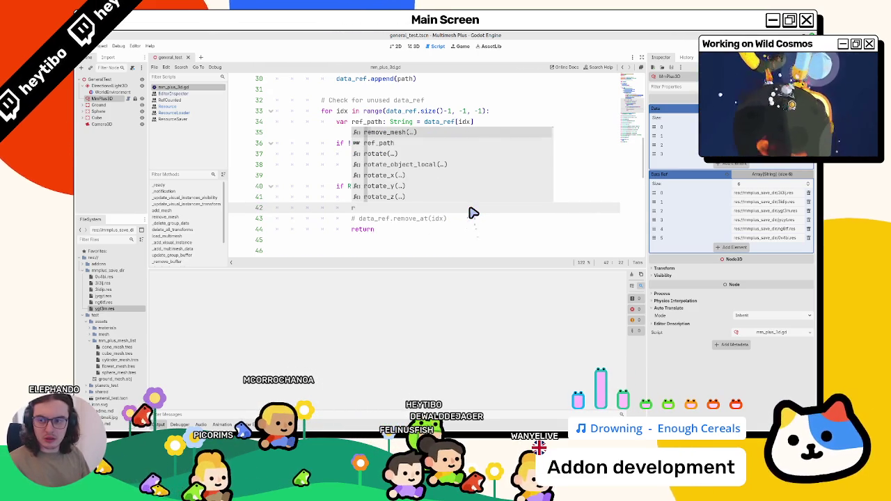
pyautogui.write('esource')
pyautogui.press('Return')
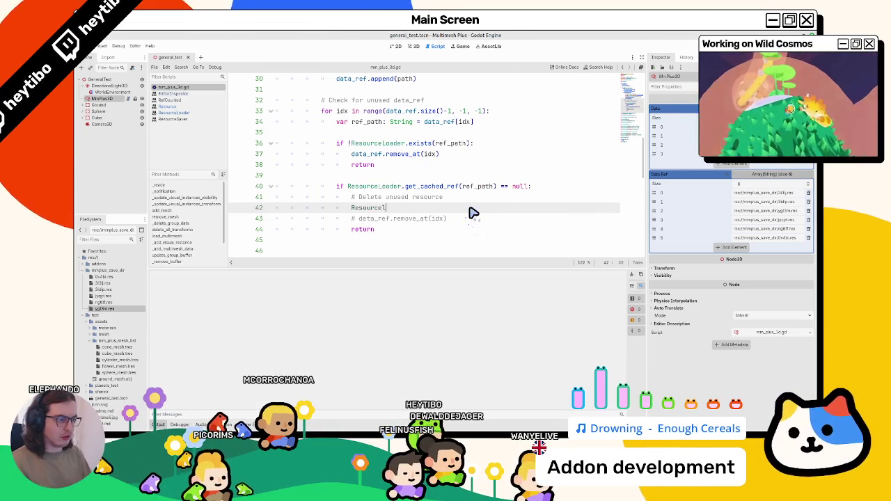
pyautogui.press('Return')
pyautogui.write('.remove_')
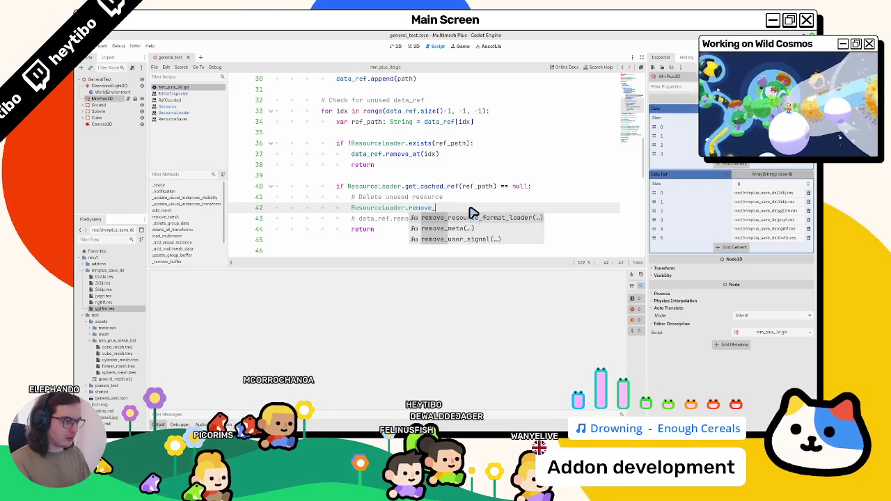
pyautogui.write('as')
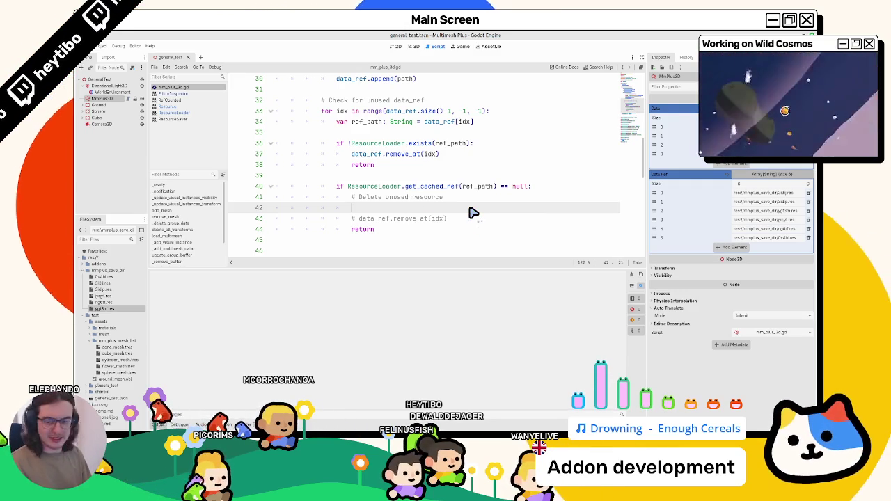
pyautogui.press('BackSpace')
pyautogui.press('BackSpace')
pyautogui.press('BackSpace')
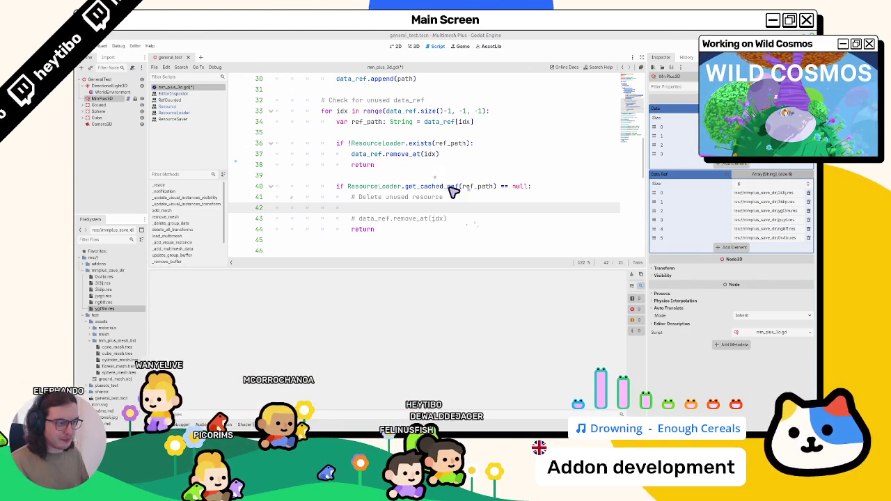
# Step: Write DirAccess.remove_absolute(ref_path) on line 42 and uncomment the remove_at and return lines
pyautogui.write('Dira')
pyautogui.press('Return')
pyautogui.write('.remove_absolute(')
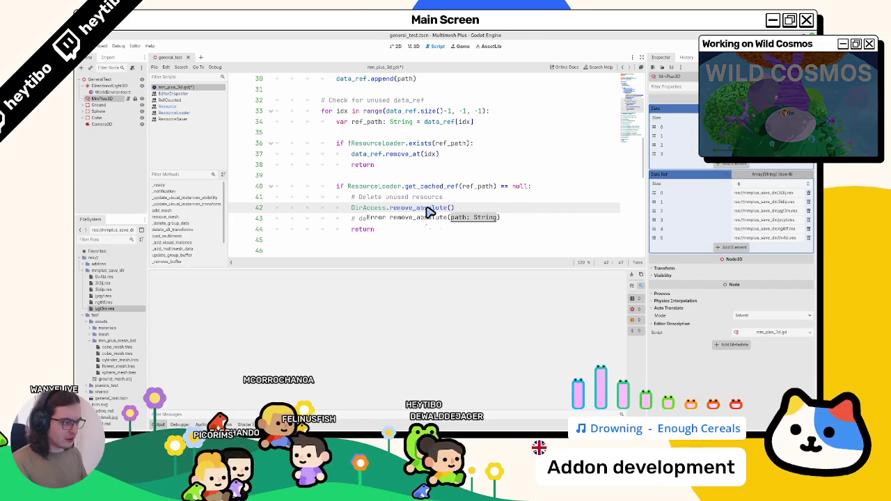
pyautogui.write('_p')
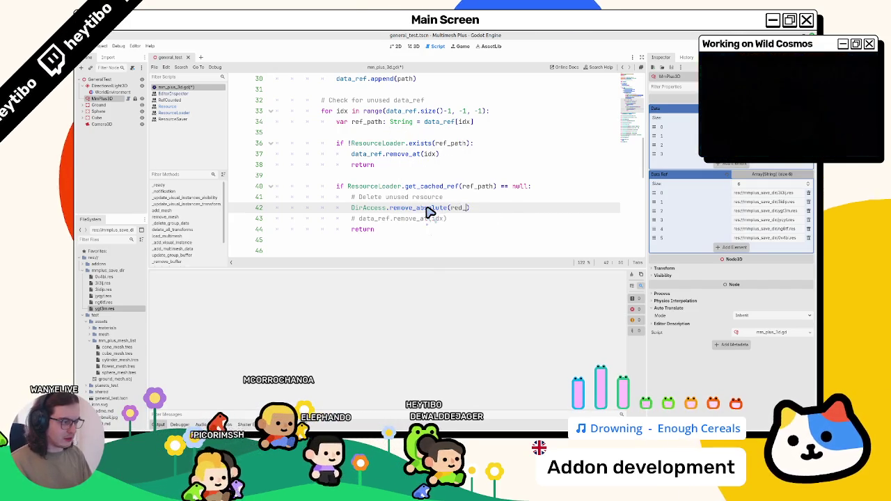
pyautogui.write('at')
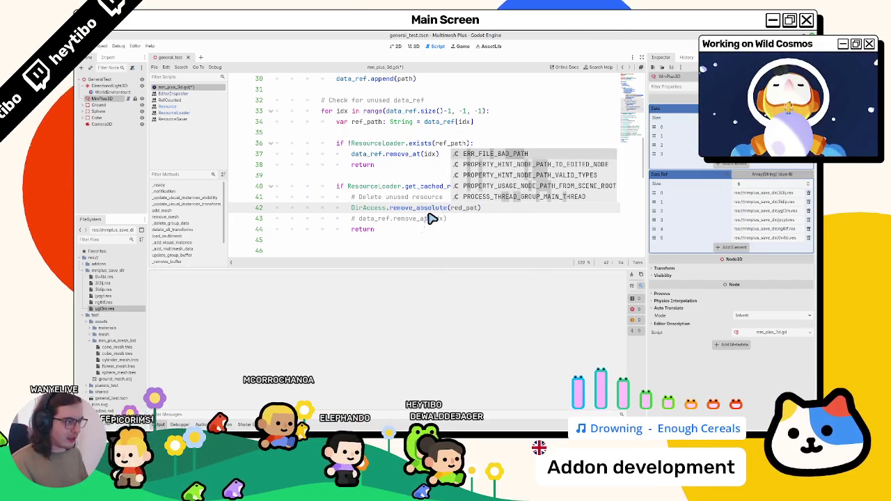
pyautogui.press('BackSpace')
pyautogui.press('BackSpace')
pyautogui.press('BackSpace')
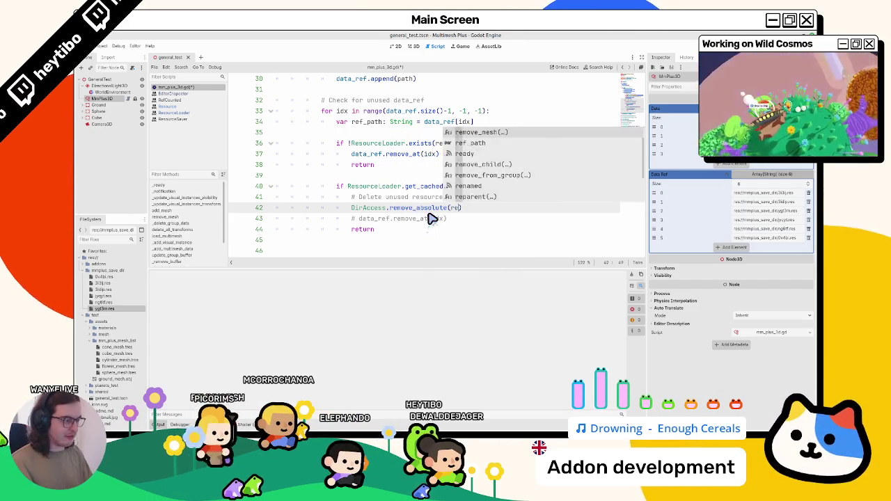
pyautogui.write('f')
pyautogui.press('Return')
pyautogui.moveTo(363, 221); pyautogui.dragTo(379, 229)
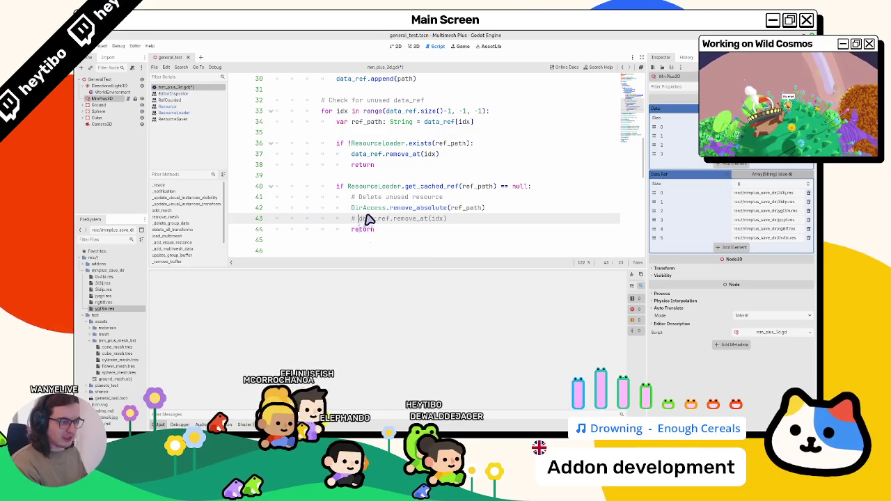
pyautogui.hotkey('ctrl', 'k')
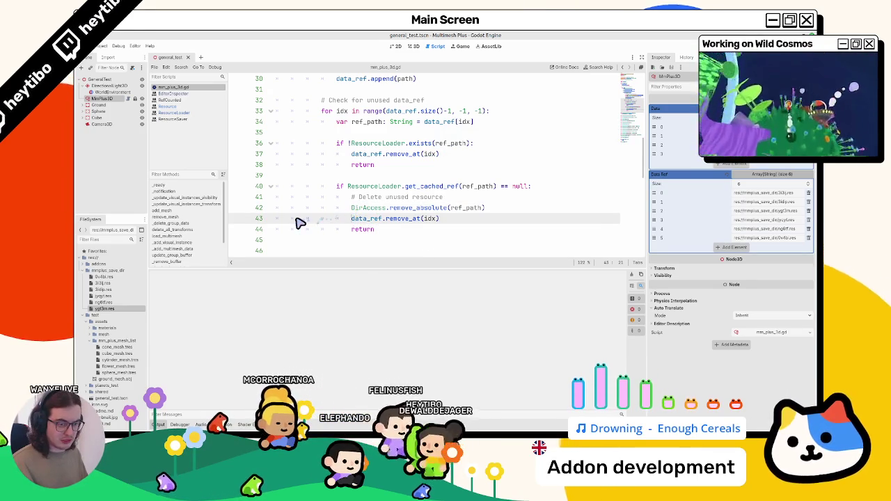
# Step: Reselect MmPlus3D to confirm Data Ref now has 4 paths, then select mmplus_save_dir
pyautogui.click(102, 99)
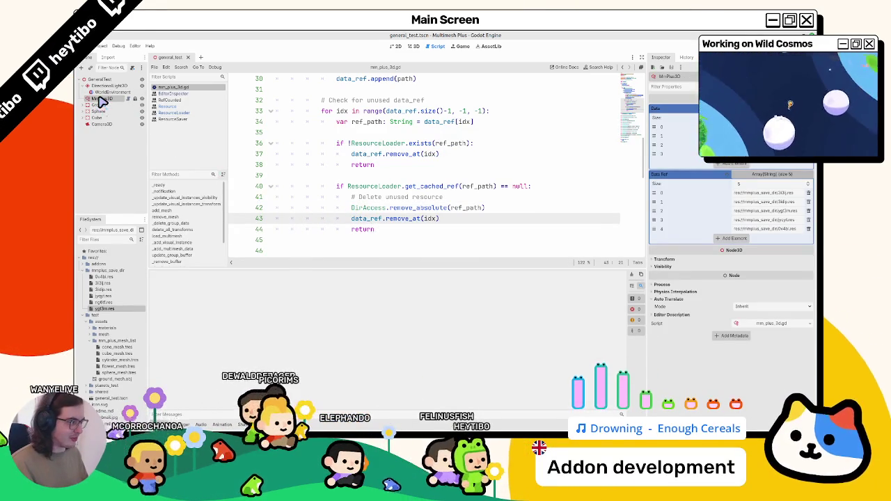
pyautogui.click(102, 93)
pyautogui.click(101, 99)
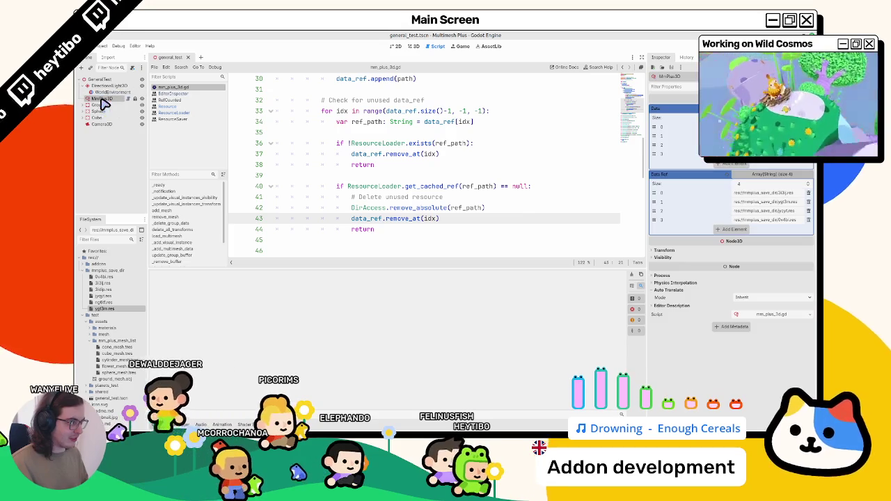
pyautogui.click(123, 271)
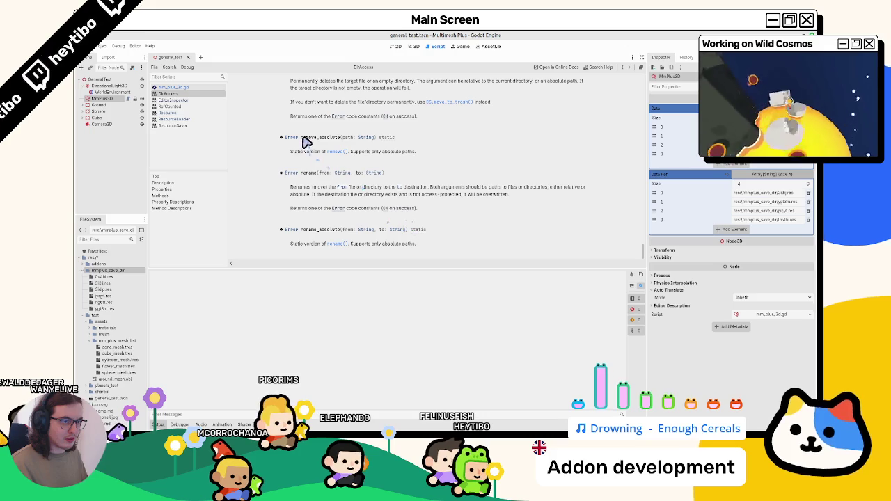
# Step: Browse the DirAccess documentation from mm_plus_3d.gd, then widen the scene and file docks
pyautogui.click(197, 88)
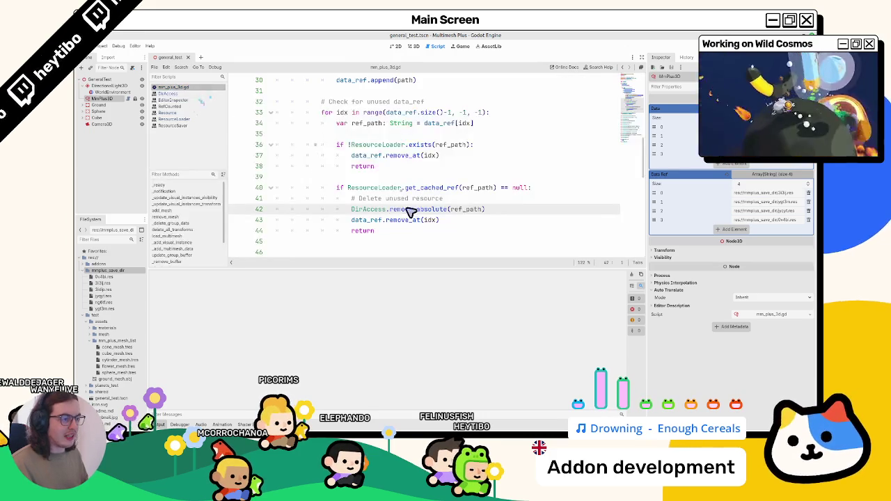
pyautogui.write('FileAccess.')
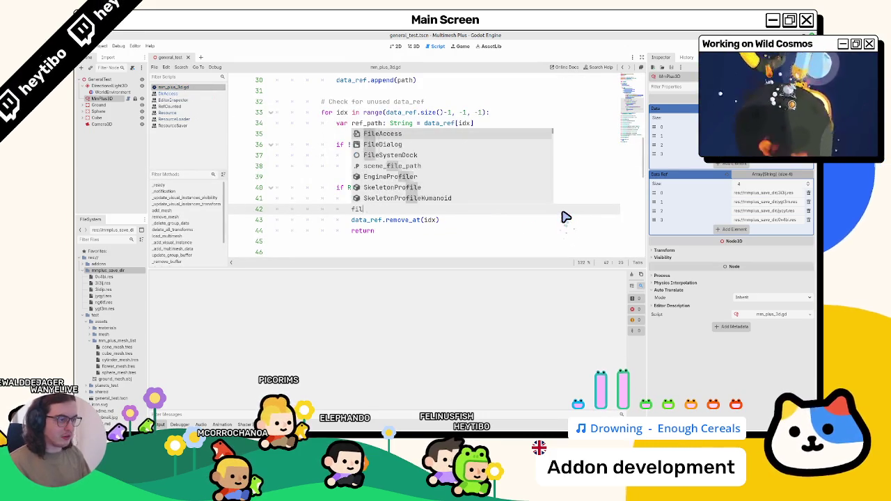
pyautogui.write('remo')
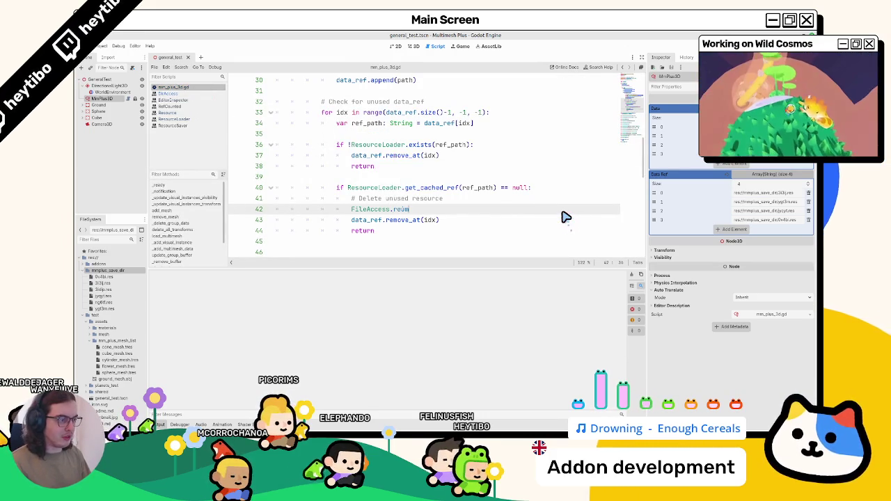
pyautogui.write('ove_')
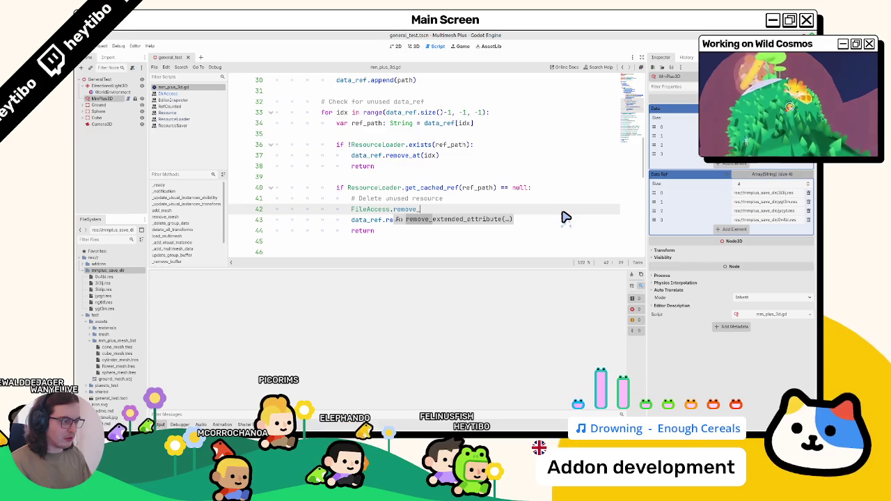
pyautogui.write('remov')
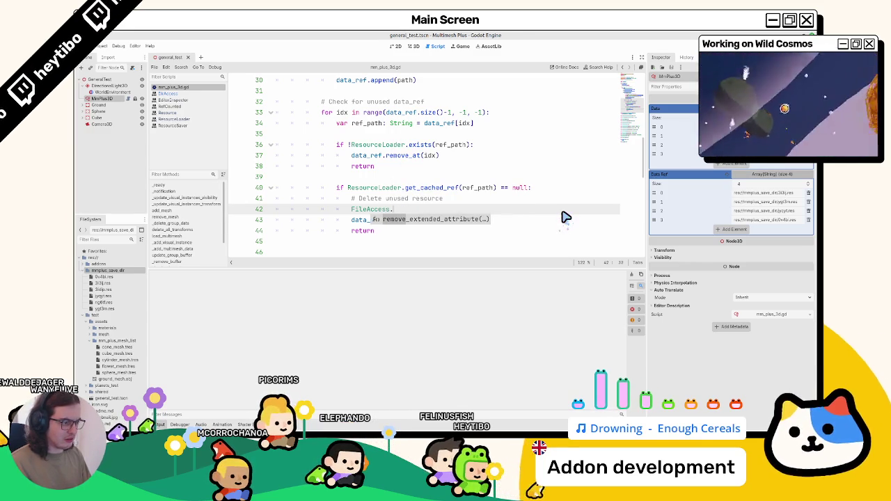
pyautogui.keyDown('ctrl'); pyautogui.click(376, 211); pyautogui.keyUp('ctrl')
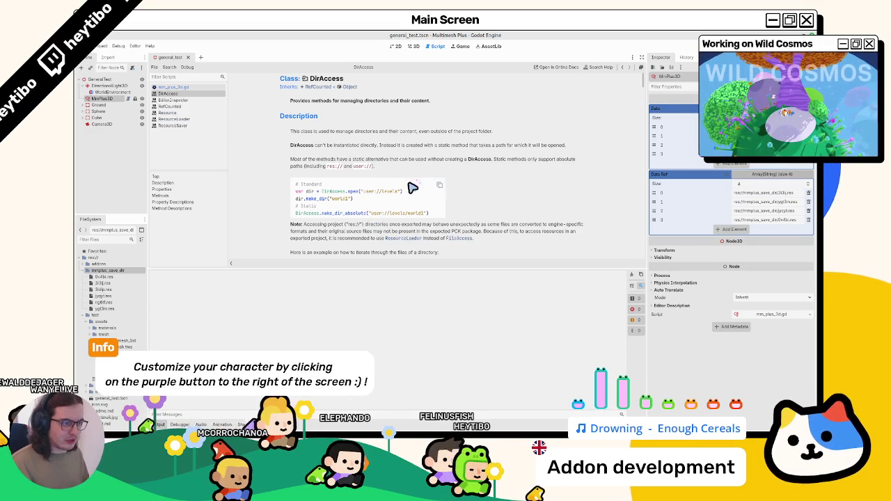
pyautogui.scroll(-3, 411, 190)
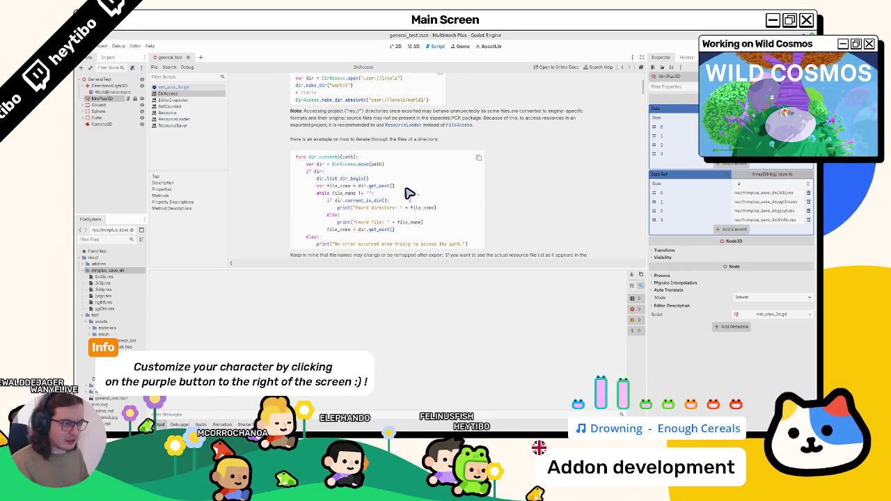
pyautogui.scroll(1, 403, 197)
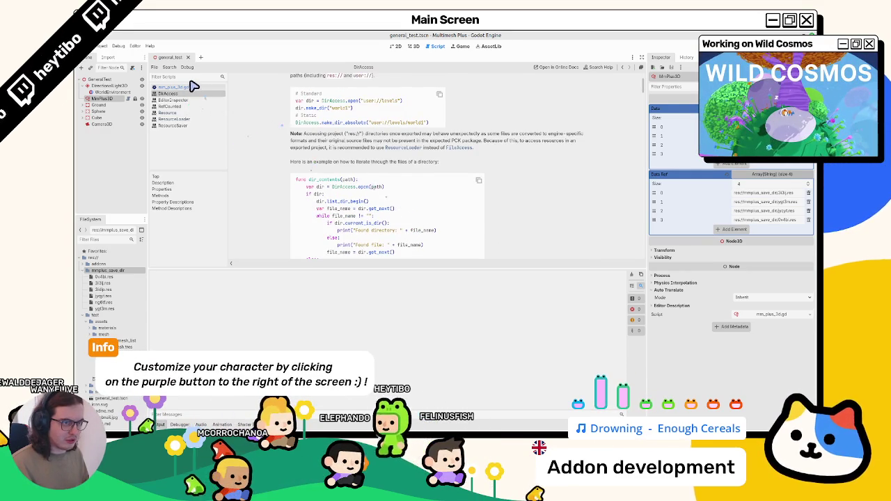
pyautogui.click(193, 86)
pyautogui.moveTo(150, 186); pyautogui.dragTo(200, 187)
pyautogui.click(111, 98)
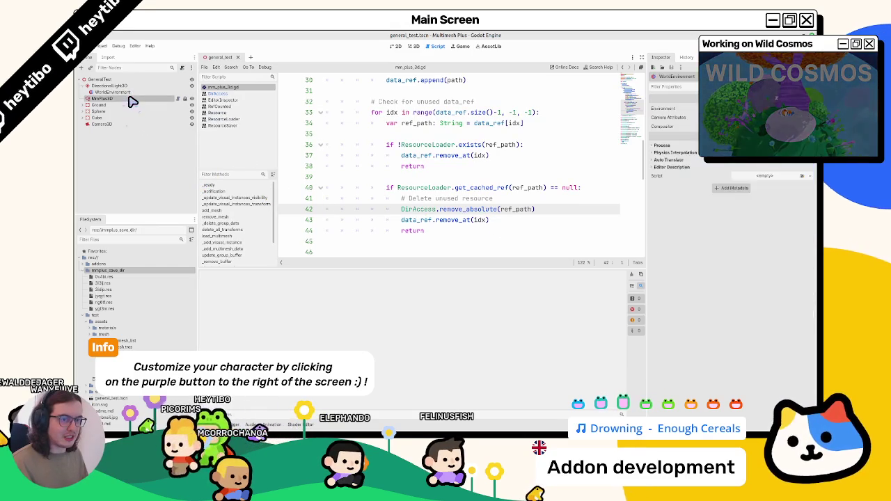
# Step: Select 0v4bi.res, glance at the 3D view and Debug menu, then highlight ref_path on line 42
pyautogui.click(106, 277)
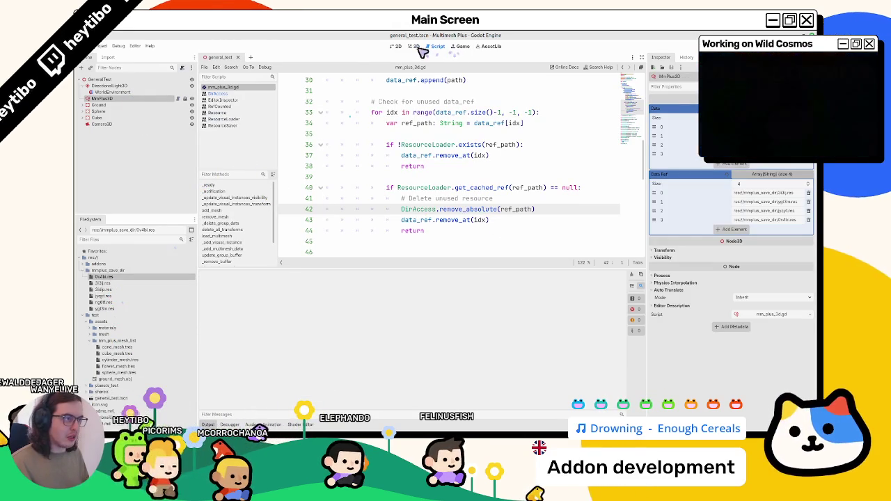
pyautogui.click(413, 46)
pyautogui.click(118, 46)
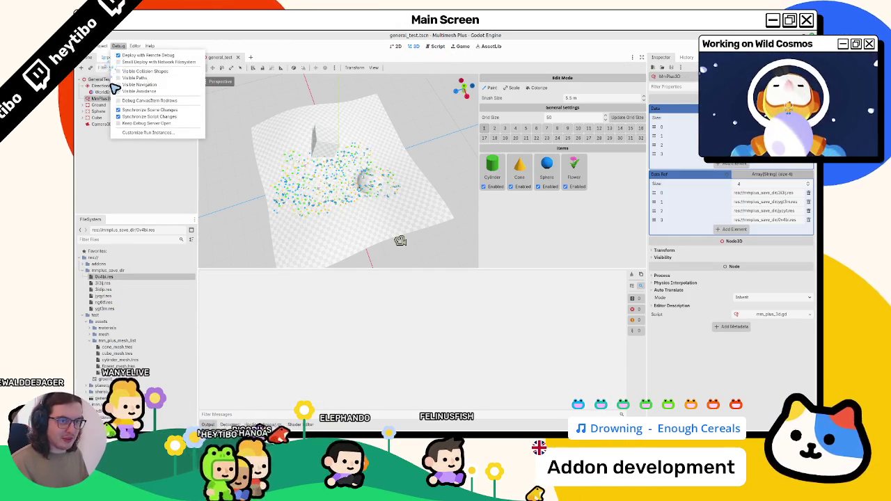
pyautogui.click(105, 46)
pyautogui.click(105, 47)
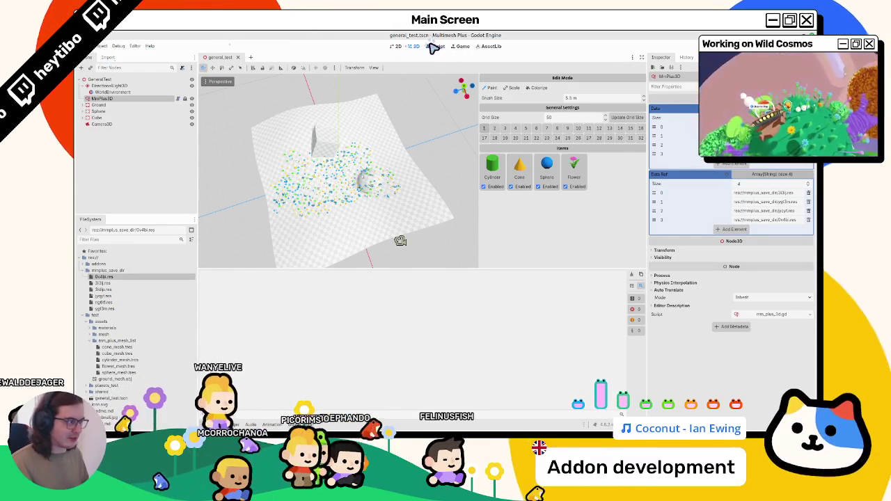
pyautogui.click(436, 46)
pyautogui.doubleClick(515, 209)
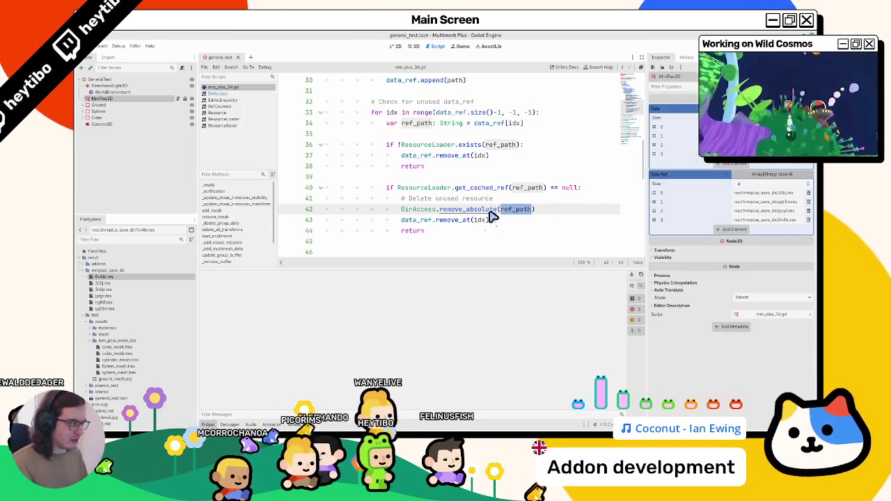
# Step: Inspect the saved ygt3m, jyqyt, 3l3l and 3ldp .res files in the save folder
pyautogui.click(135, 309)
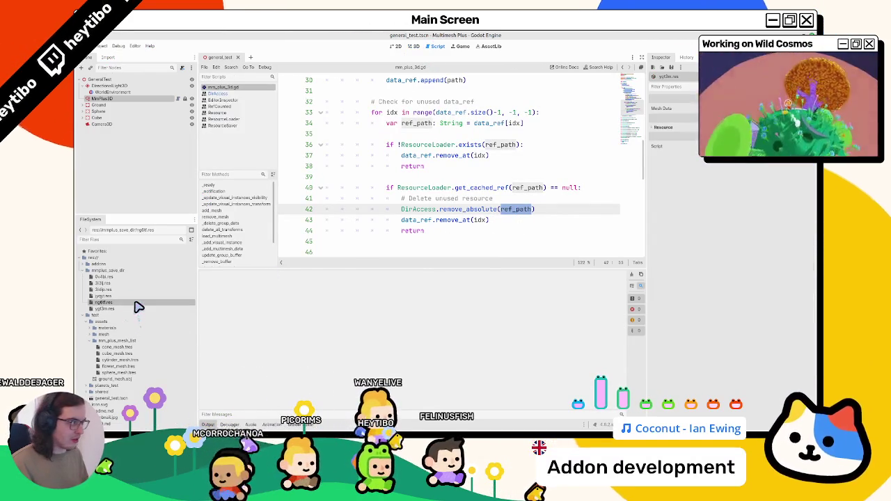
pyautogui.click(140, 298)
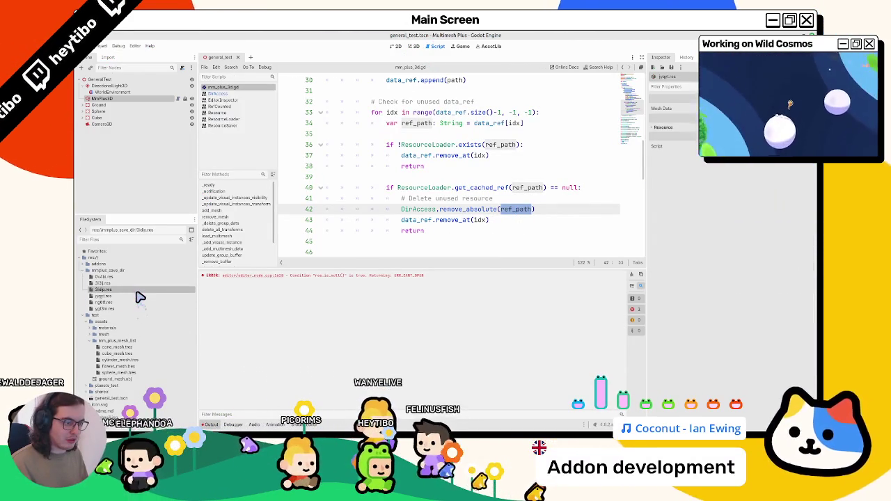
pyautogui.click(140, 284)
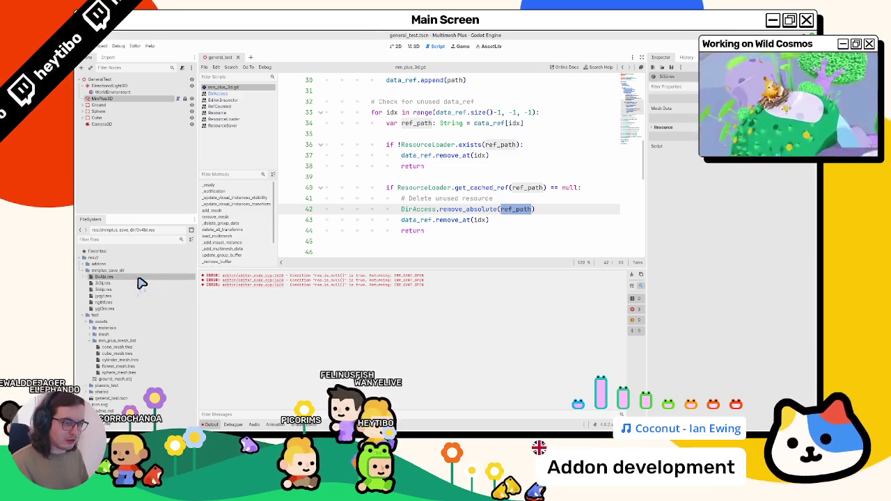
pyautogui.click(127, 297)
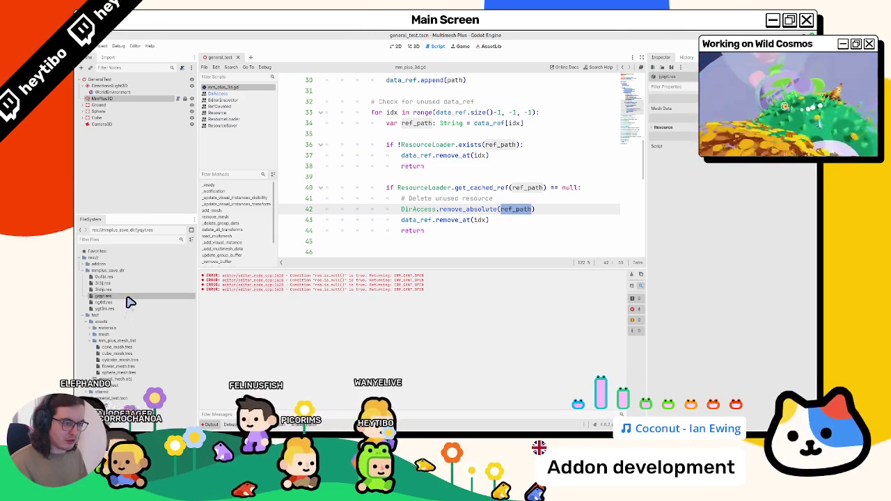
pyautogui.click(135, 285)
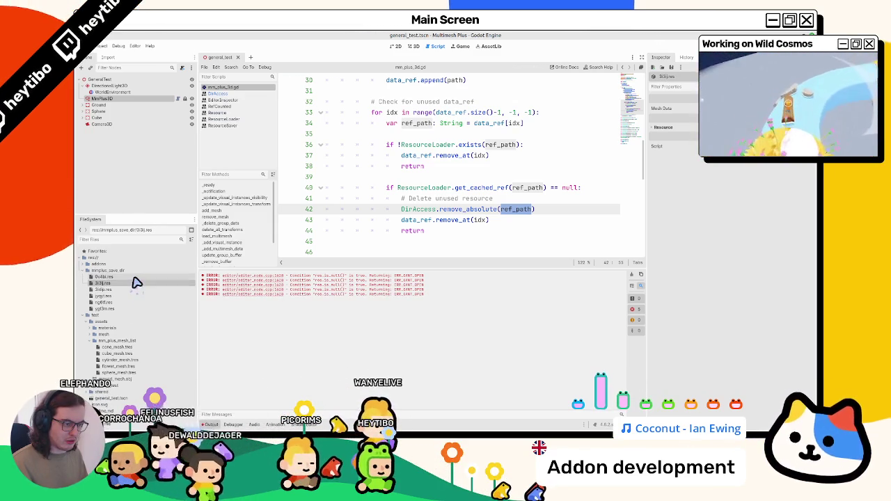
pyautogui.click(130, 291)
pyautogui.click(128, 296)
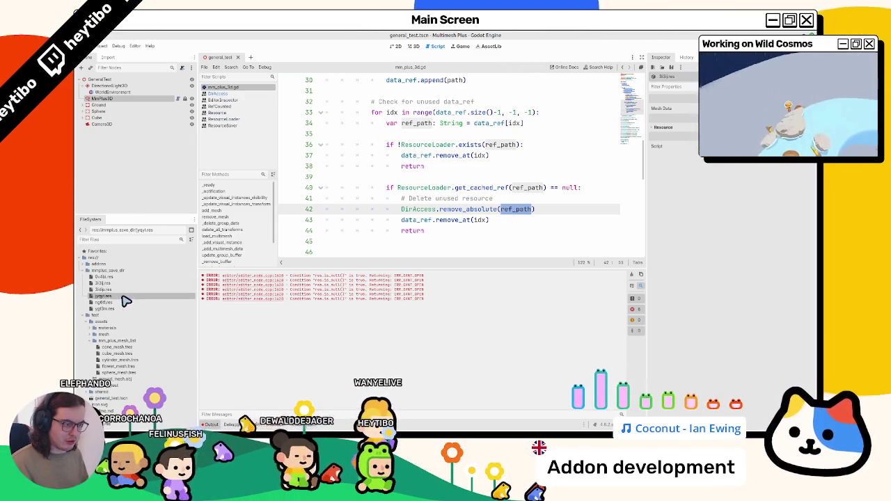
# Step: Clear the Output log and reload the current project
pyautogui.click(633, 275)
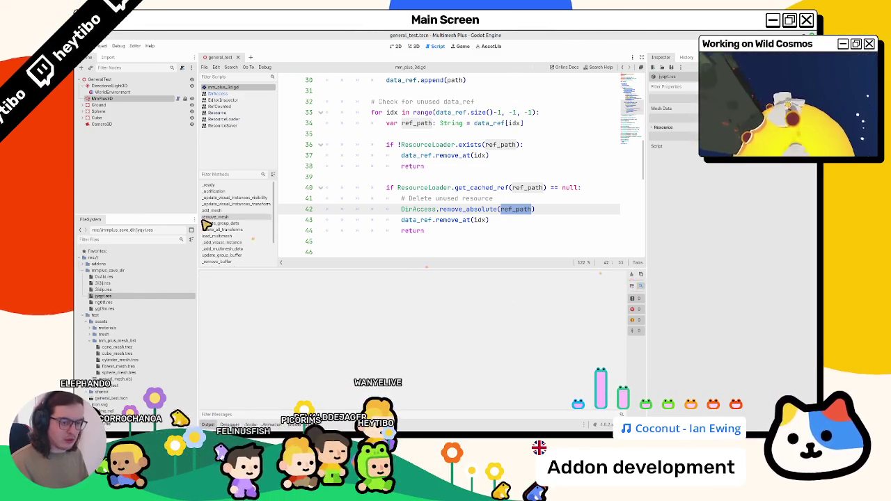
pyautogui.click(104, 51)
pyautogui.click(130, 125)
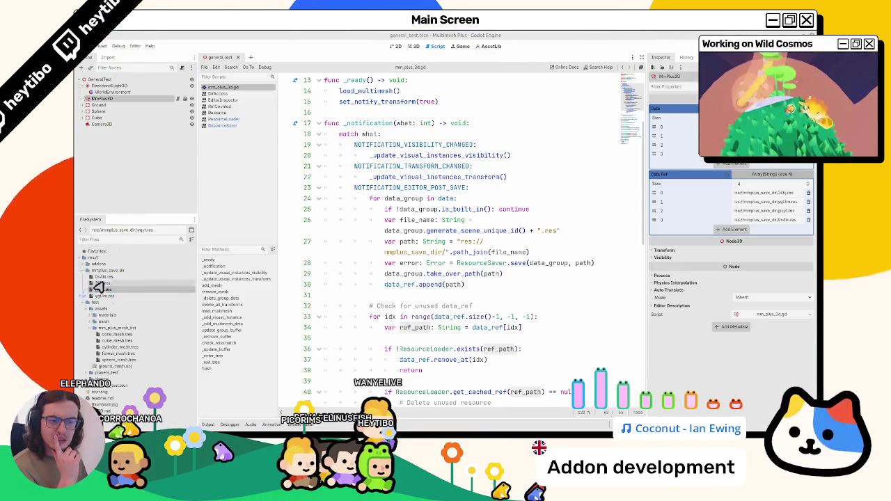
# Step: Check MmPlus3D's Data and Data Ref arrays, then show the 3D scene with the debugger panel
pyautogui.click(96, 289)
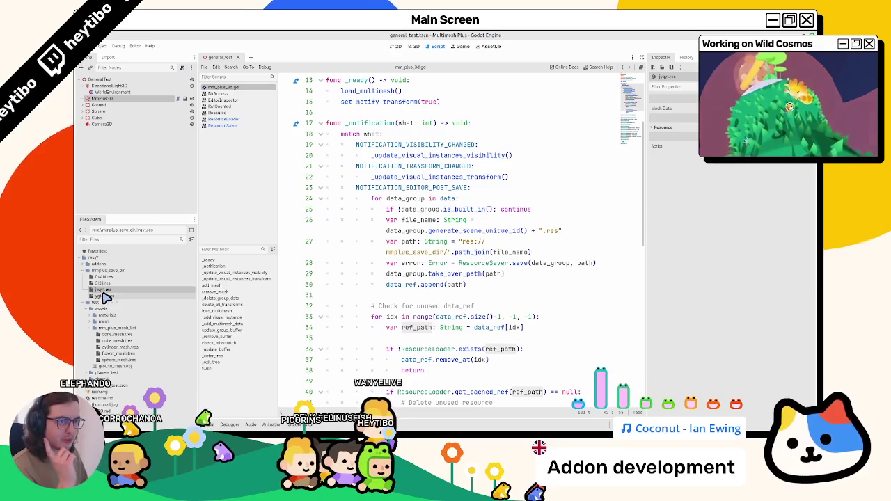
pyautogui.click(101, 98)
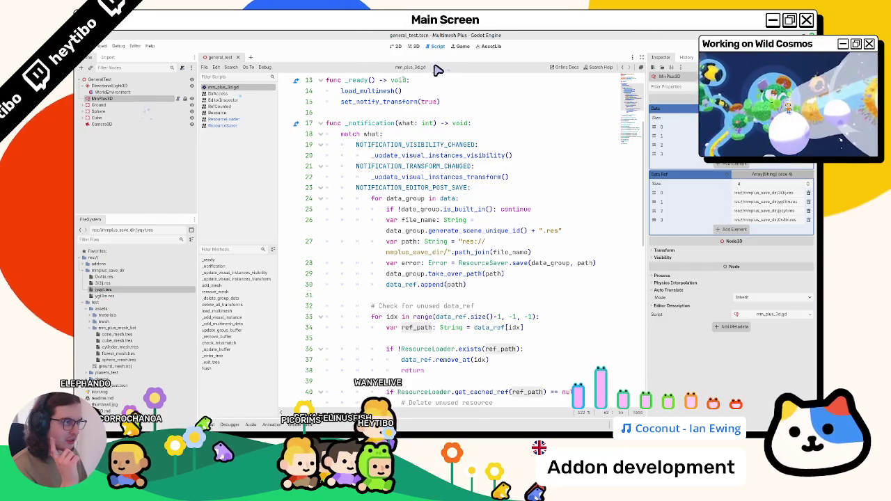
pyautogui.click(415, 47)
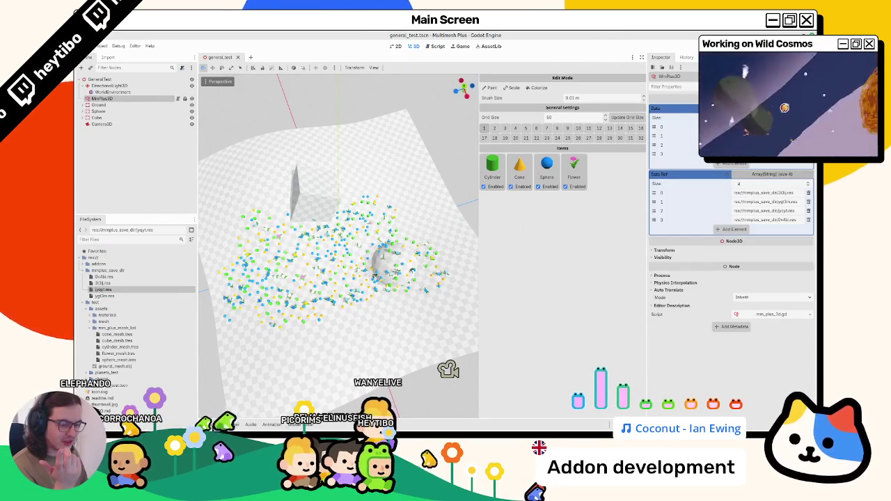
pyautogui.click(250, 425)
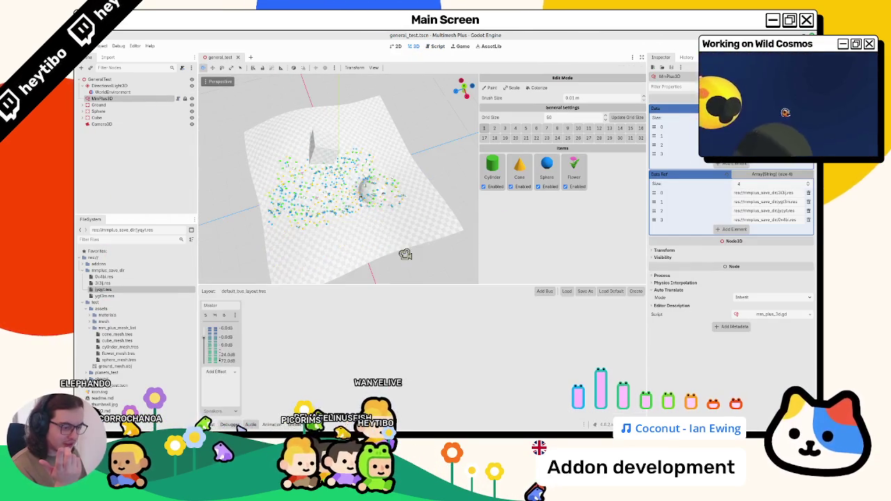
pyautogui.click(230, 425)
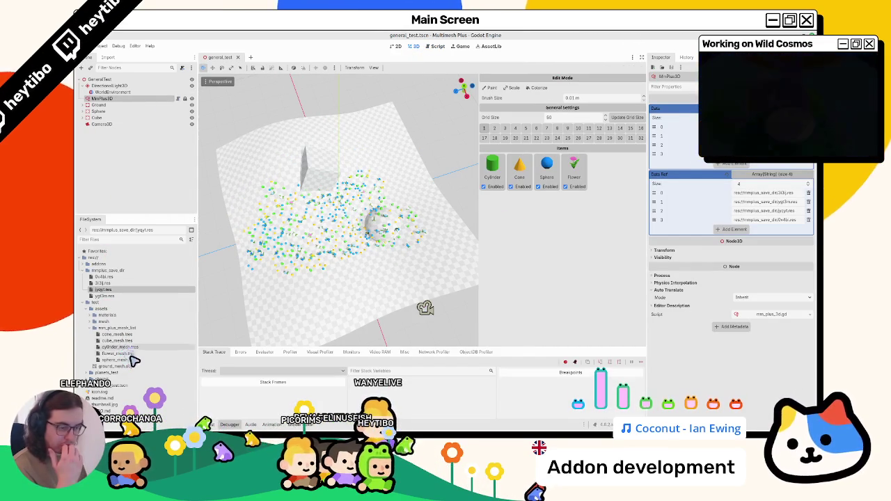
# Step: Add cube_mesh.tres as a new Cube item and paint red cubes across the plane
pyautogui.moveTo(117, 341); pyautogui.dragTo(603, 237)
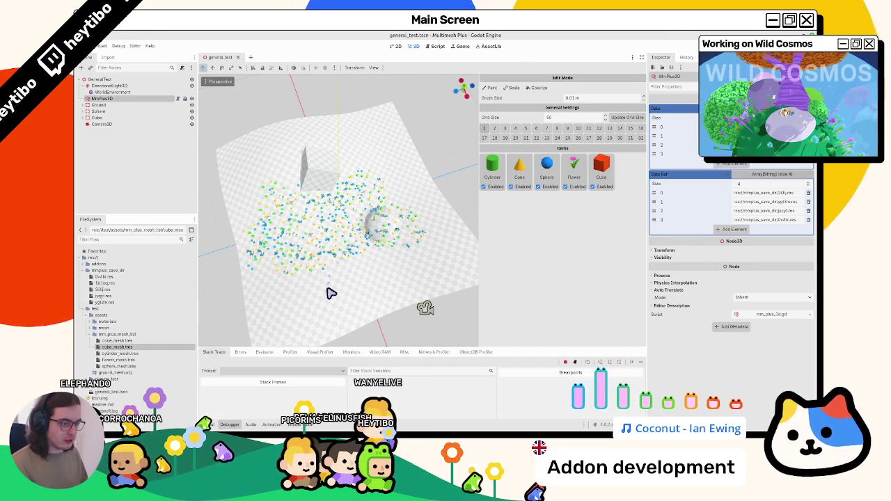
pyautogui.click(121, 92)
pyautogui.click(115, 98)
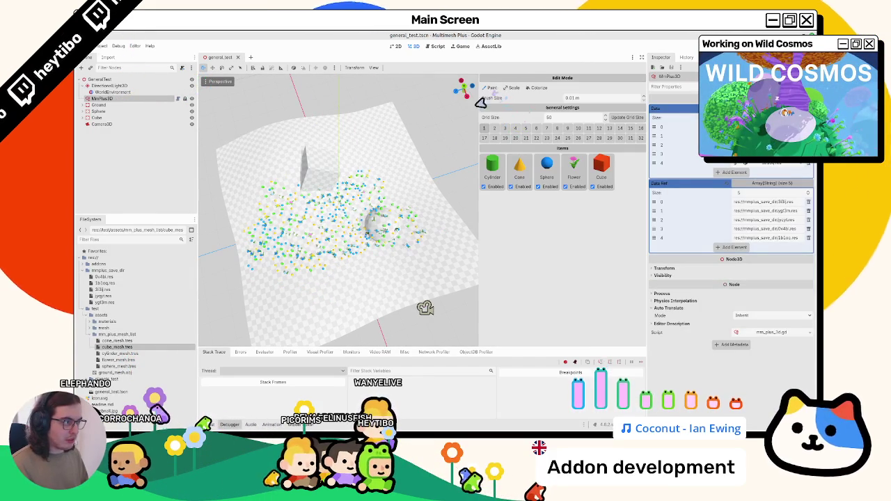
pyautogui.click(342, 295)
pyautogui.moveTo(342, 295)
pyautogui.mouseDown()
pyautogui.moveTo(358, 269)
pyautogui.moveTo(388, 279)
pyautogui.moveTo(355, 291)
pyautogui.moveTo(365, 301)
pyautogui.mouseUp()
# Step: Remove the Cube item from MmPlus3D's Items, then restore it with Ctrl+Z
pyautogui.click(105, 105)
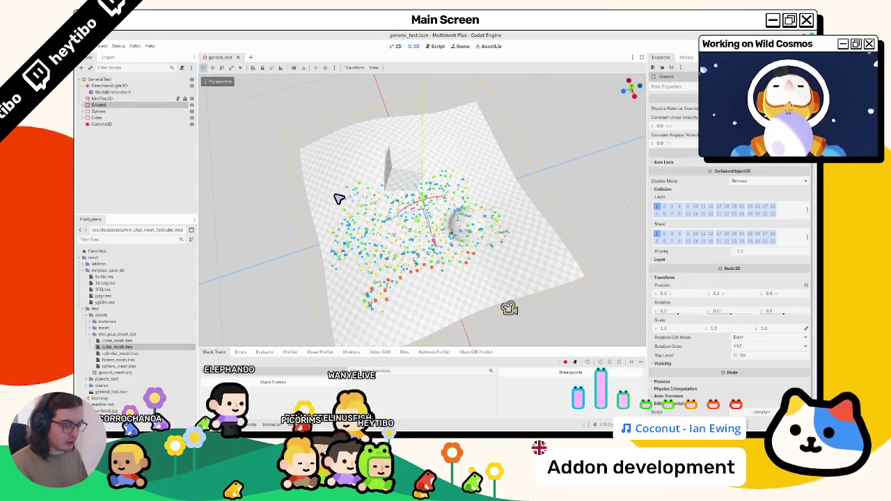
pyautogui.click(111, 99)
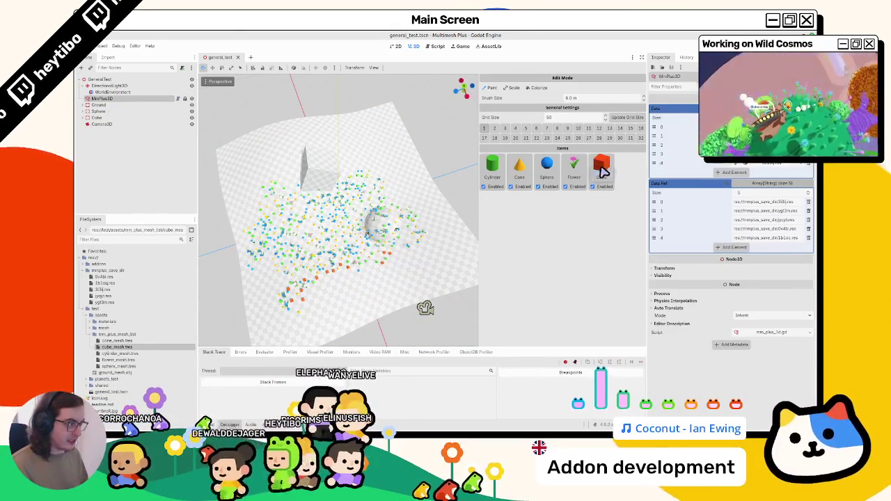
pyautogui.click(603, 175)
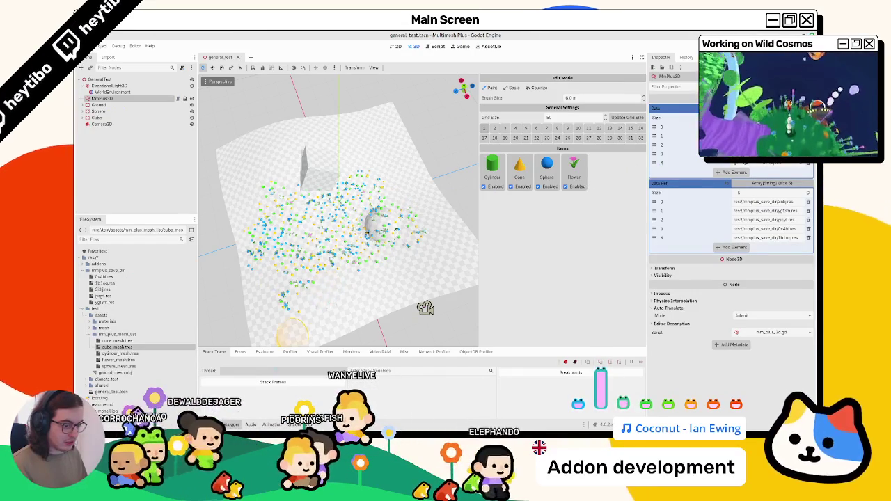
pyautogui.hotkey('alt', 'o')
pyautogui.hotkey('ctrl', 'z')
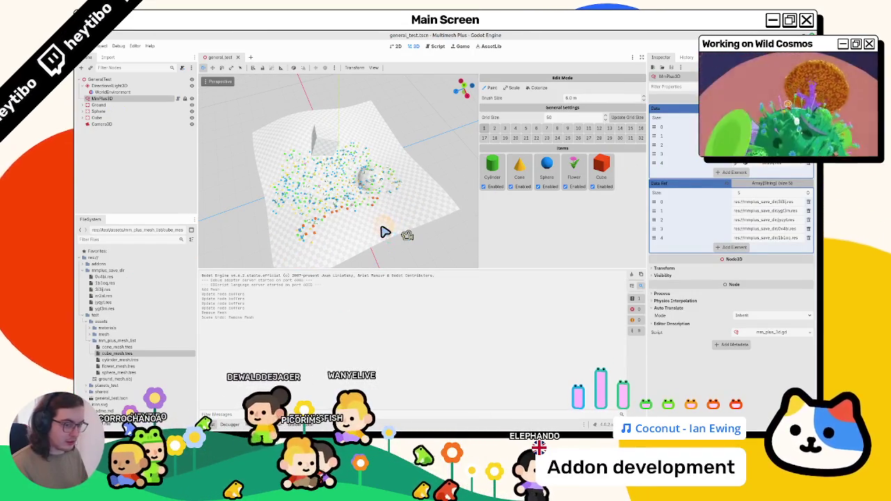
pyautogui.rightClick(115, 271)
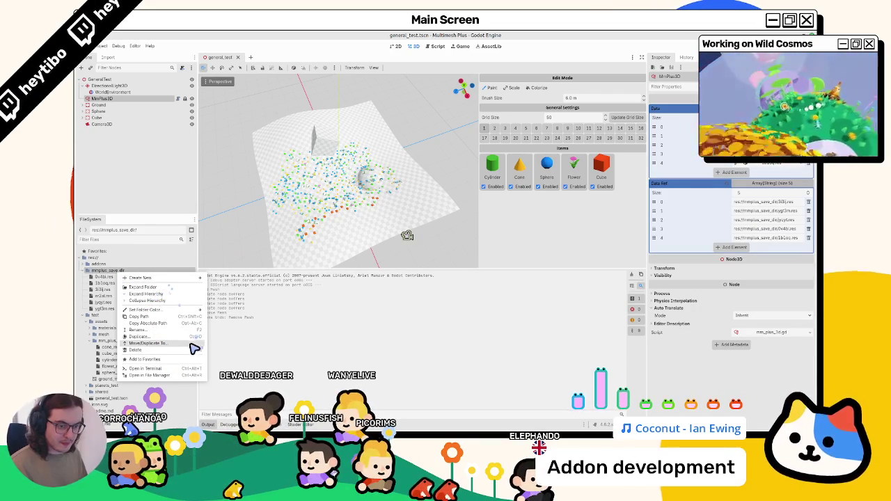
# Step: Open mmplus_save_dir in the system file manager to inspect its six .res files
pyautogui.click(159, 376)
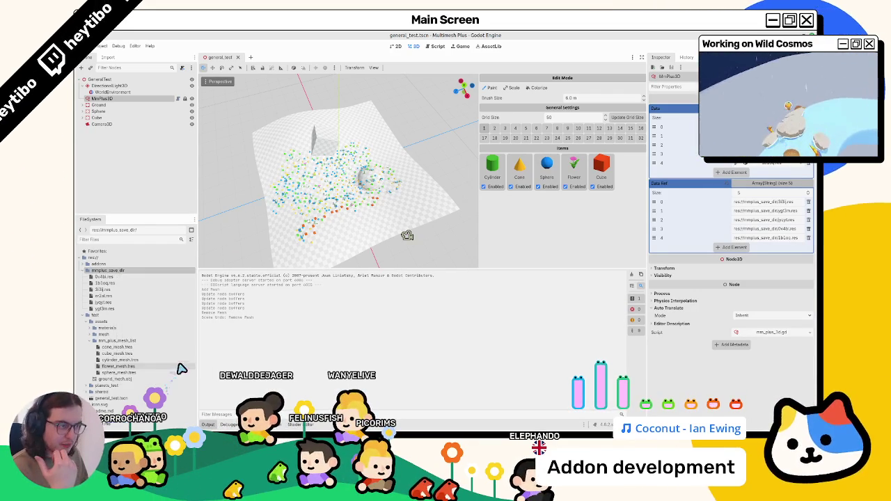
pyautogui.moveTo(408, 130); pyautogui.dragTo(185, 100)
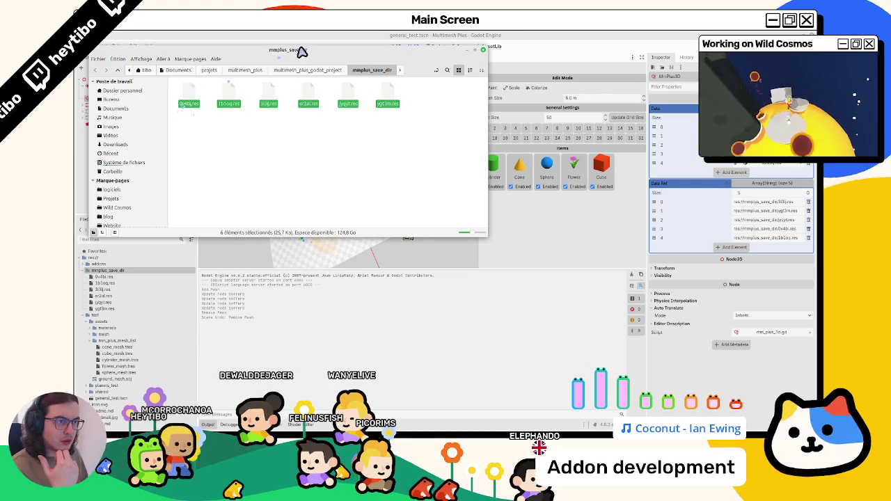
pyautogui.click(483, 50)
pyautogui.click(434, 46)
pyautogui.scroll(-5, 422, 139)
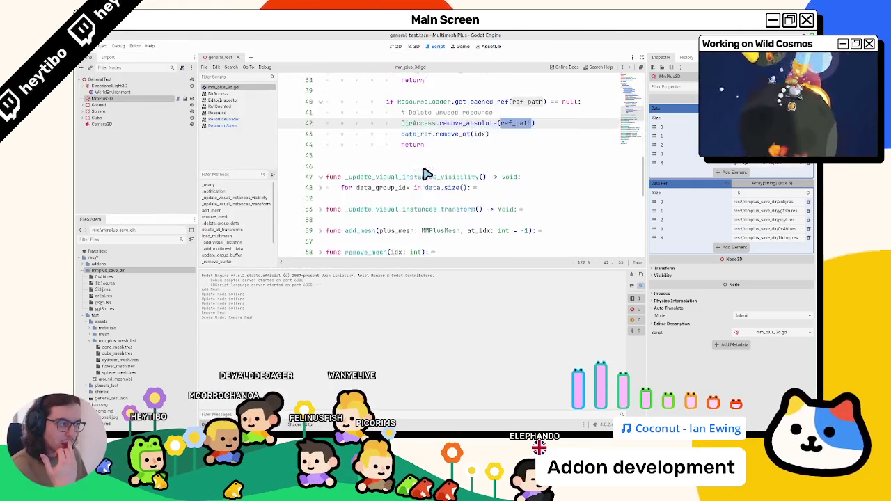
pyautogui.scroll(3, 426, 175)
# Step: Review the remove_at, ResourceLoader.exists and DirAccess cleanup code, then confirm Data Ref lists six entries
pyautogui.click(433, 210)
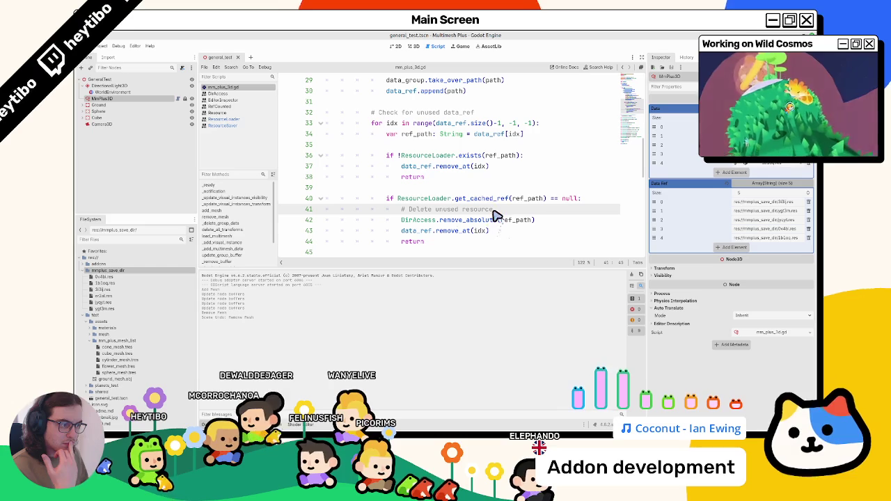
pyautogui.click(464, 180)
pyautogui.doubleClick(458, 167)
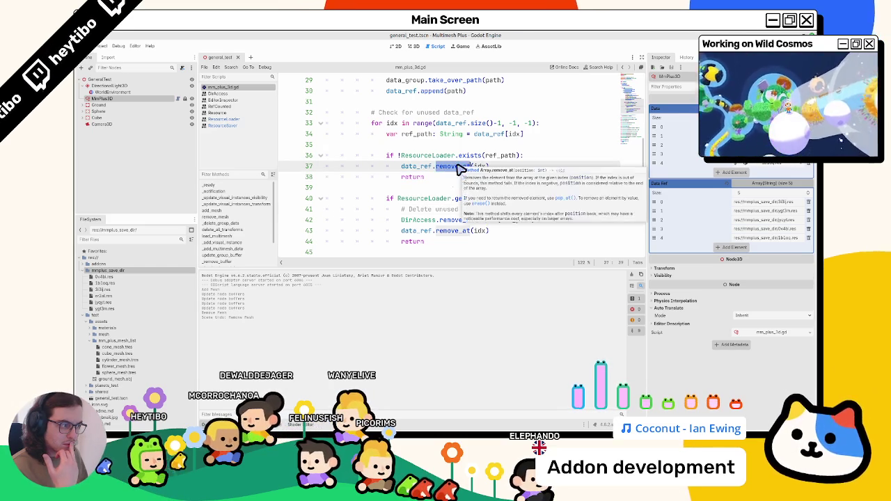
pyautogui.click(442, 158)
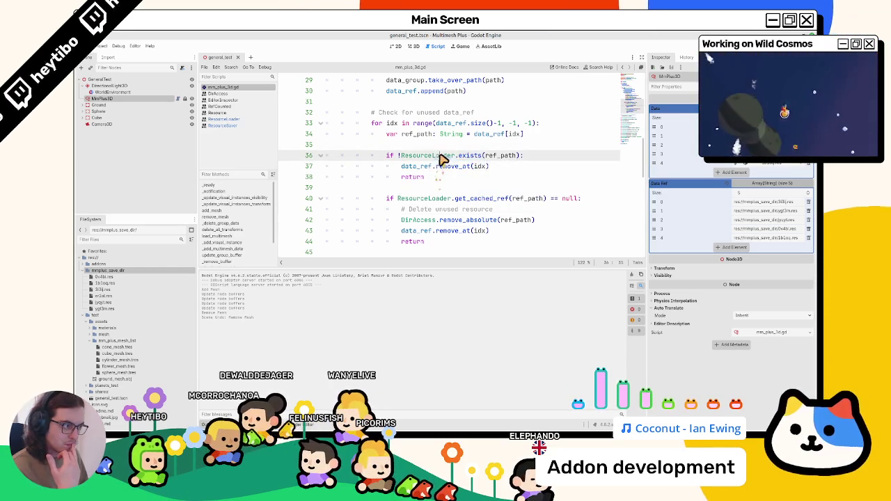
pyautogui.doubleClick(423, 220)
pyautogui.click(139, 104)
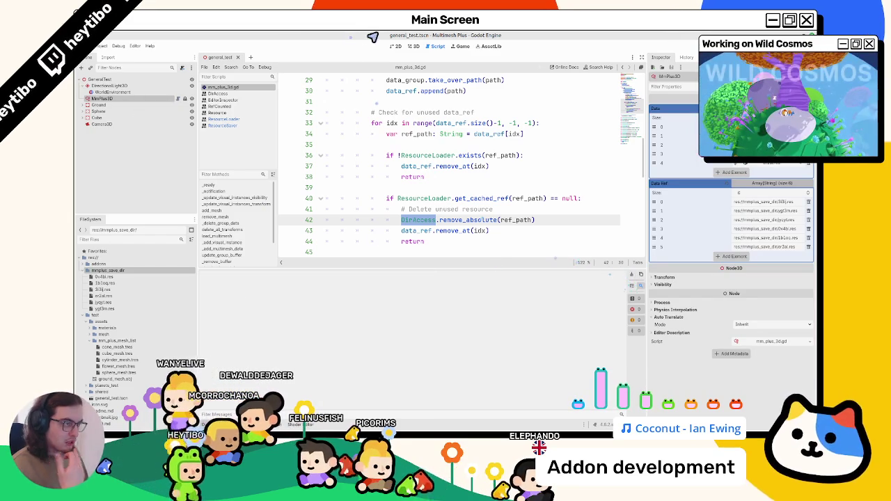
pyautogui.click(413, 46)
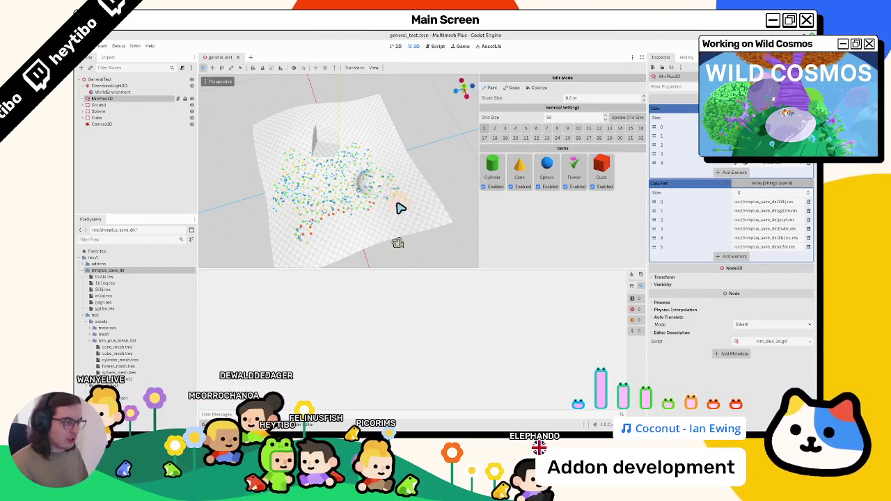
# Step: Paint a cluster of mixed instances on the plane, undo and redo strokes, and save the scene
pyautogui.click(101, 98)
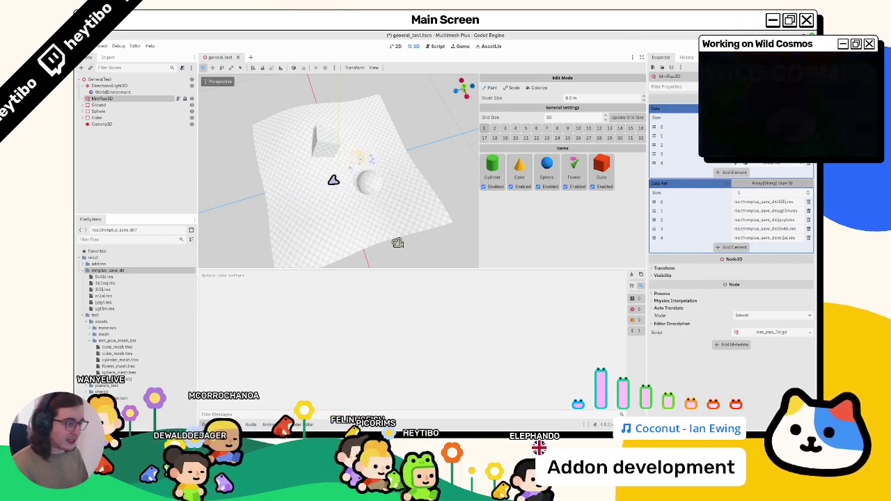
pyautogui.moveTo(322, 175)
pyautogui.mouseDown()
pyautogui.moveTo(367, 203)
pyautogui.moveTo(295, 155)
pyautogui.moveTo(278, 189)
pyautogui.mouseUp()
pyautogui.scroll(-5, 313, 250)
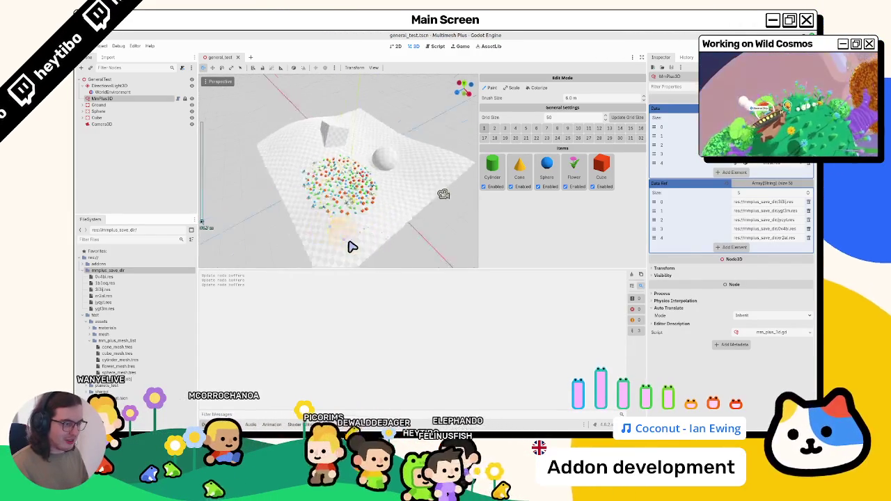
pyautogui.scroll(3, 334, 208)
pyautogui.moveTo(310, 177); pyautogui.dragTo(287, 215)
pyautogui.hotkey('ctrl', 'z')
pyautogui.hotkey('ctrl', 'z')
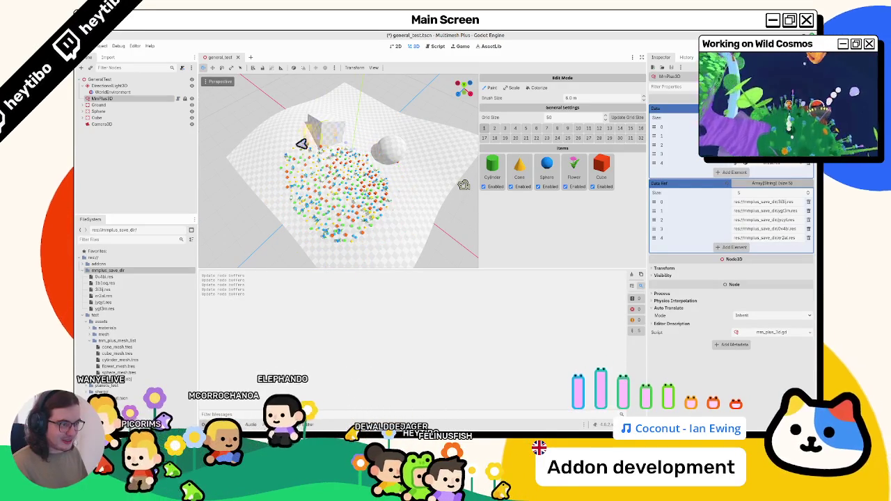
pyautogui.hotkey('ctrl', 'z')
pyautogui.hotkey('ctrl', 'z')
pyautogui.hotkey('ctrl', 'z')
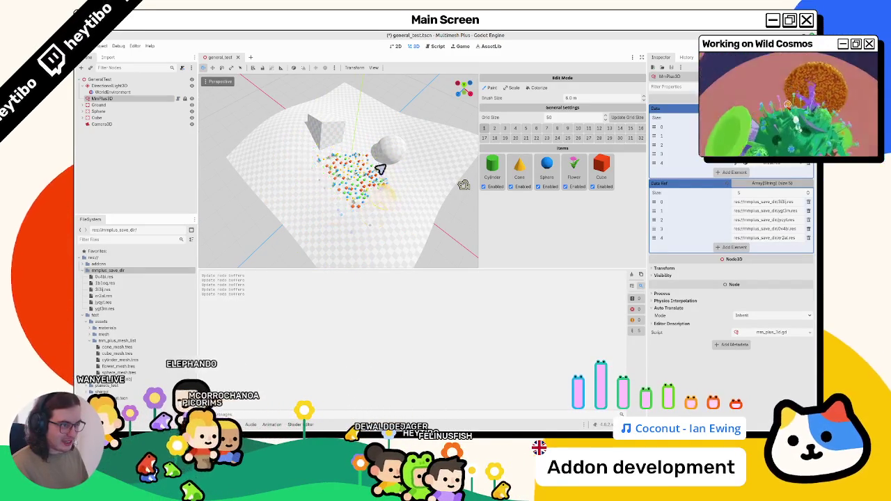
pyautogui.hotkey('ctrl', 'shift', 'z')
pyautogui.hotkey('ctrl', 'shift', 'z')
pyautogui.hotkey('ctrl', 'shift', 'z')
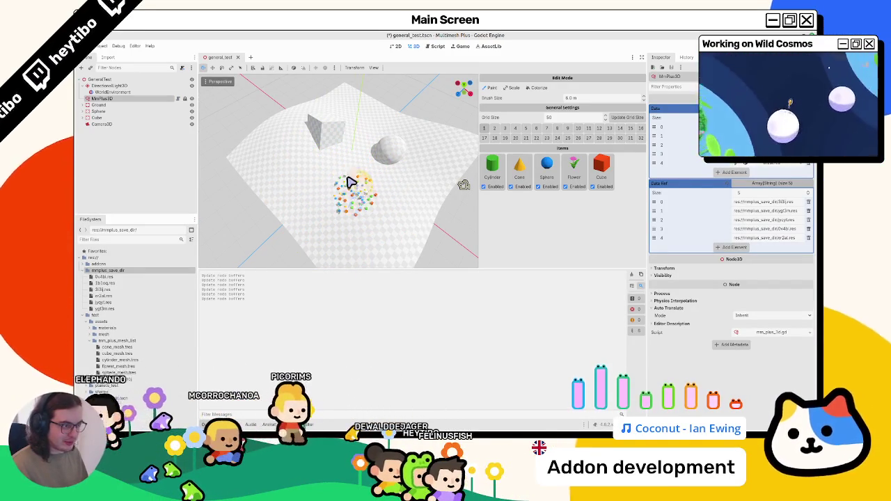
pyautogui.moveTo(358, 200)
pyautogui.mouseDown()
pyautogui.moveTo(281, 209)
pyautogui.moveTo(417, 213)
pyautogui.mouseUp()
pyautogui.hotkey('ctrl', 's')
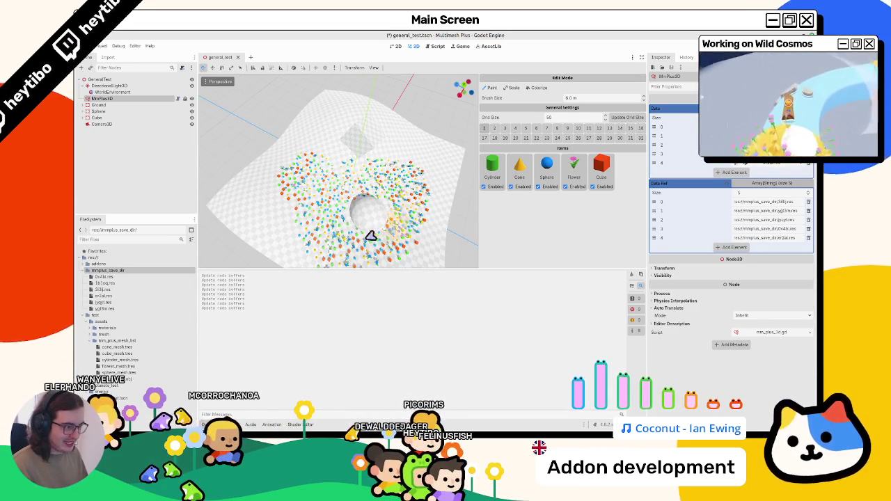
pyautogui.hotkey('ctrl', 's')
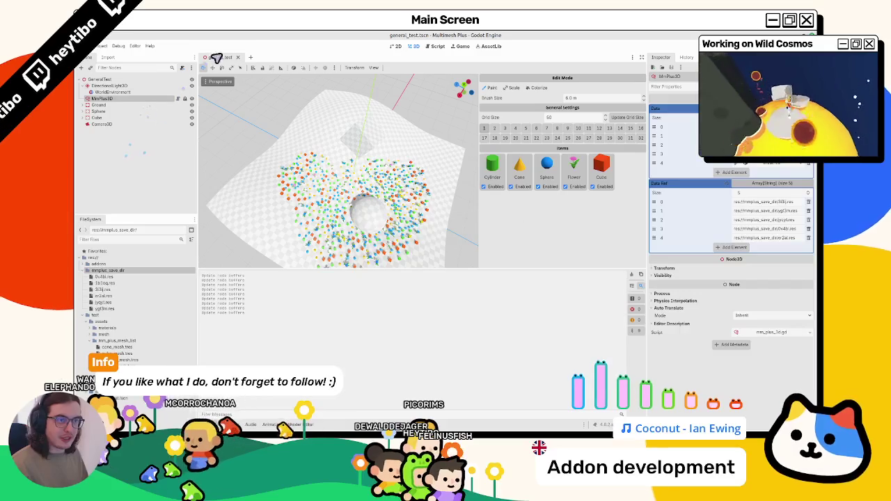
# Step: Remove the Sphere item, reload the project, and check the er2al and 0v4bi .res files
pyautogui.click(540, 187)
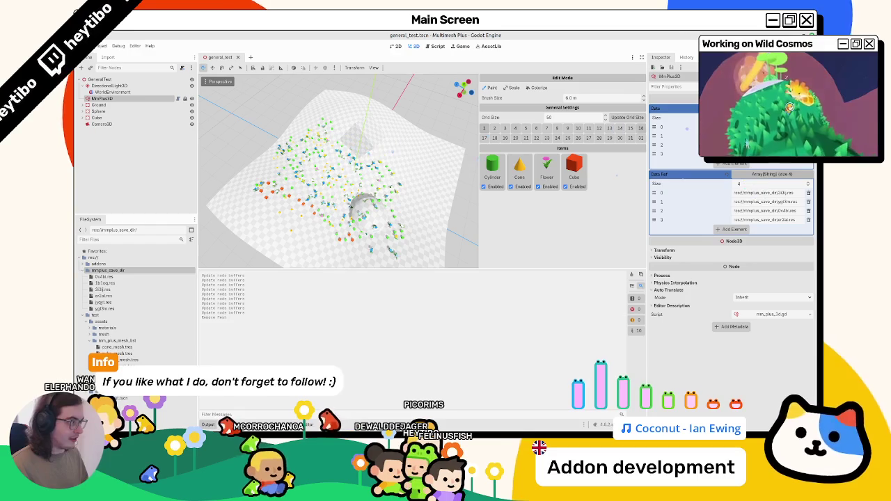
pyautogui.click(101, 46)
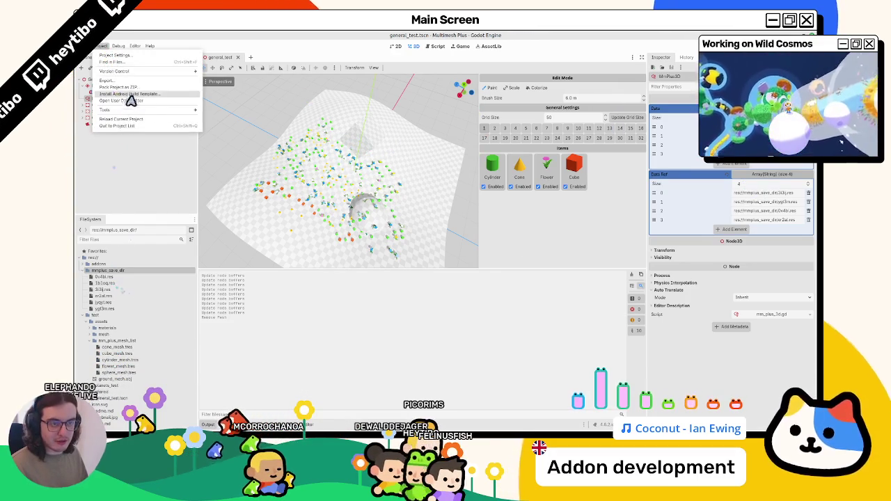
pyautogui.click(118, 126)
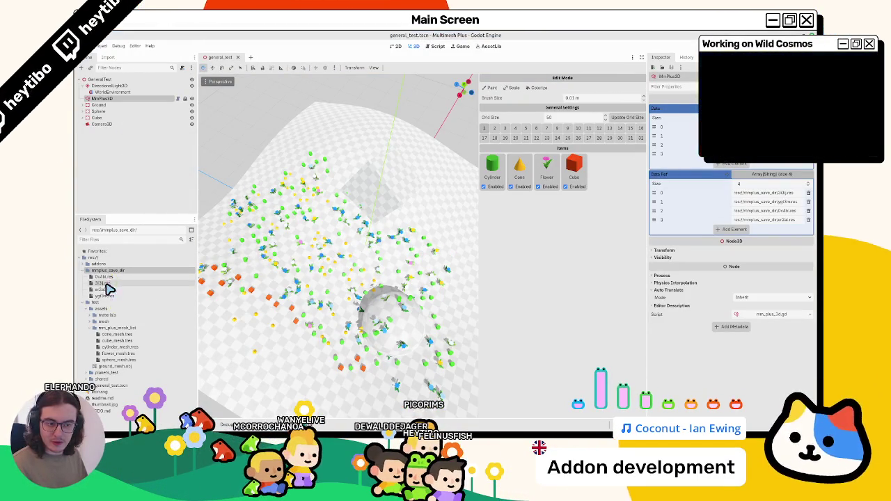
pyautogui.click(107, 289)
pyautogui.click(105, 276)
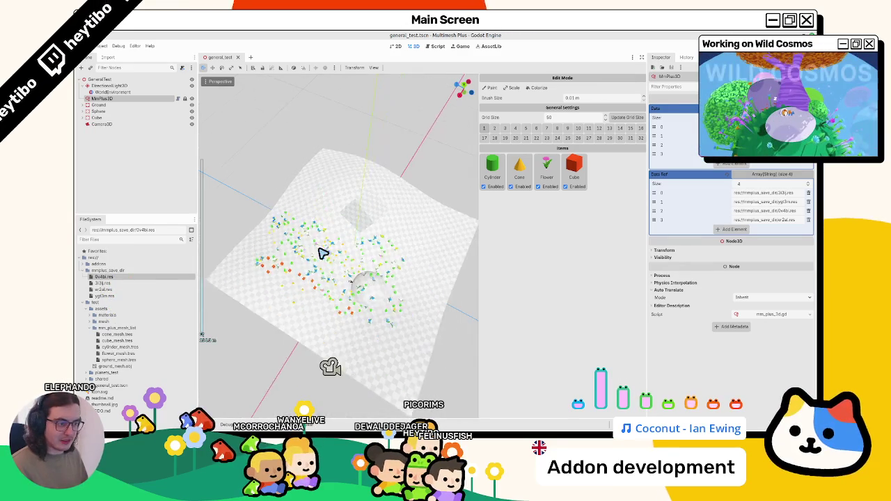
# Step: Paint more cubes and cylinders onto the ground, switch the brush to scaling, and save
pyautogui.click(118, 99)
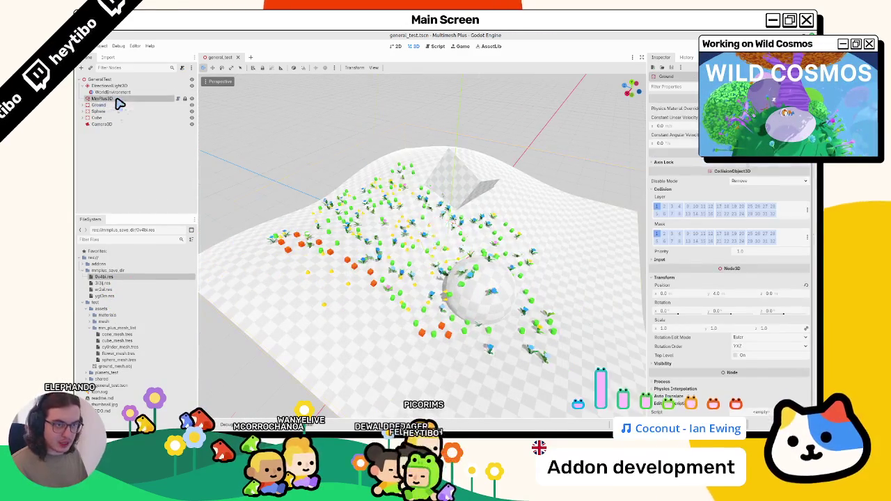
pyautogui.moveTo(301, 315)
pyautogui.mouseDown()
pyautogui.moveTo(279, 326)
pyautogui.moveTo(318, 308)
pyautogui.moveTo(299, 251)
pyautogui.moveTo(330, 255)
pyautogui.moveTo(308, 278)
pyautogui.moveTo(350, 253)
pyautogui.moveTo(343, 261)
pyautogui.mouseUp()
pyautogui.click(512, 89)
pyautogui.hotkey('ctrl', 's')
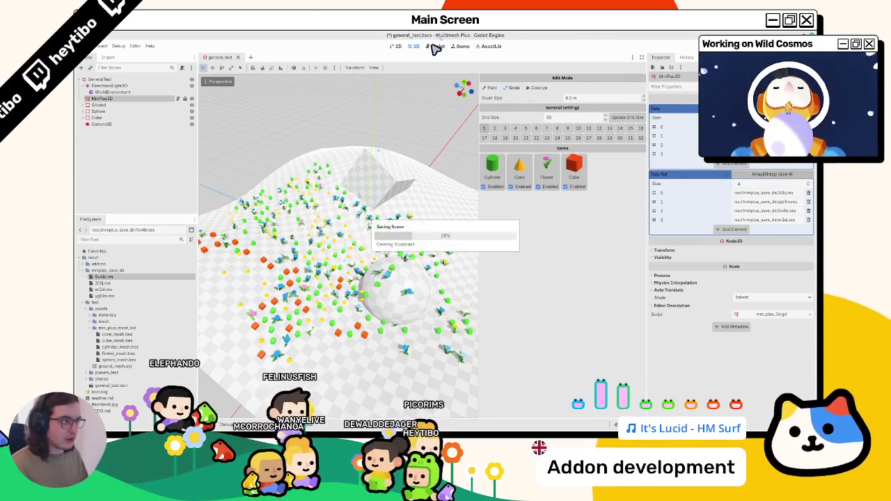
# Step: Show mm_plus_3d.gd in the script editor and fold all its functions
pyautogui.click(435, 47)
pyautogui.scroll(-5, 418, 244)
pyautogui.hotkey('ctrl', 'alt', 'f')
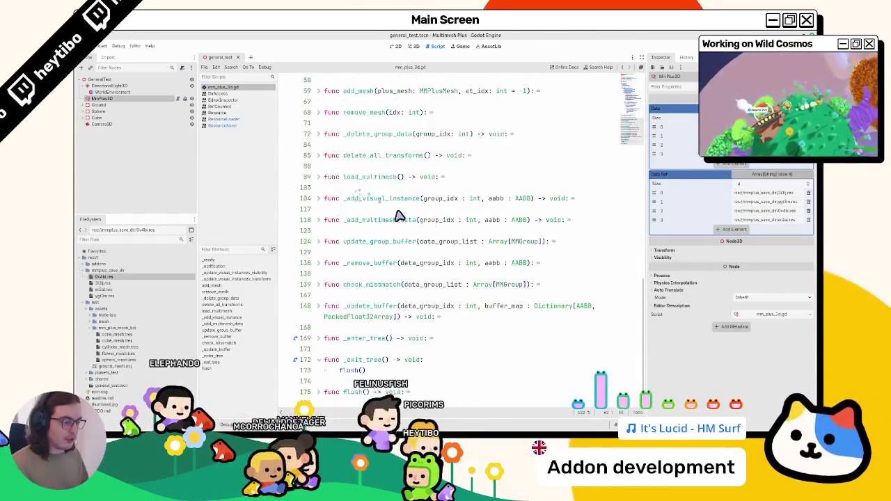
# Step: Close the extra script and documentation tabs and reopen MmPlus3D's script
pyautogui.click(235, 94)
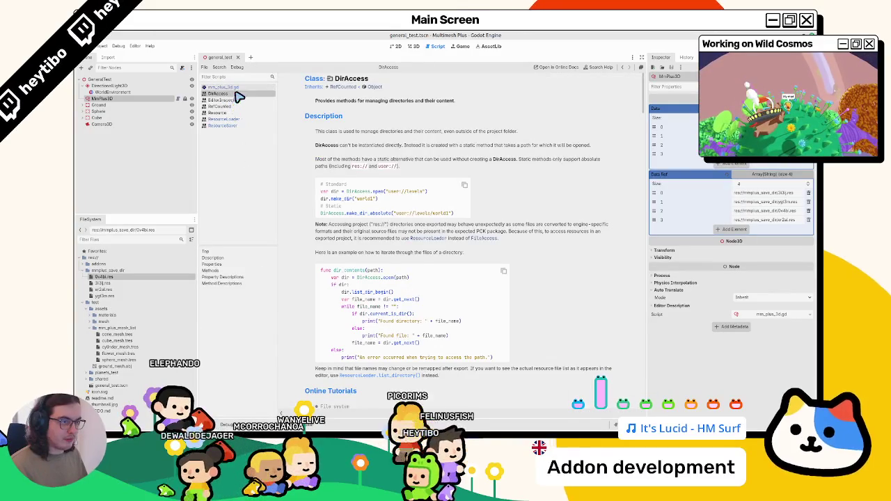
pyautogui.click(235, 88)
pyautogui.middleClick(234, 89)
pyautogui.middleClick(237, 89)
pyautogui.middleClick(234, 89)
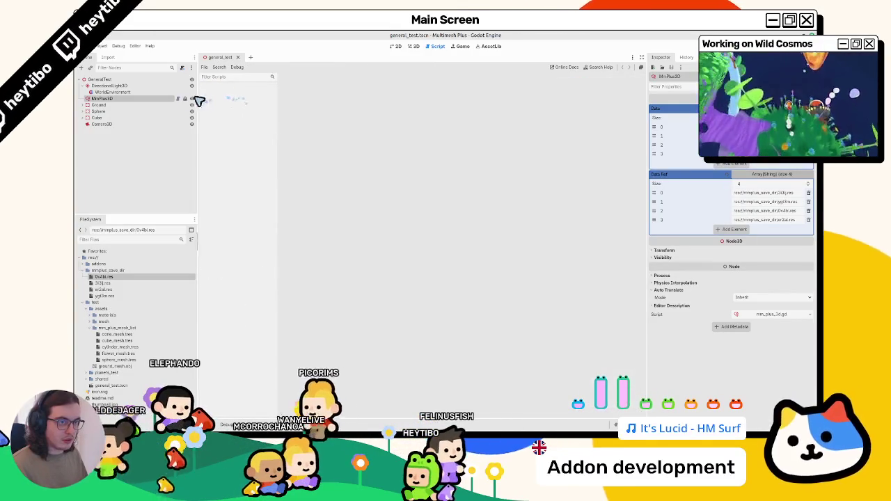
pyautogui.click(179, 99)
pyautogui.scroll(-3, 418, 244)
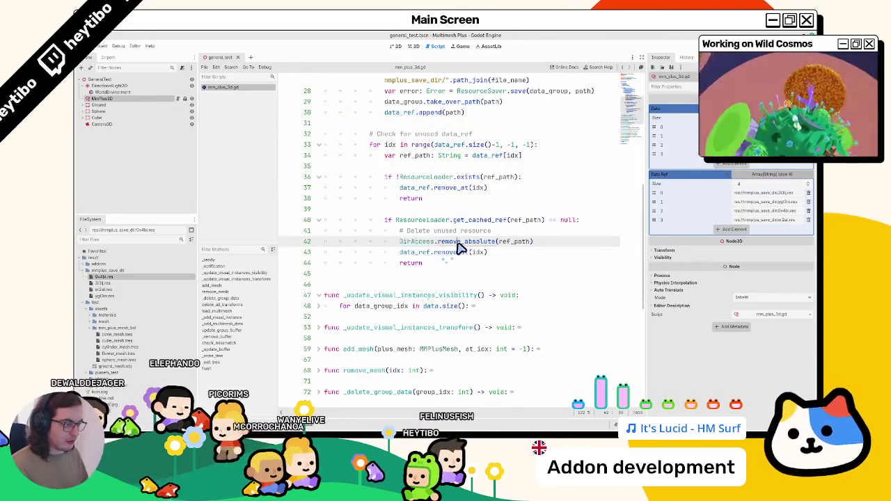
# Step: Read the DirAccess remove_absolute docs and the linked move_to_trash page, then return to the script
pyautogui.keyDown('ctrl'); pyautogui.click(459, 249); pyautogui.keyUp('ctrl')
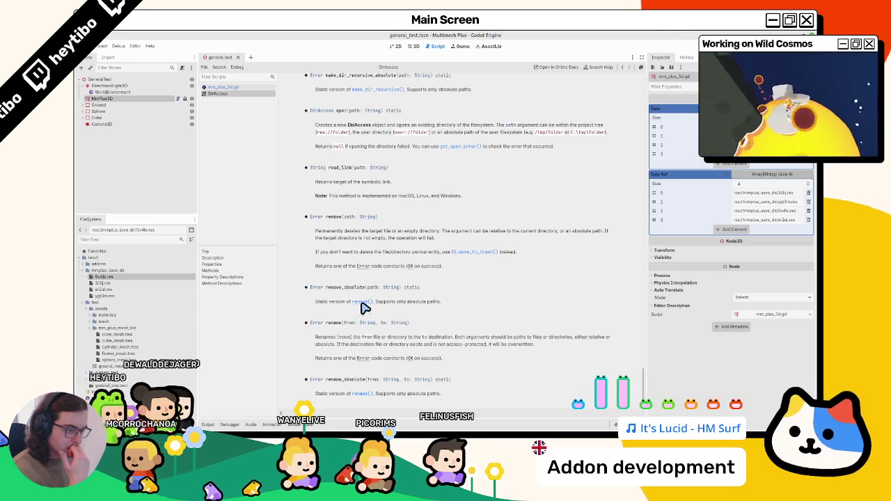
pyautogui.scroll(2, 367, 315)
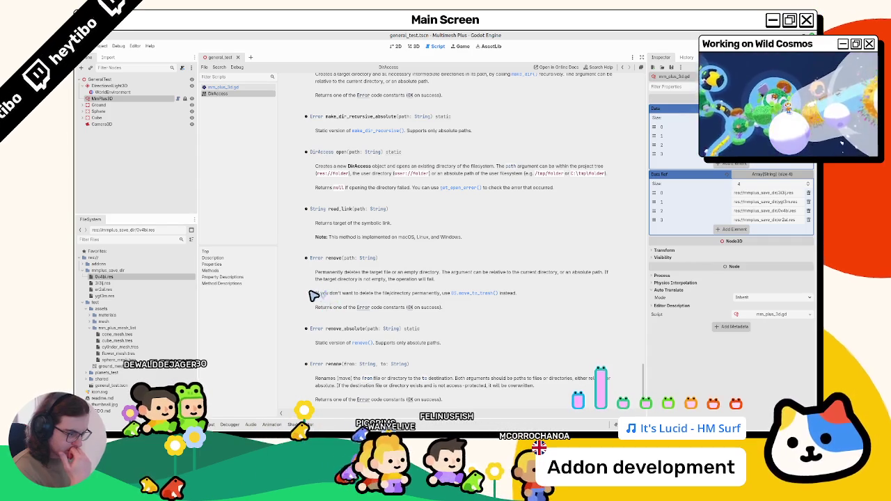
pyautogui.moveTo(318, 298)
pyautogui.mouseDown()
pyautogui.moveTo(324, 314)
pyautogui.moveTo(310, 324)
pyautogui.moveTo(313, 300)
pyautogui.moveTo(294, 297)
pyautogui.moveTo(313, 312)
pyautogui.moveTo(310, 324)
pyautogui.mouseUp()
pyautogui.click(465, 295)
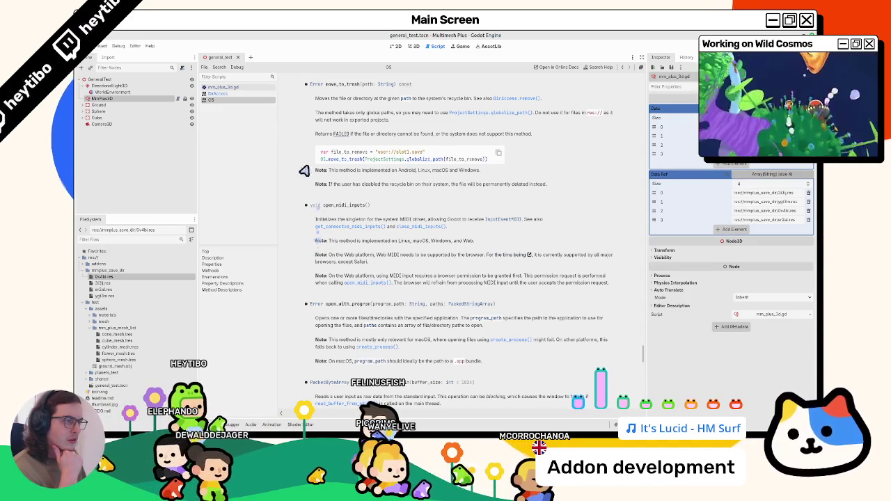
pyautogui.click(251, 89)
pyautogui.click(246, 95)
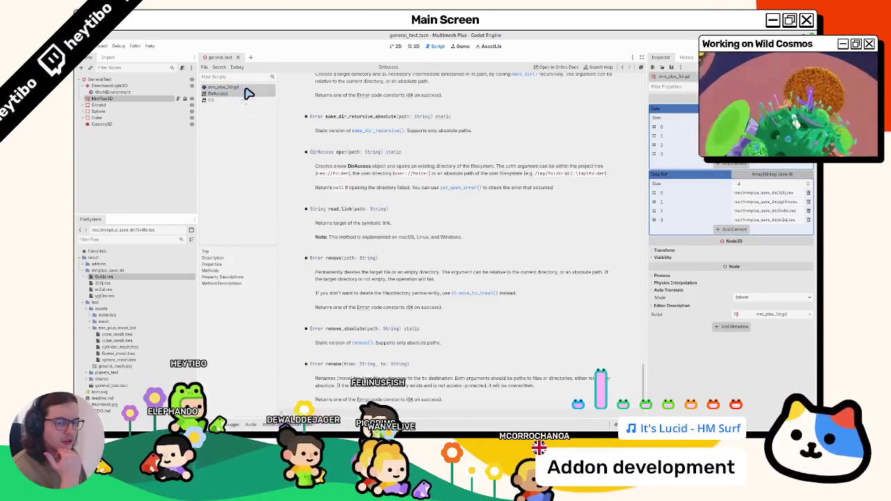
pyautogui.click(249, 91)
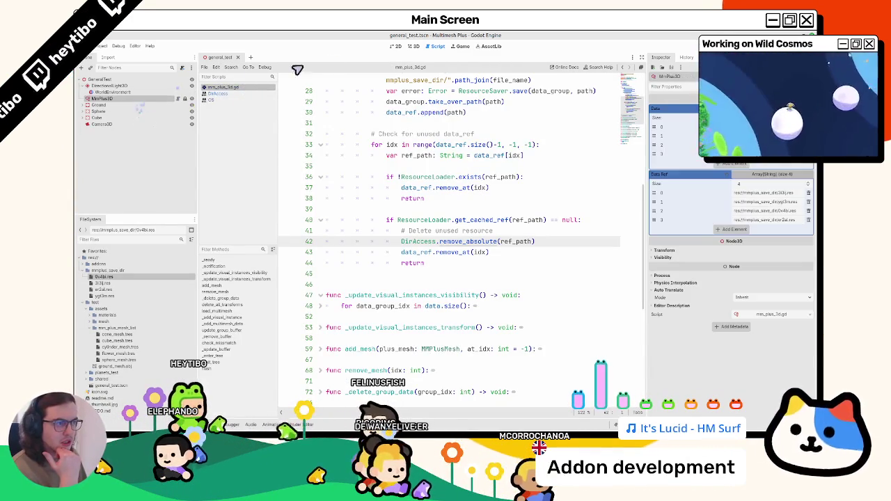
pyautogui.click(414, 45)
# Step: Paint more cubes and cylinders into the scatter, adjusting the brush size
pyautogui.moveTo(332, 340)
pyautogui.mouseDown()
pyautogui.moveTo(349, 348)
pyautogui.moveTo(328, 278)
pyautogui.moveTo(308, 249)
pyautogui.moveTo(379, 243)
pyautogui.mouseUp()
pyautogui.scroll(8, 326, 259)
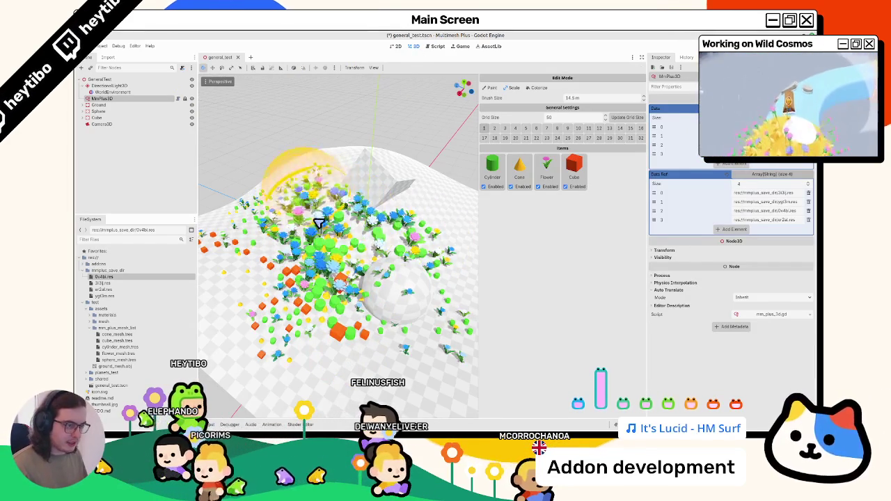
pyautogui.scroll(-5, 358, 259)
pyautogui.scroll(5, 359, 263)
pyautogui.scroll(-3, 357, 263)
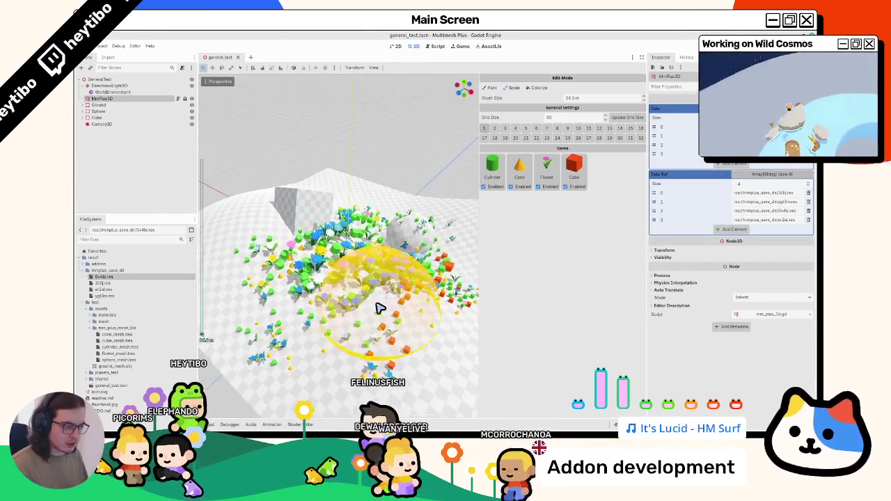
# Step: Collapse the mmplus_save_dir and test folders and open MmPlus3D's script
pyautogui.click(113, 92)
pyautogui.click(111, 98)
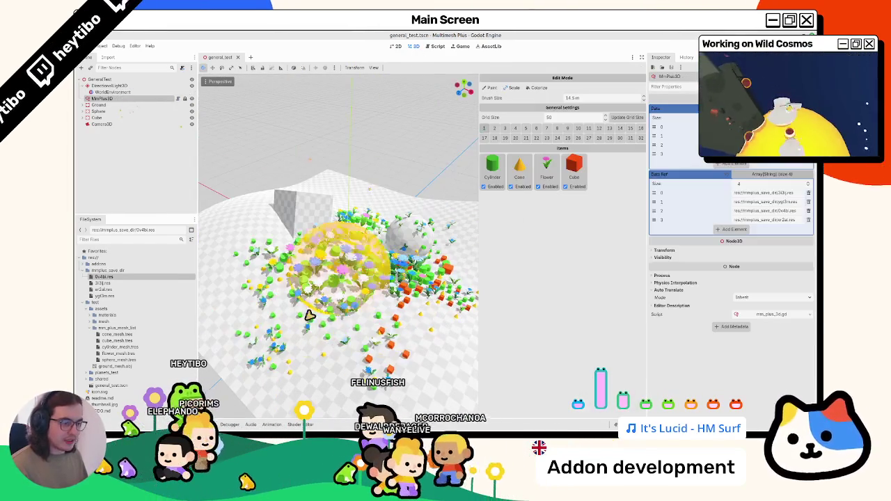
pyautogui.click(89, 271)
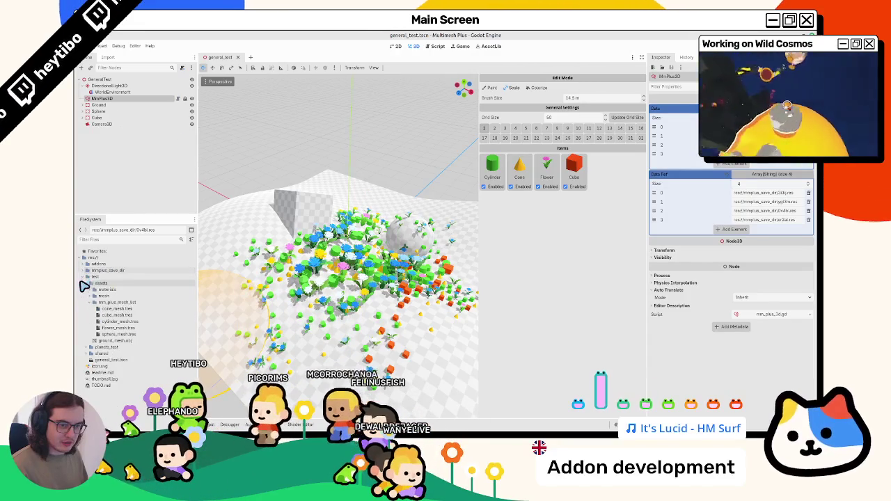
pyautogui.click(85, 277)
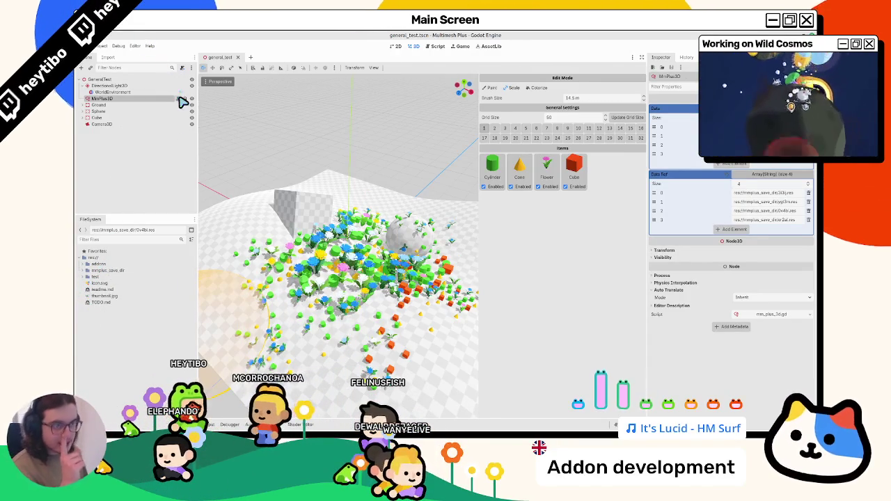
pyautogui.click(178, 98)
pyautogui.scroll(2, 428, 248)
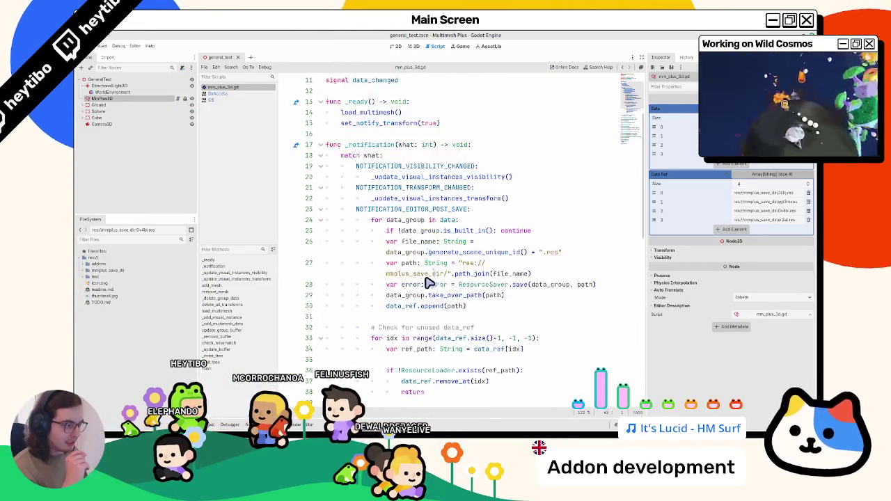
pyautogui.doubleClick(415, 274)
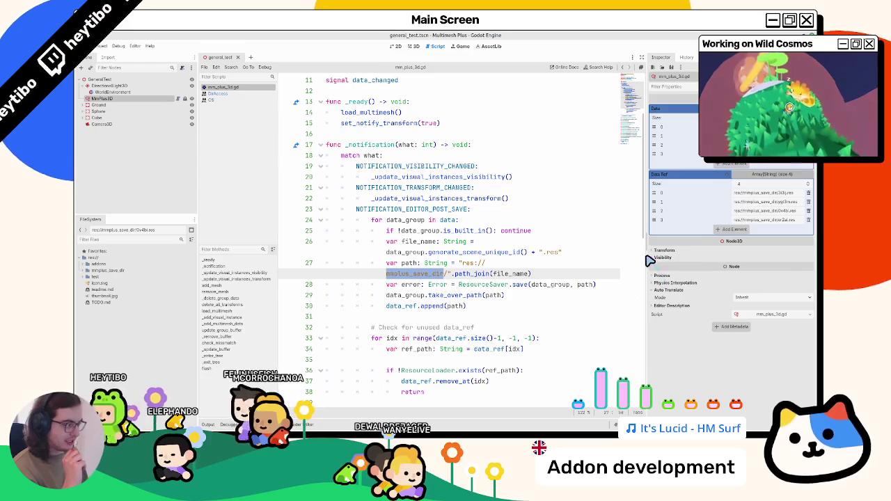
pyautogui.moveTo(648, 265); pyautogui.dragTo(701, 264)
pyautogui.moveTo(475, 258); pyautogui.dragTo(461, 254)
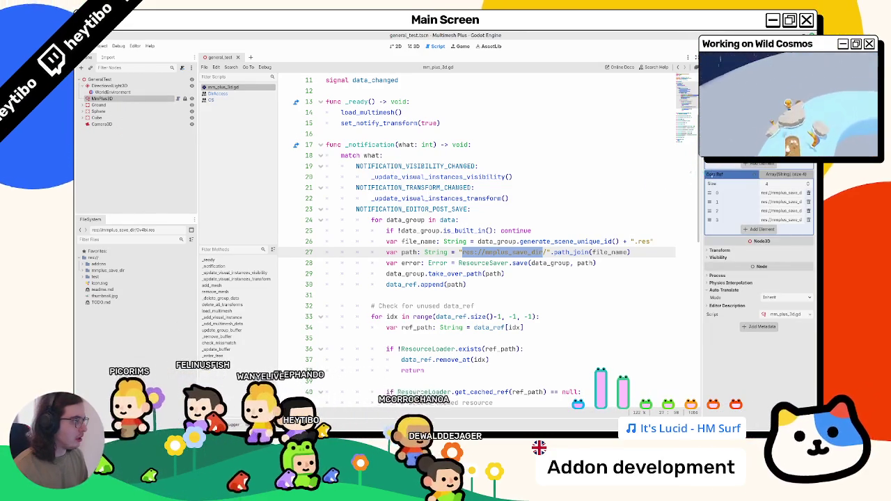
pyautogui.scroll(-4, 759, 209)
pyautogui.moveTo(701, 279)
pyautogui.mouseDown()
pyautogui.moveTo(677, 278)
pyautogui.moveTo(686, 278)
pyautogui.mouseUp()
pyautogui.moveTo(198, 203); pyautogui.dragTo(168, 204)
# Step: Select the addons, mmplus_save_dir and test folders in the FileSystem dock, entering 'test'
pyautogui.click(84, 271)
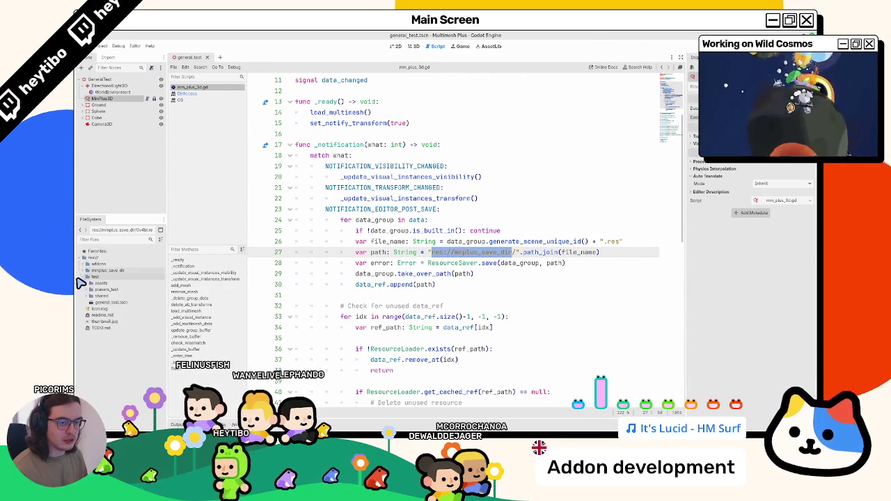
pyautogui.click(87, 264)
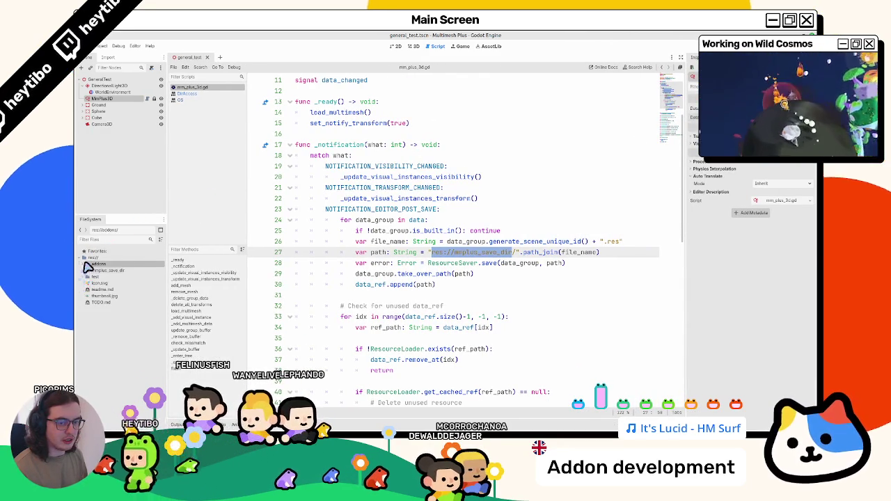
pyautogui.click(85, 271)
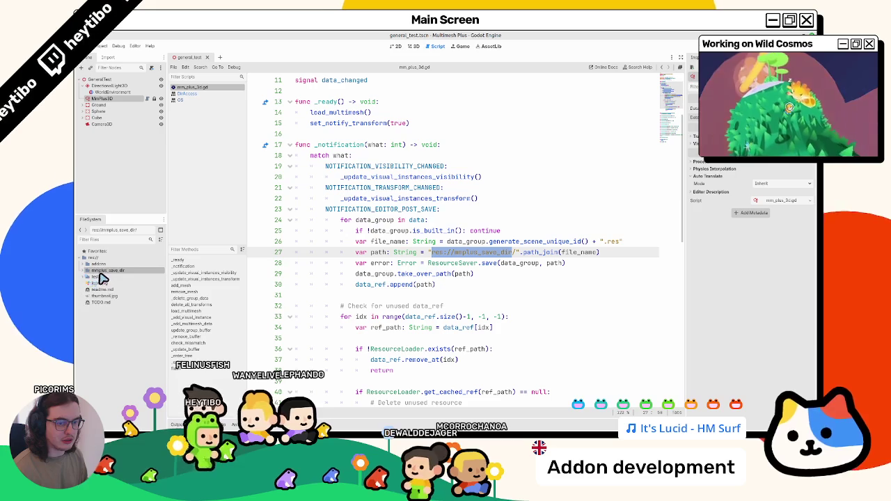
pyautogui.click(85, 271)
pyautogui.click(85, 277)
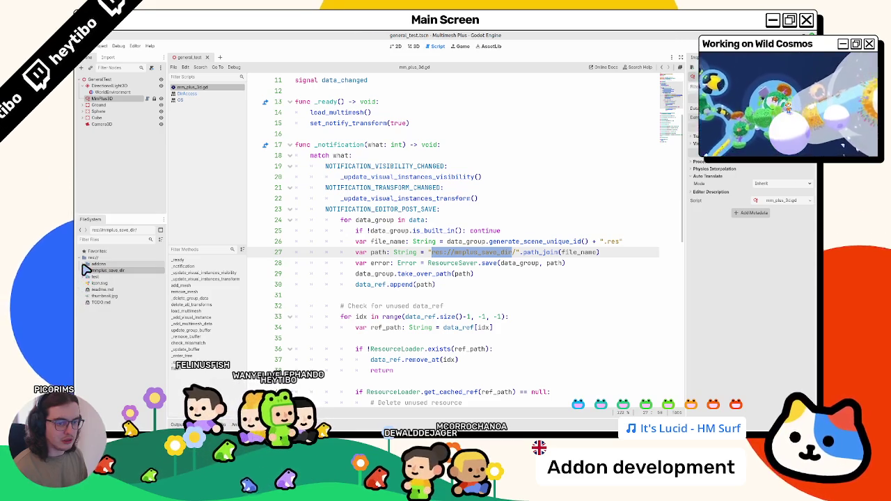
pyautogui.write('test')
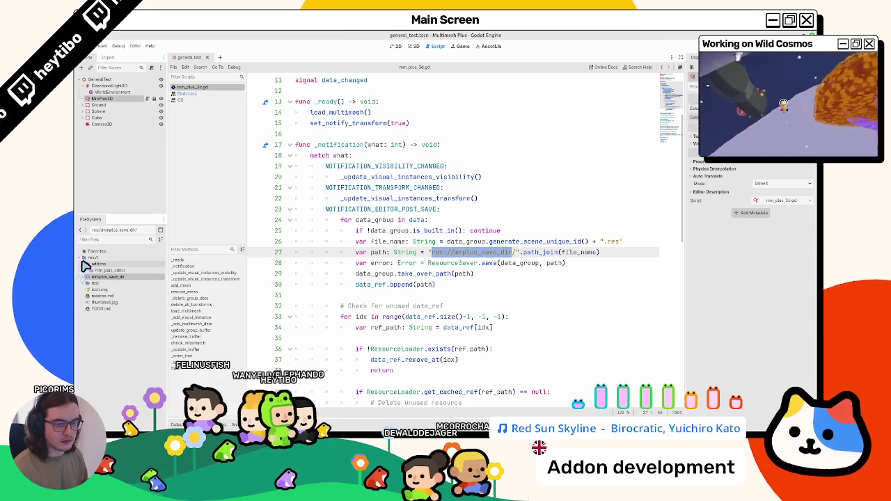
pyautogui.press('Return')
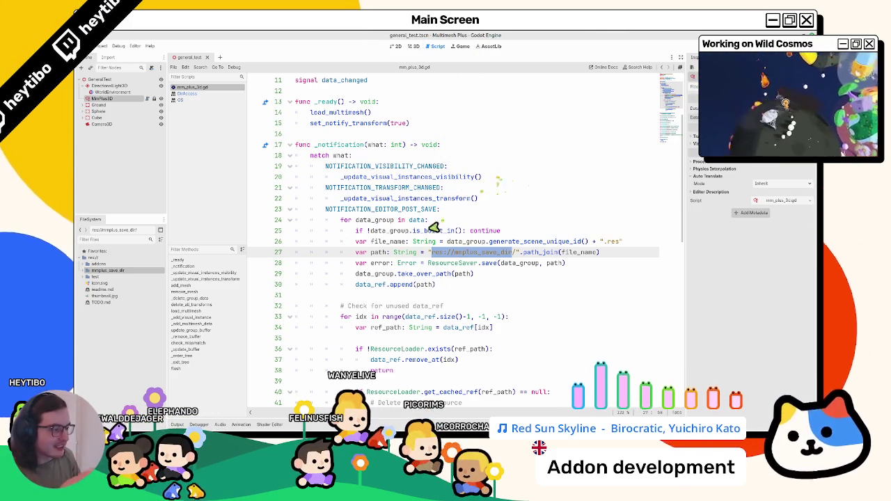
# Step: Fold and unfold the loop at line 33, then expand mmplus_save_dir to list its four .res files
pyautogui.scroll(-5, 376, 247)
pyautogui.scroll(7, 390, 244)
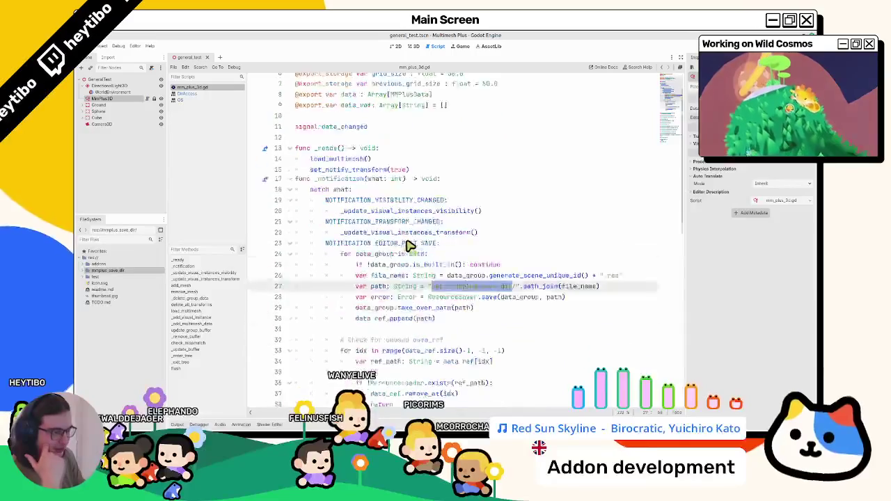
pyautogui.scroll(-2, 293, 245)
pyautogui.click(290, 318)
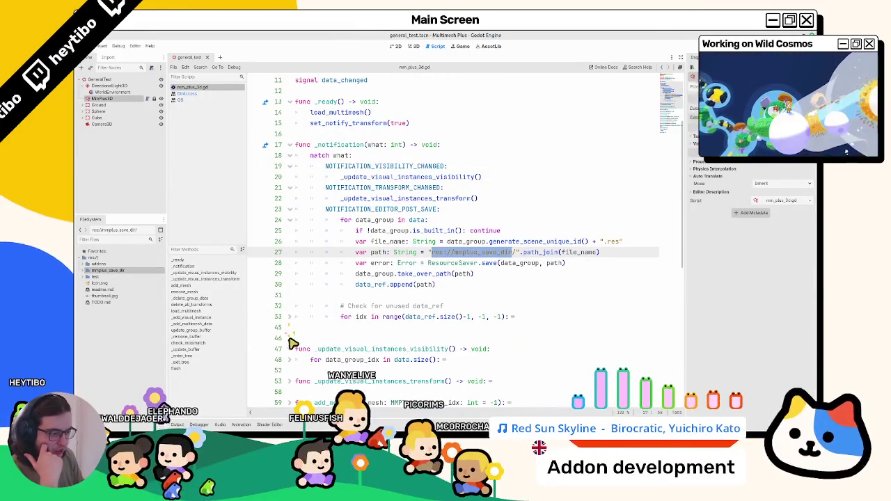
pyautogui.click(291, 317)
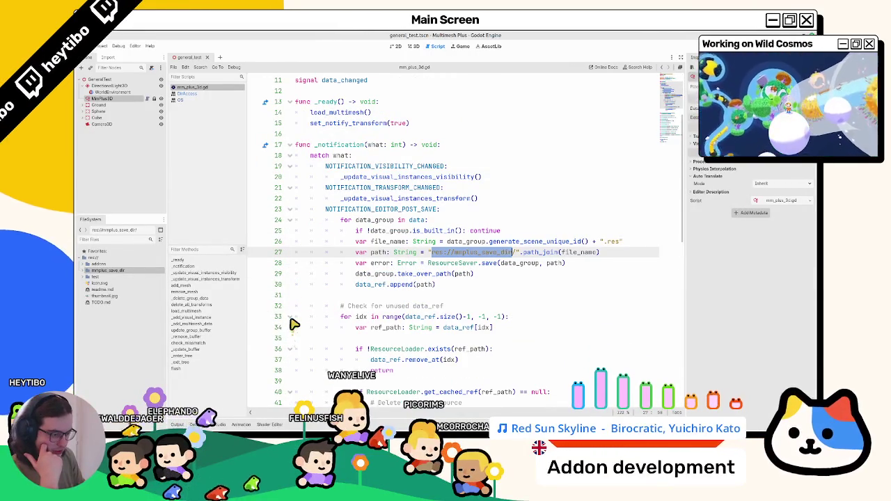
pyautogui.click(90, 271)
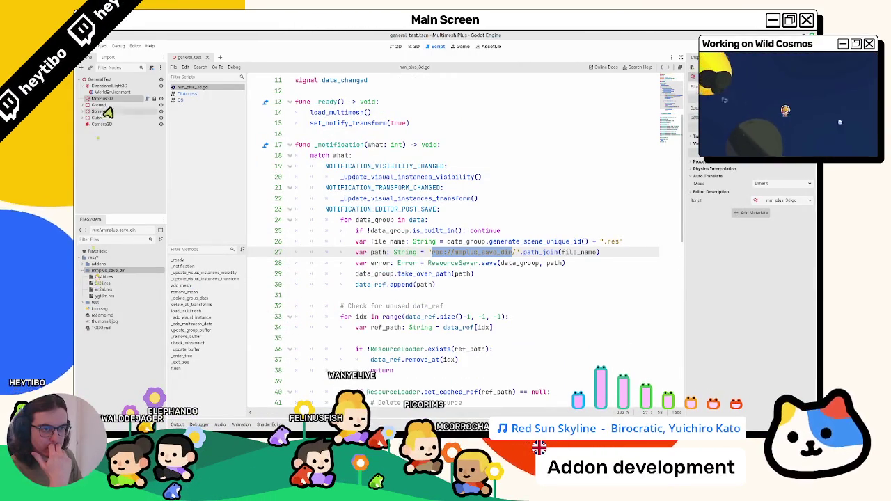
pyautogui.click(412, 46)
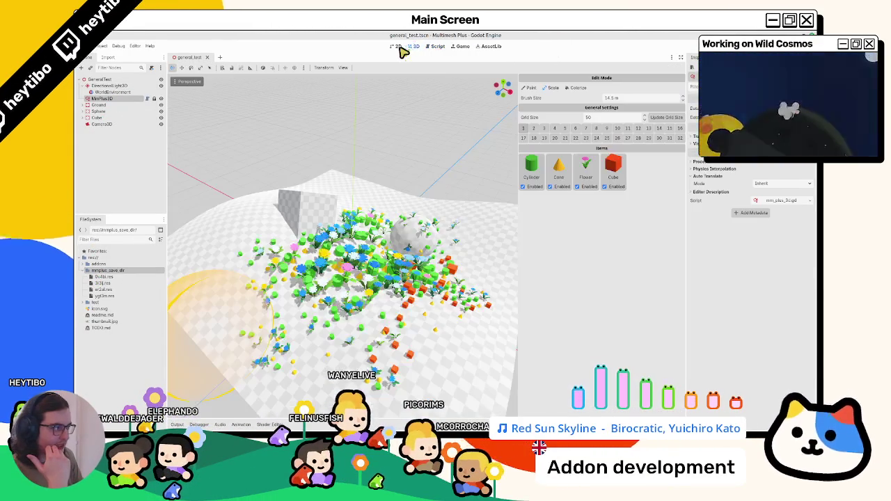
# Step: Put MmPlus3D into Paint mode, leave mmplus_save_dir collapsed, and return to the script
pyautogui.click(110, 99)
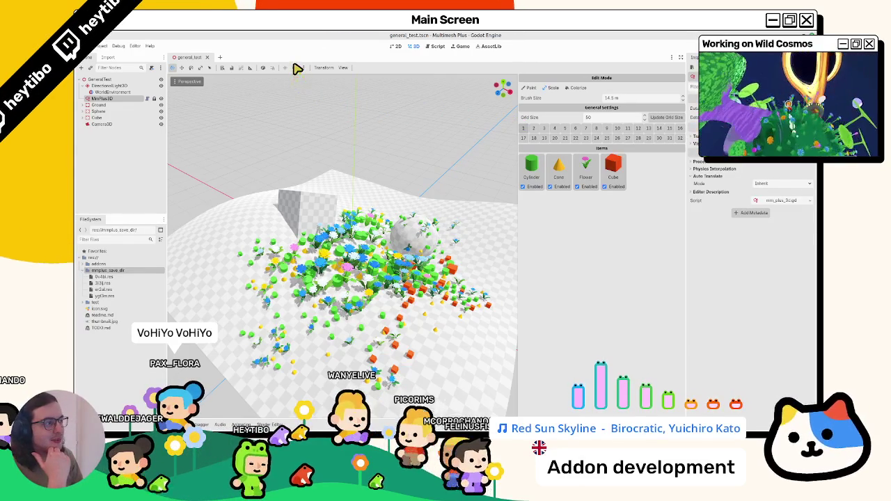
pyautogui.click(529, 88)
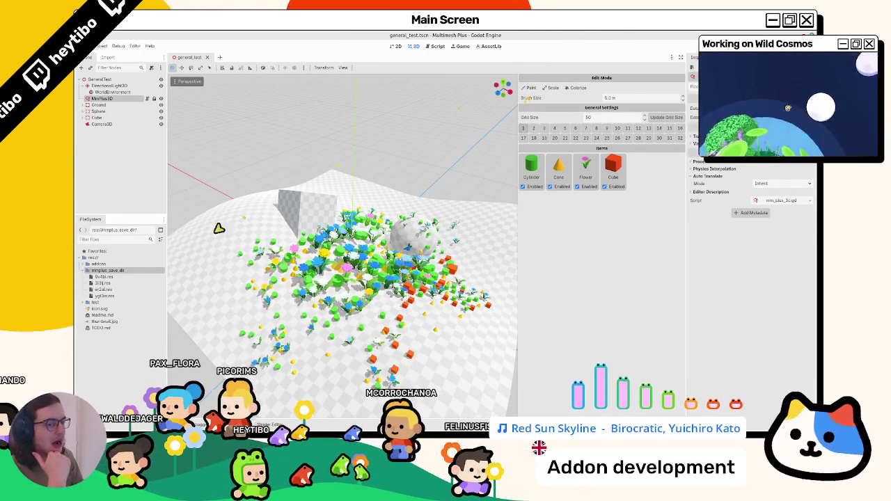
pyautogui.click(86, 271)
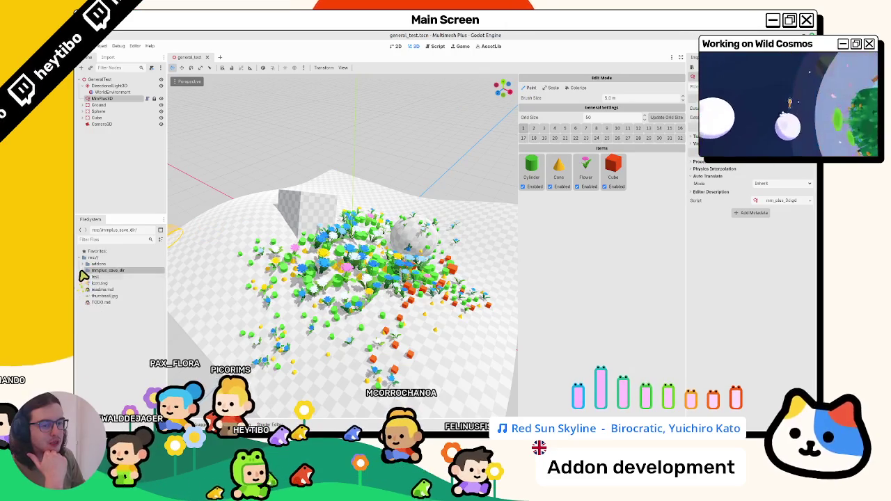
pyautogui.click(84, 271)
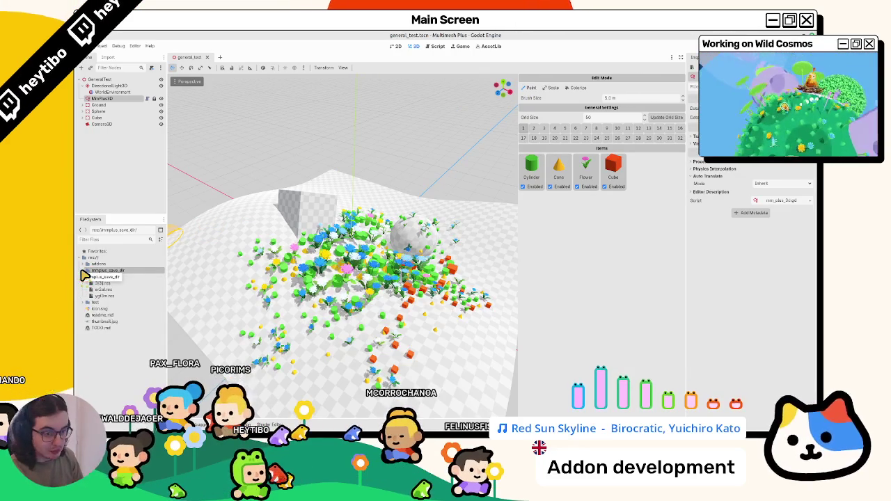
pyautogui.click(84, 271)
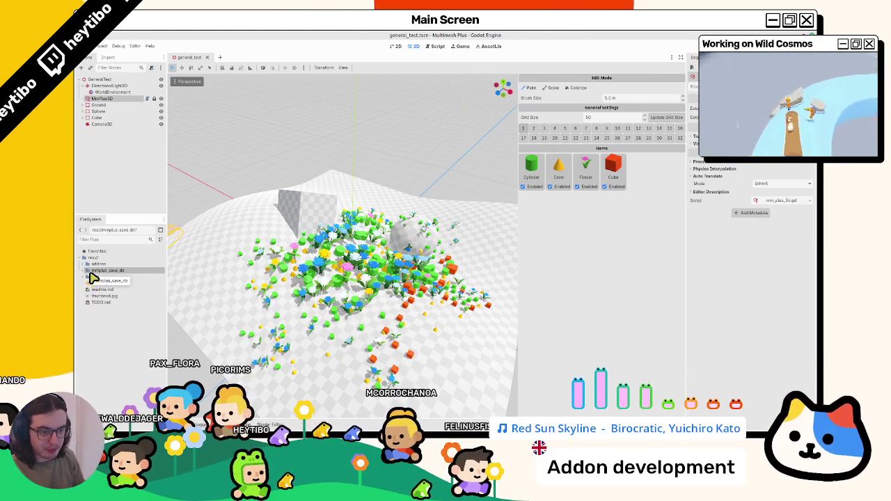
pyautogui.click(431, 47)
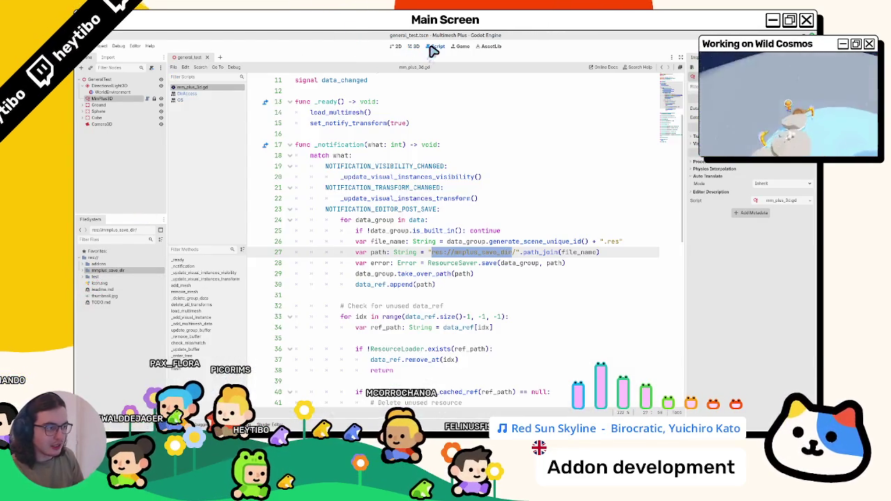
# Step: Widen the code editor and select mmplus_save_dir in the line 27 save path
pyautogui.click(453, 256)
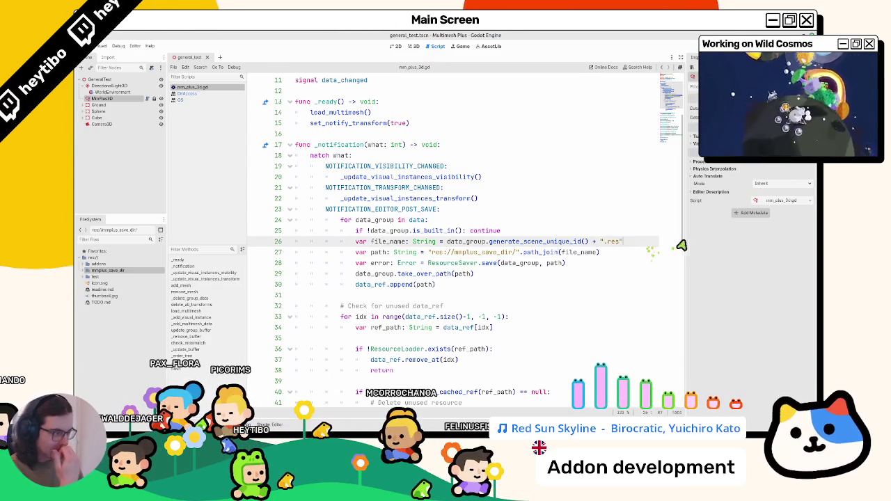
pyautogui.moveTo(686, 245); pyautogui.dragTo(750, 244)
pyautogui.click(585, 242)
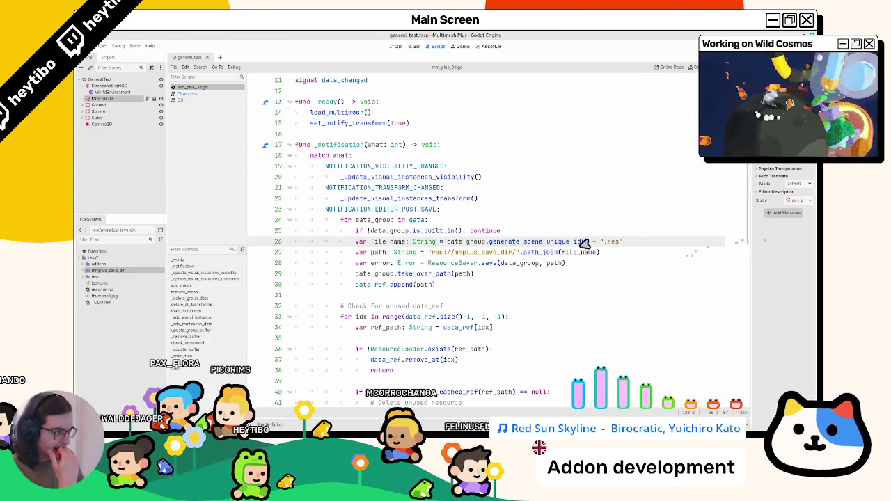
pyautogui.doubleClick(459, 256)
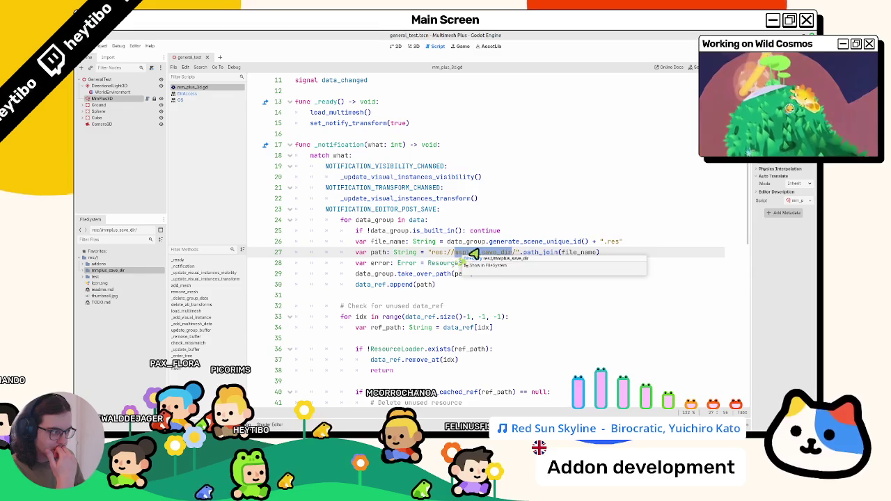
pyautogui.click(655, 242)
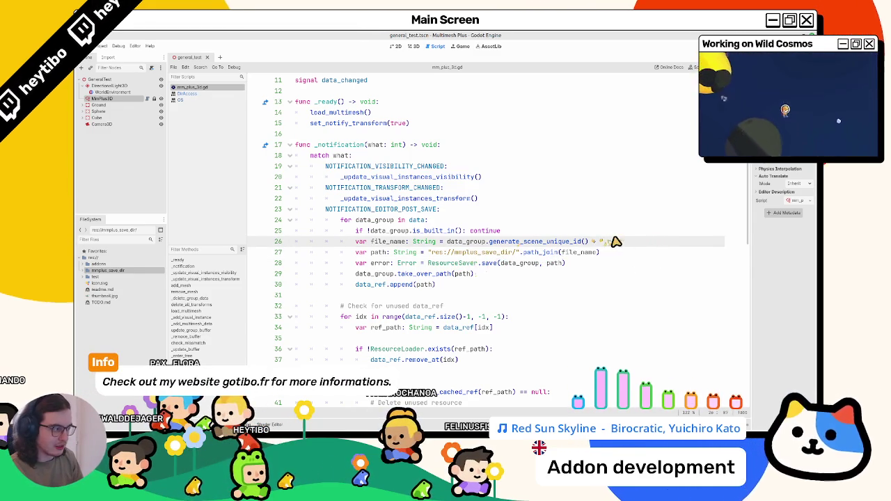
# Step: Add a 'var' line after the data_ref declaration, delete it again, and return to the 3D view
pyautogui.scroll(3, 641, 243)
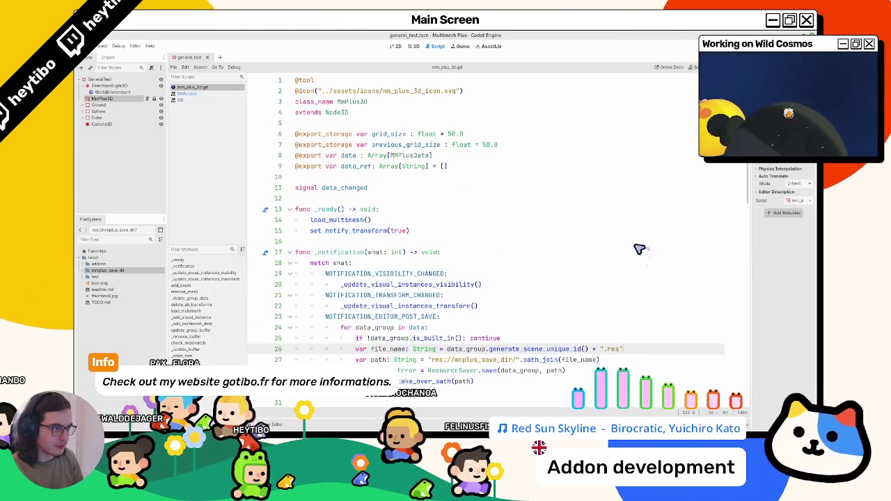
pyautogui.click(484, 177)
pyautogui.press('Return')
pyautogui.press('Return')
pyautogui.write('var')
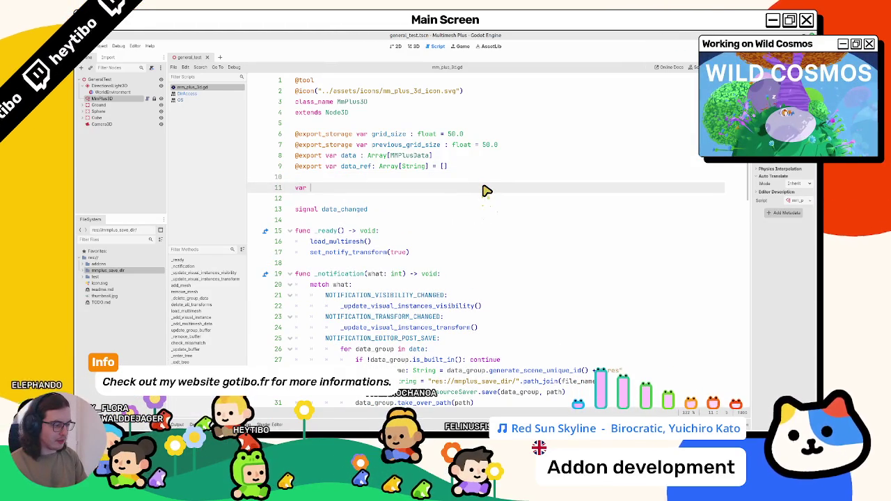
pyautogui.press('BackSpace')
pyautogui.press('BackSpace')
pyautogui.press('BackSpace')
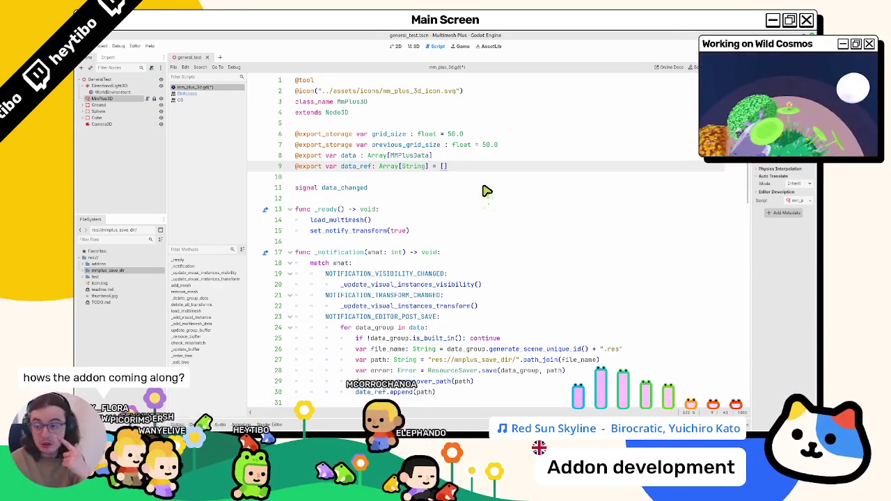
pyautogui.click(414, 46)
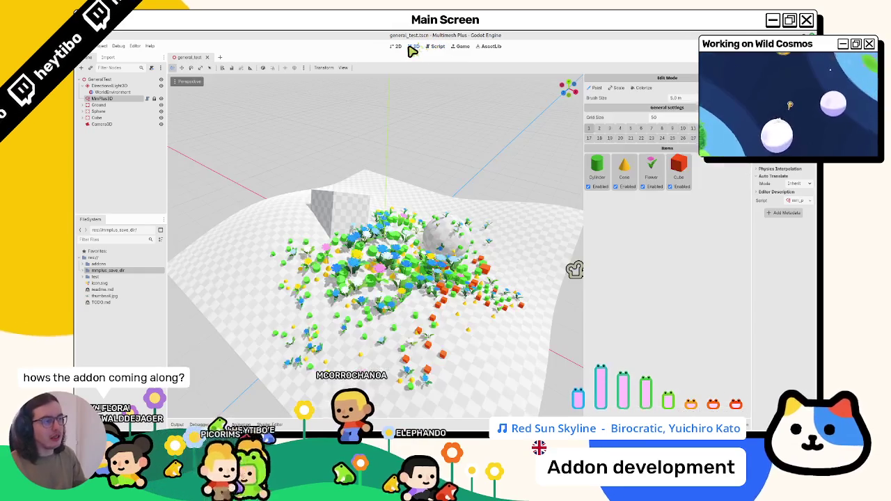
# Step: Paint more items onto the terrain, then add a blank line after data_ref in the script
pyautogui.click(397, 330)
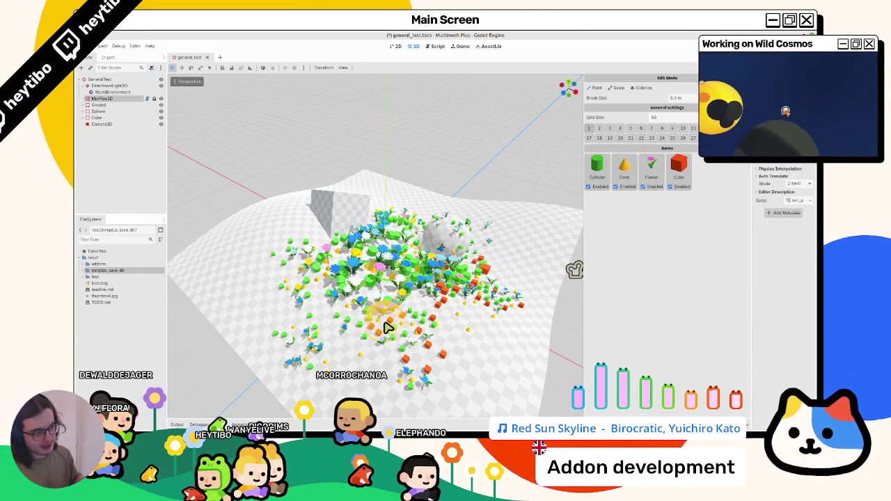
pyautogui.click(433, 49)
pyautogui.click(416, 179)
pyautogui.press('Return')
pyautogui.press('Return')
pyautogui.press('Up')
# Step: Declare a save_path String variable holding the path "res://.mmplus_save_dir/"
pyautogui.write('var')
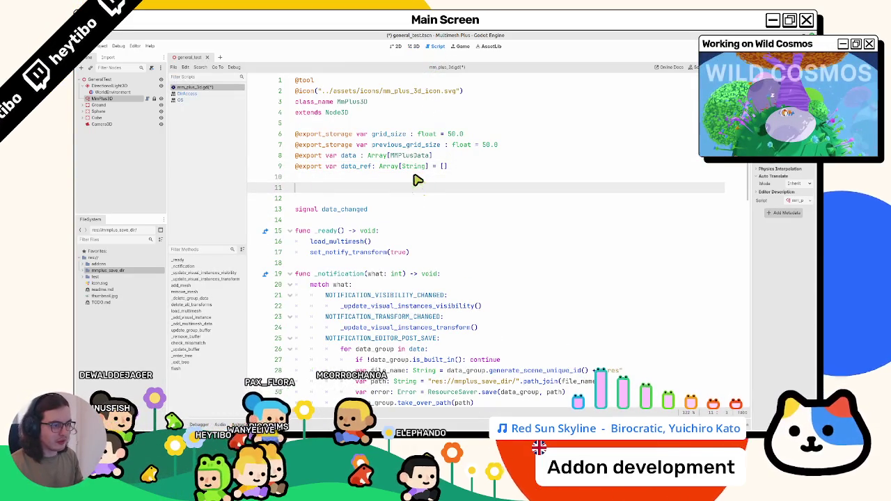
pyautogui.hotkey('ctrl', 's')
pyautogui.scroll(-5, 474, 209)
pyautogui.moveTo(432, 220); pyautogui.dragTo(514, 220)
pyautogui.moveTo(402, 176)
pyautogui.mouseDown()
pyautogui.moveTo(308, 151)
pyautogui.moveTo(318, 94)
pyautogui.moveTo(395, 93)
pyautogui.mouseUp()
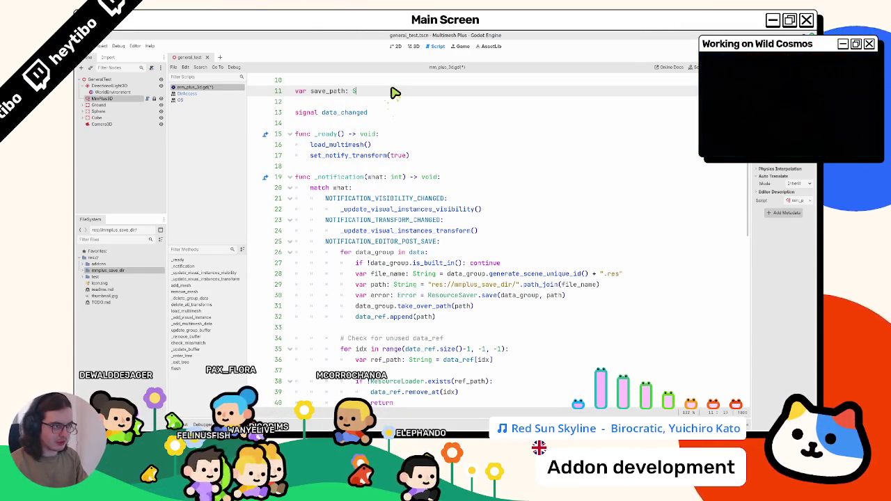
pyautogui.write('tring =')
pyautogui.write('res://mmplus_save_dir/')
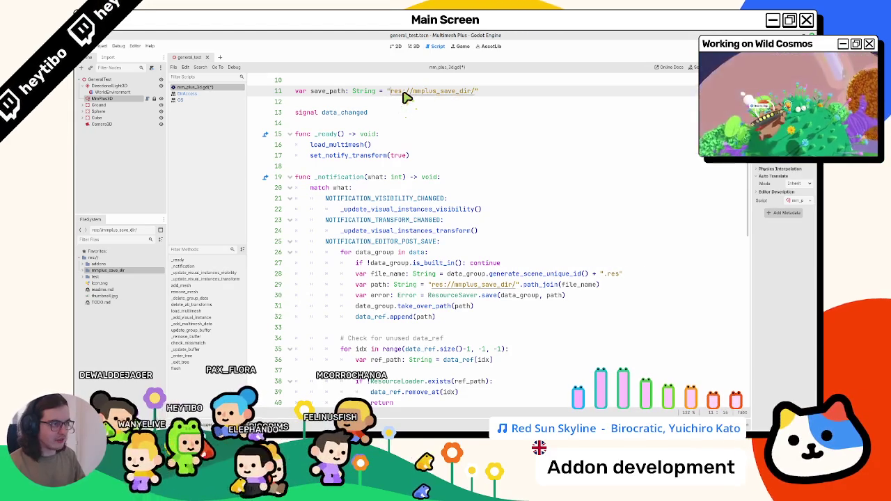
pyautogui.write('.')
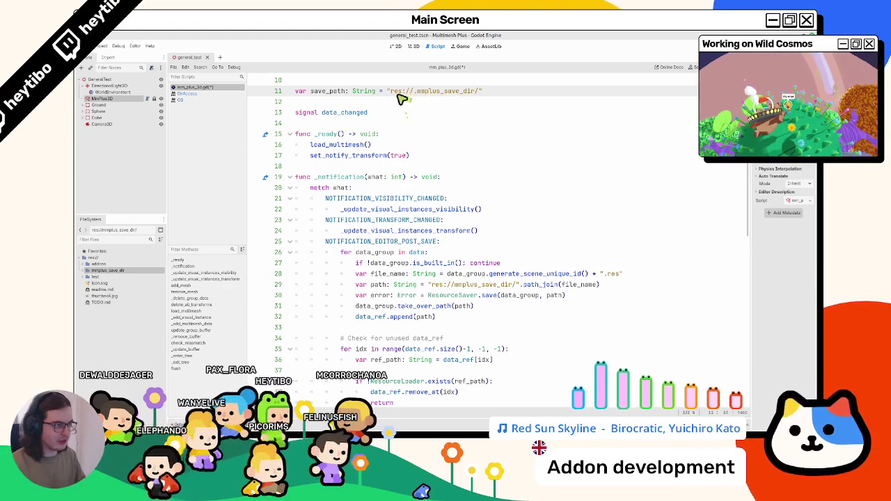
# Step: Replace the hardcoded folder path on line 29 with the save_path variable
pyautogui.scroll(2, 403, 99)
pyautogui.doubleClick(328, 156)
pyautogui.scroll(-2, 418, 229)
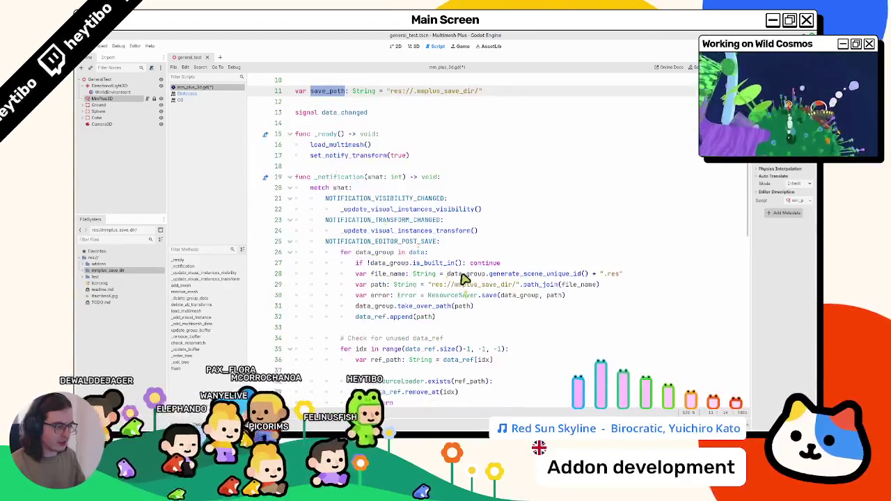
pyautogui.moveTo(428, 285)
pyautogui.mouseDown()
pyautogui.moveTo(526, 292)
pyautogui.moveTo(431, 292)
pyautogui.mouseUp()
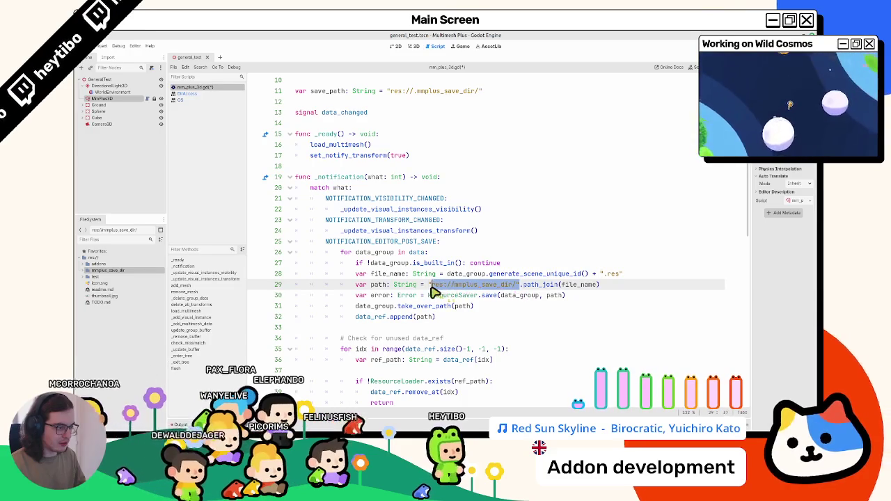
pyautogui.write('save_path')
pyautogui.scroll(-4, 367, 281)
pyautogui.scroll(2, 368, 281)
# Step: Add two blank lines after line 25 at the top of the post-save branch
pyautogui.click(83, 270)
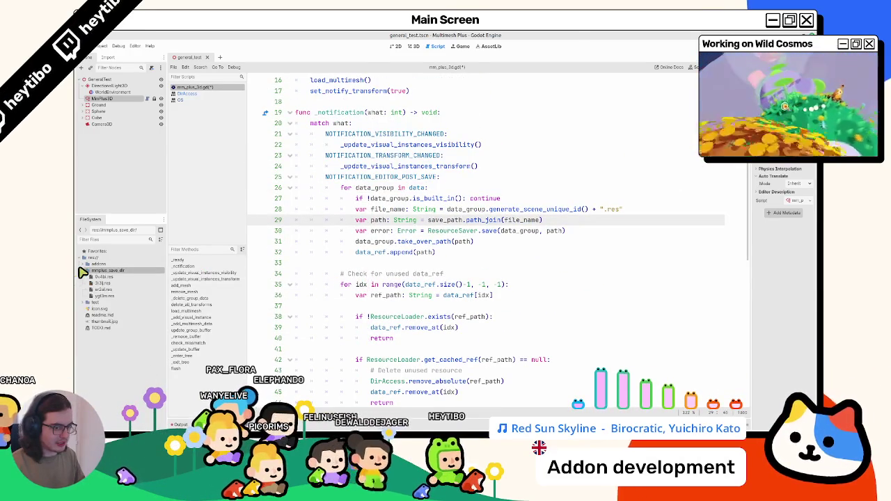
pyautogui.click(83, 270)
pyautogui.doubleClick(446, 220)
pyautogui.scroll(2, 418, 241)
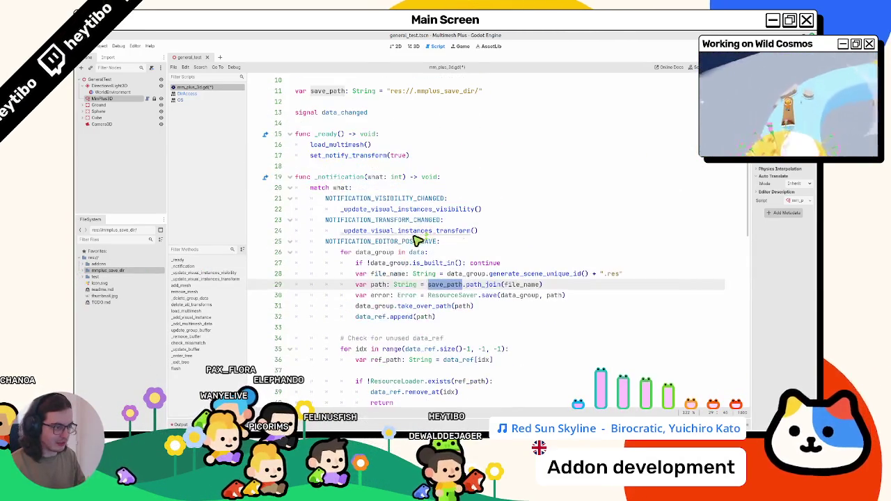
pyautogui.click(479, 242)
pyautogui.press('Return')
pyautogui.press('Return')
pyautogui.press('Up')
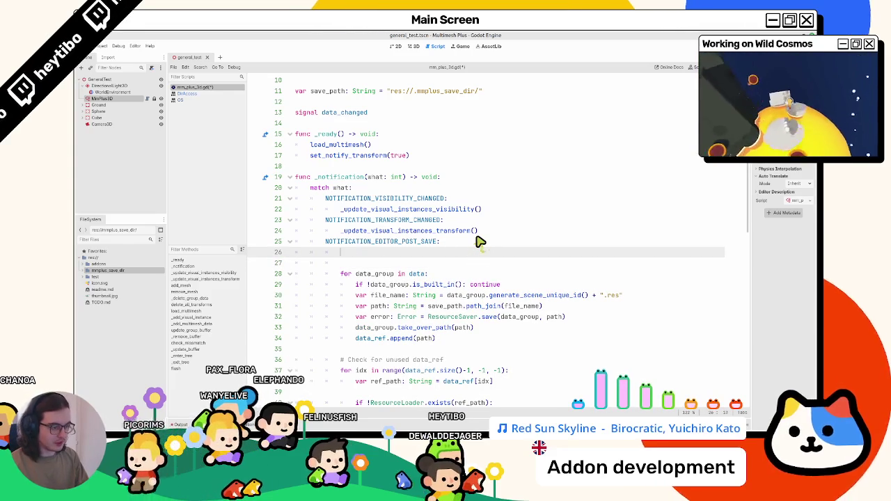
# Step: Write `if !DirAccess.dir_exists_absolute(save_path):` on line 26
pyautogui.write('DirAccess.')
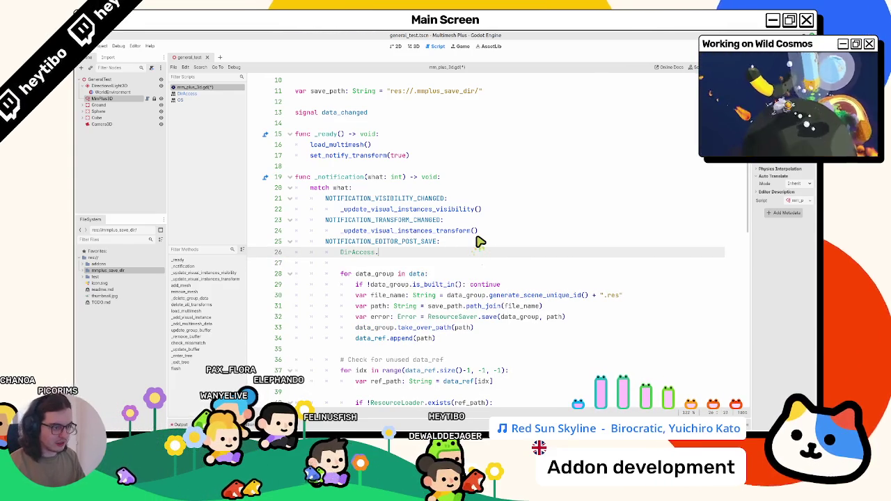
pyautogui.write('dir')
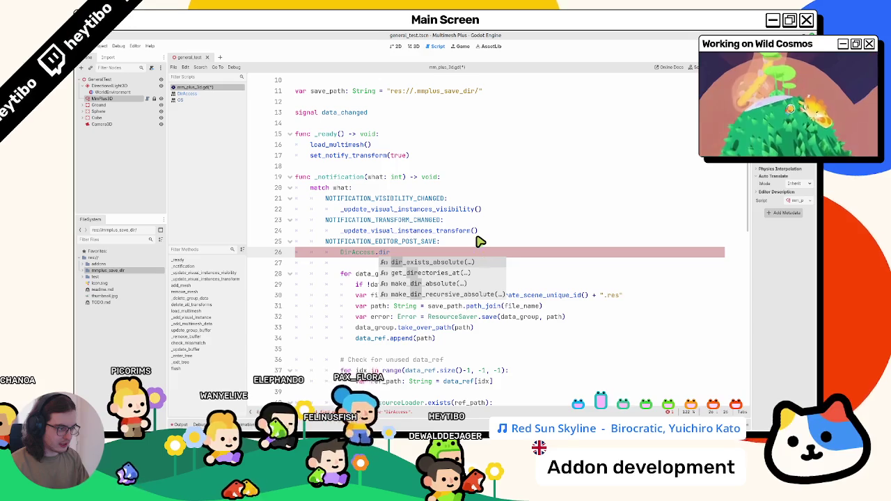
pyautogui.press('Return')
pyautogui.write('save_path')
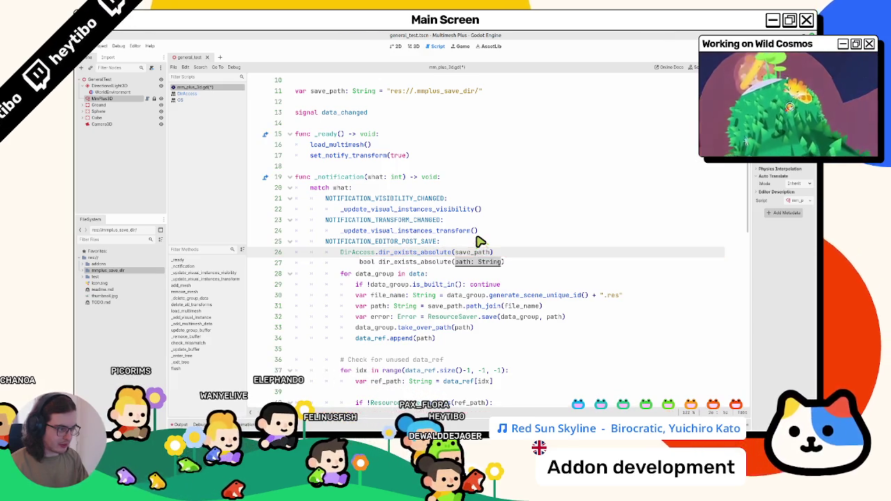
pyautogui.press('Home')
pyautogui.write('if !')
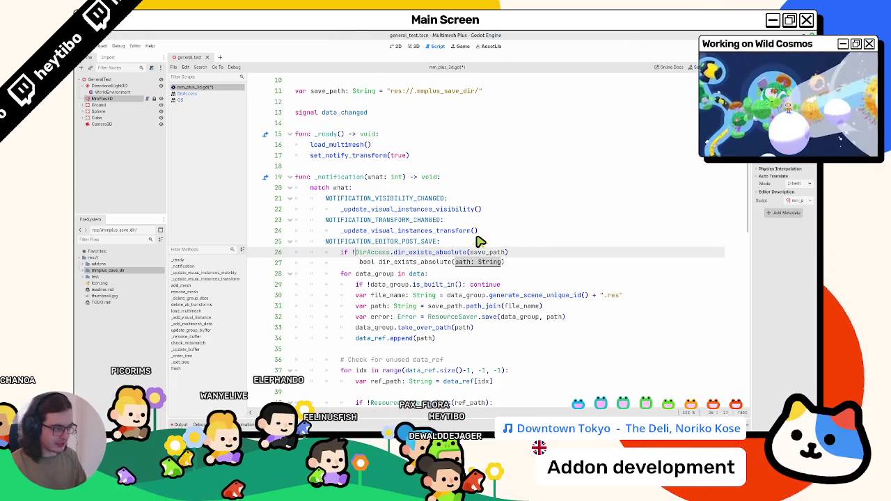
pyautogui.press('End')
# Step: Add `DirAccess.make_dir_absolute(save_path)` inside the if block
pyautogui.press('Return')
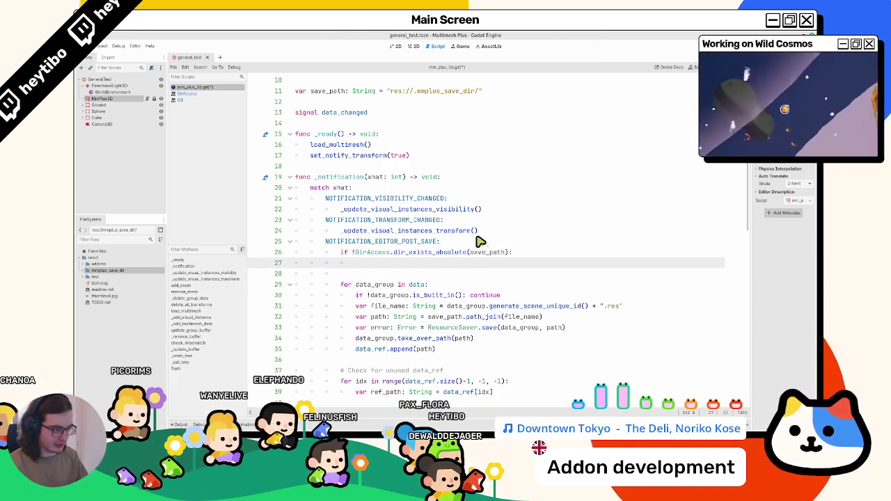
pyautogui.press('Return')
pyautogui.write('.')
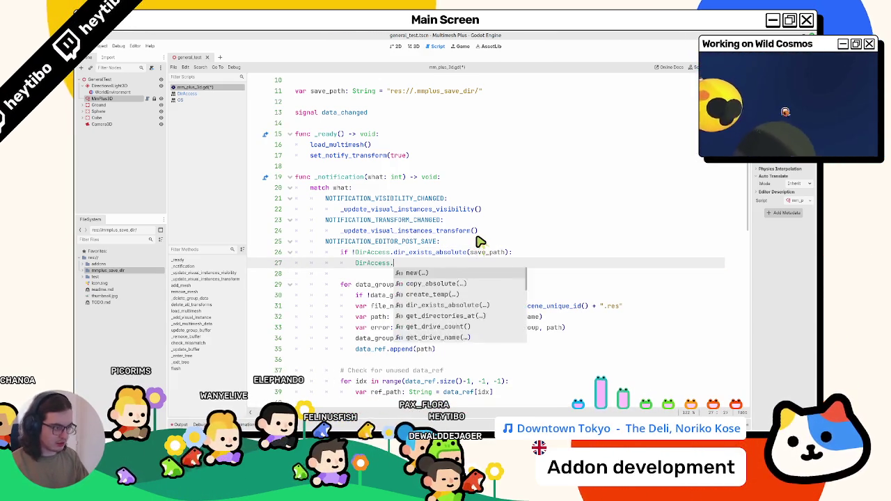
pyautogui.write('create')
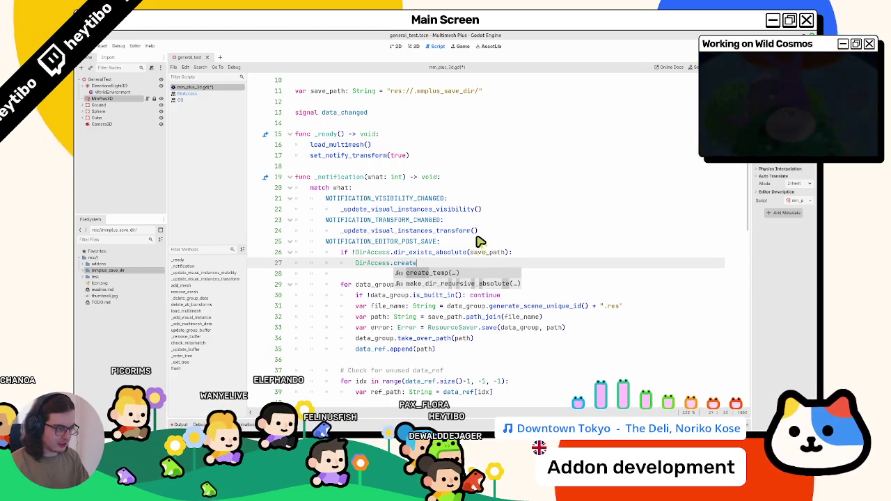
pyautogui.press('BackSpace')
pyautogui.press('BackSpace')
pyautogui.press('BackSpace')
pyautogui.press('BackSpace')
pyautogui.press('BackSpace')
pyautogui.press('BackSpace')
pyautogui.write('make')
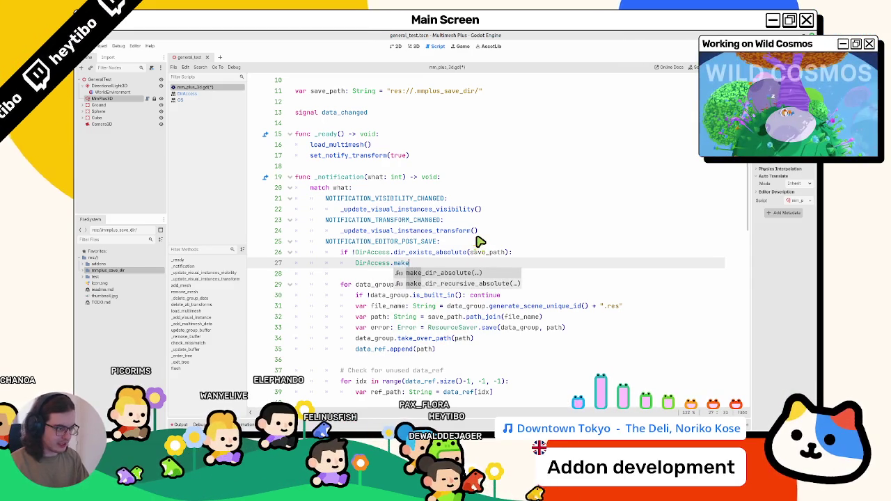
pyautogui.press('Return')
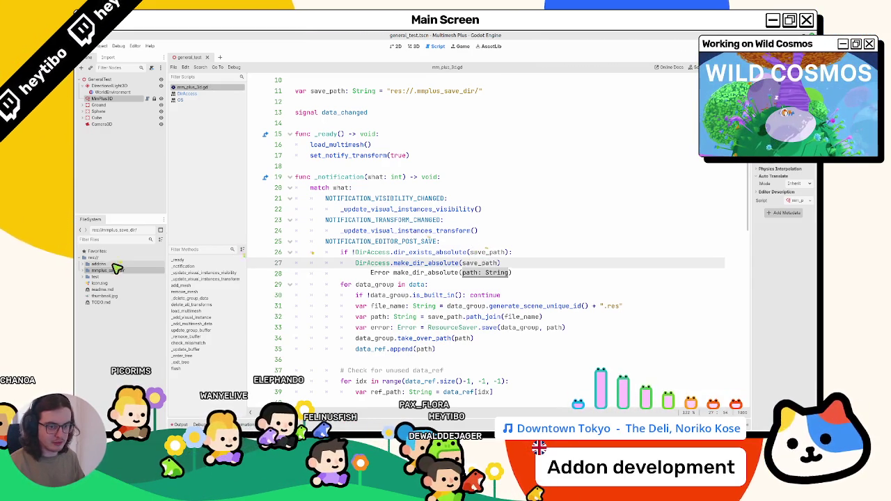
pyautogui.rightClick(89, 258)
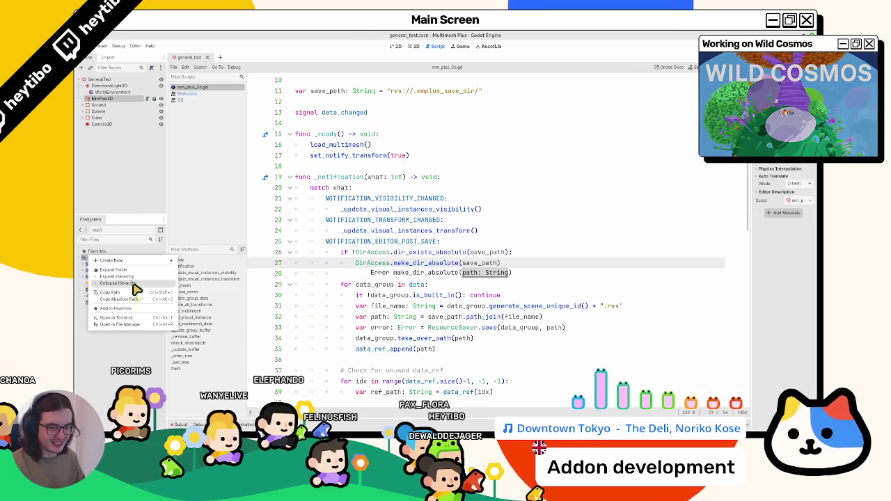
# Step: Open the project folder in the file manager and inspect the .mmplus_save_dir folder
pyautogui.click(251, 289)
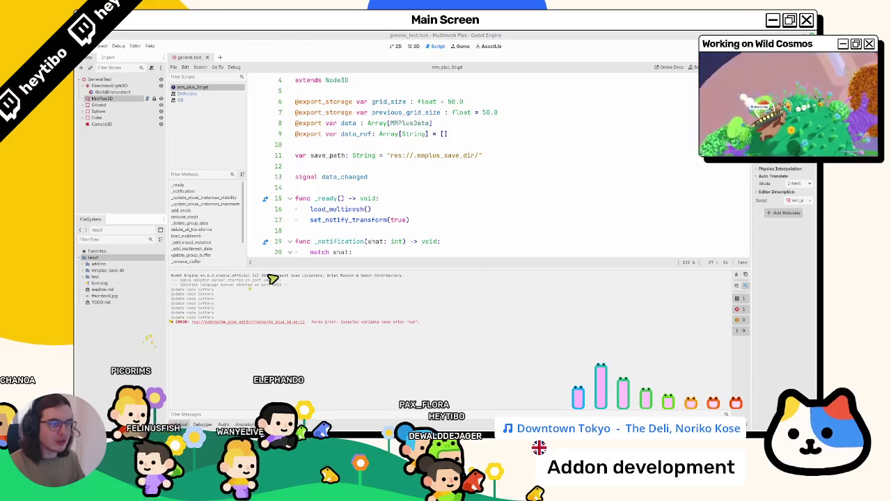
pyautogui.write('.')
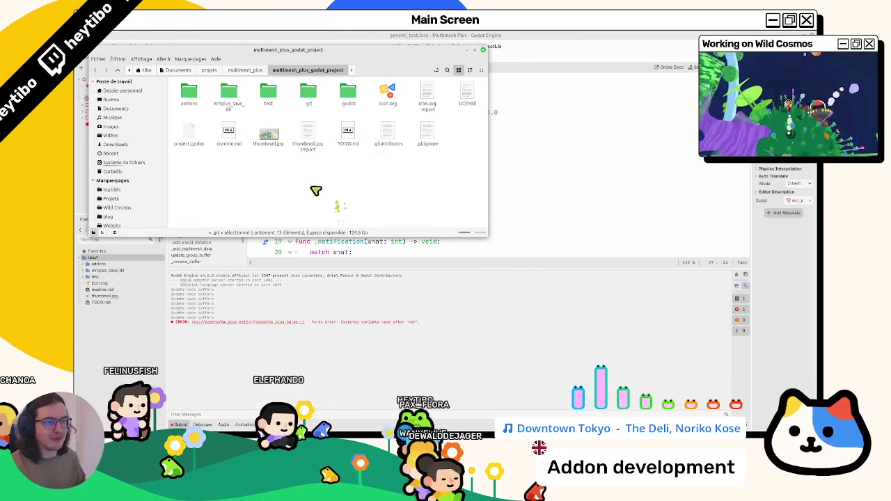
pyautogui.doubleClick(218, 103)
pyautogui.click(411, 119)
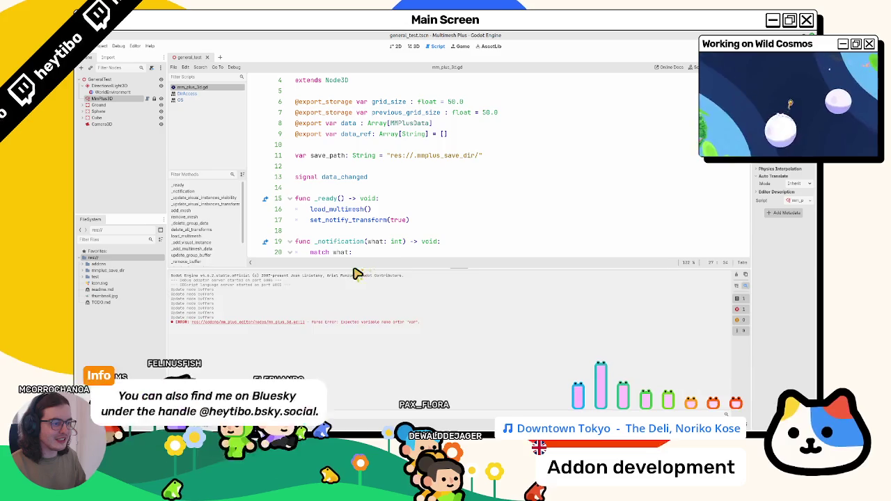
# Step: Add a print("hello?") line above the make_dir_absolute call
pyautogui.moveTo(356, 273); pyautogui.dragTo(358, 340)
pyautogui.scroll(-3, 365, 285)
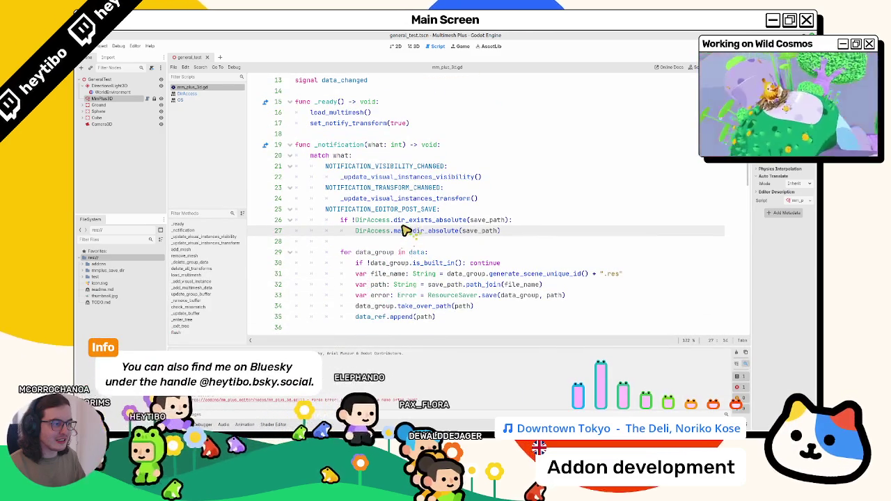
pyautogui.doubleClick(407, 220)
pyautogui.click(534, 220)
pyautogui.press('Return')
pyautogui.write('o')
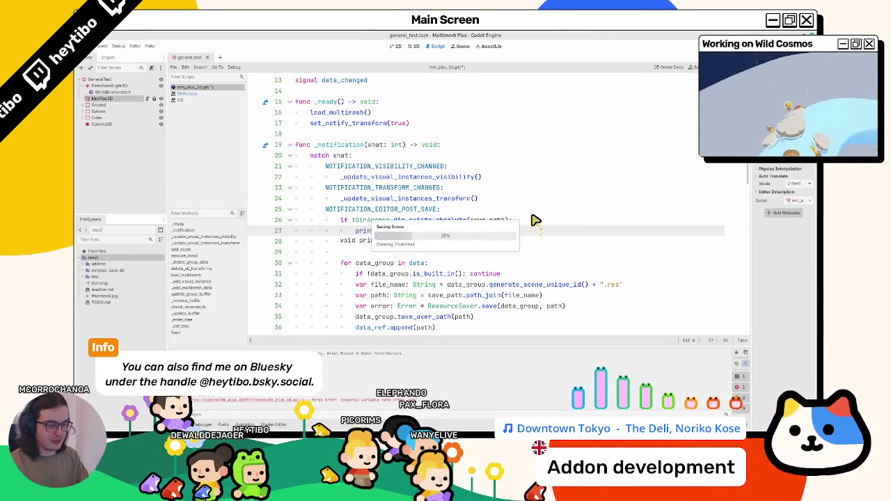
pyautogui.write('?')
# Step: Clear the Output log, save the scene from the 3D view, and reopen the project folder
pyautogui.click(119, 93)
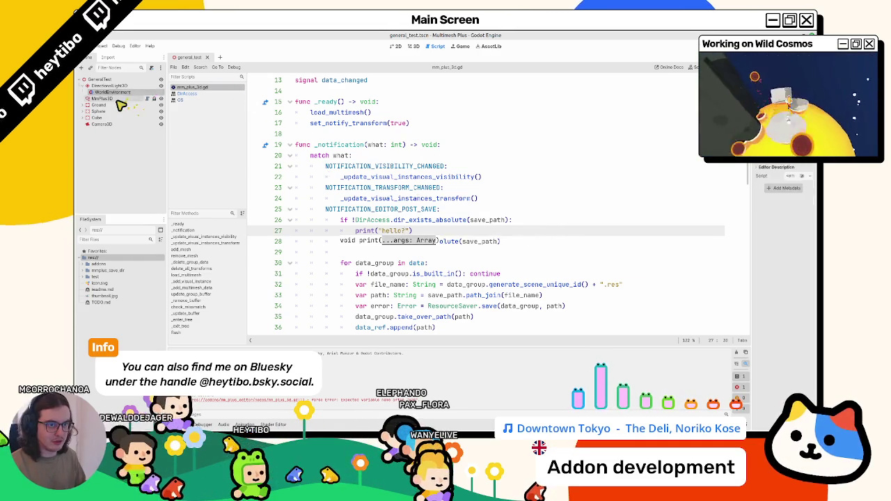
pyautogui.click(119, 99)
pyautogui.click(740, 353)
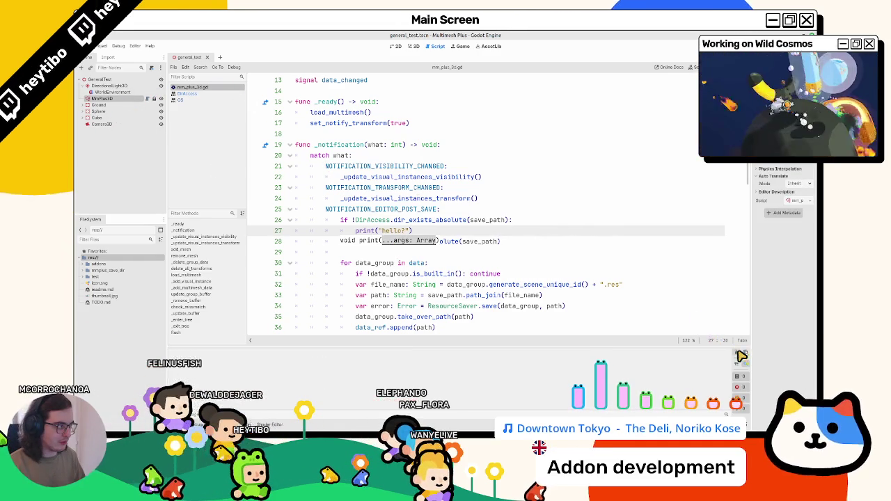
pyautogui.scroll(3, 418, 272)
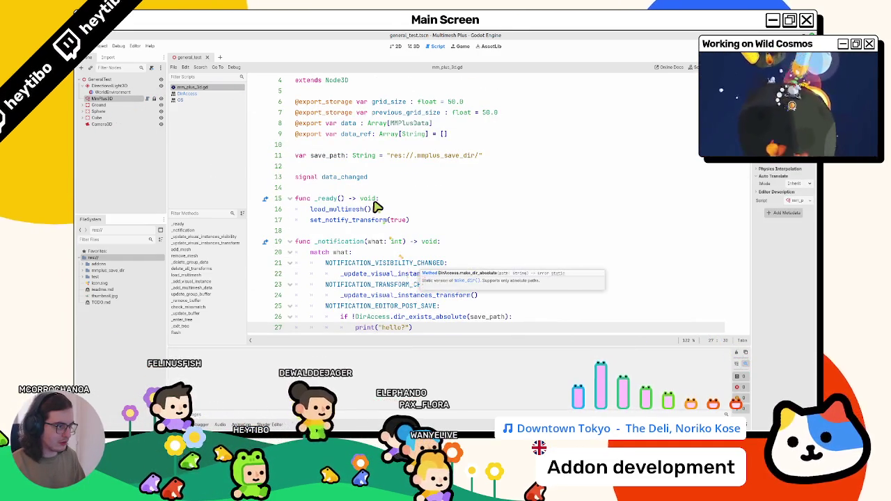
pyautogui.hotkey('ctrl', 'F2')
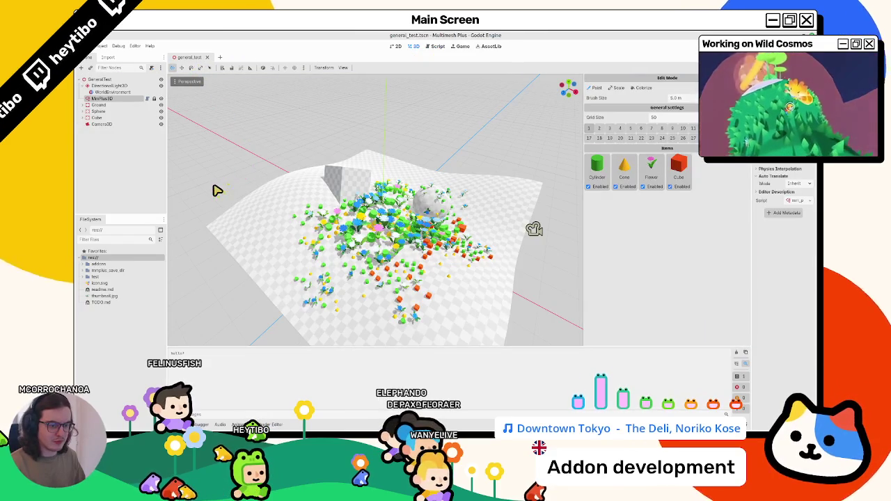
pyautogui.hotkey('ctrl', 's')
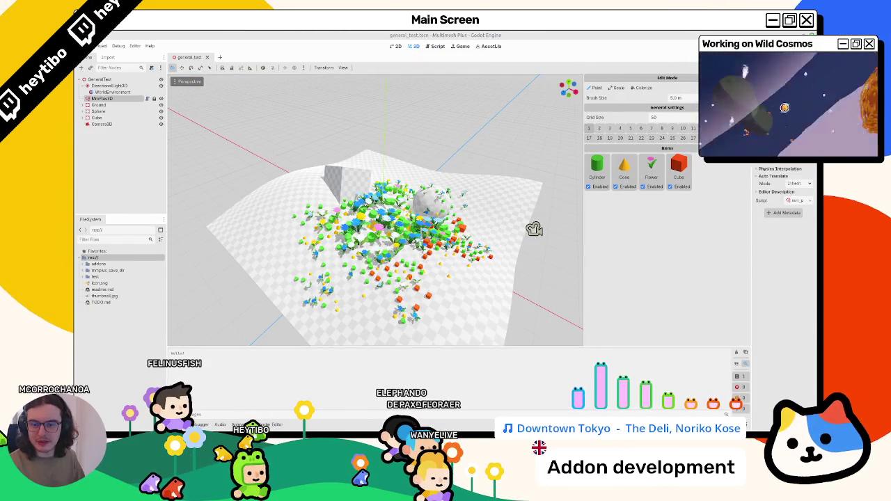
pyautogui.rightClick(105, 270)
pyautogui.click(132, 327)
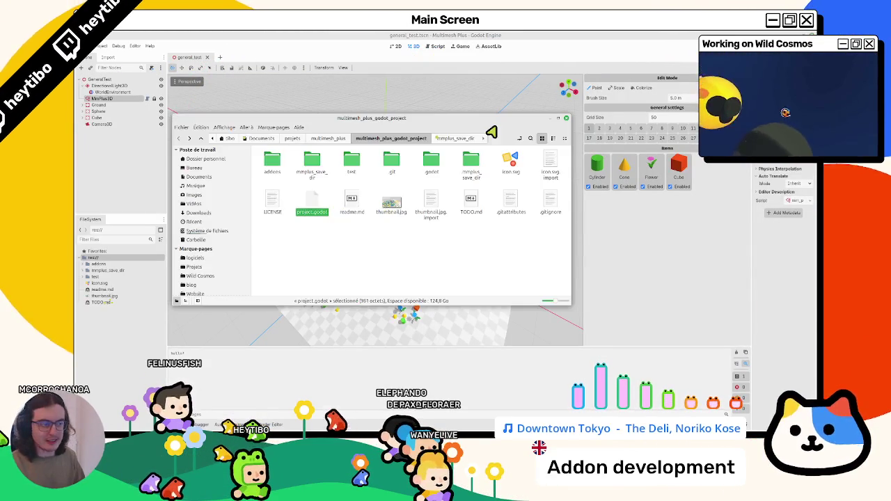
# Step: Confirm in the file manager that .mmplus_save_dir holds 0 items, then close the window
pyautogui.doubleClick(473, 162)
pyautogui.click(415, 140)
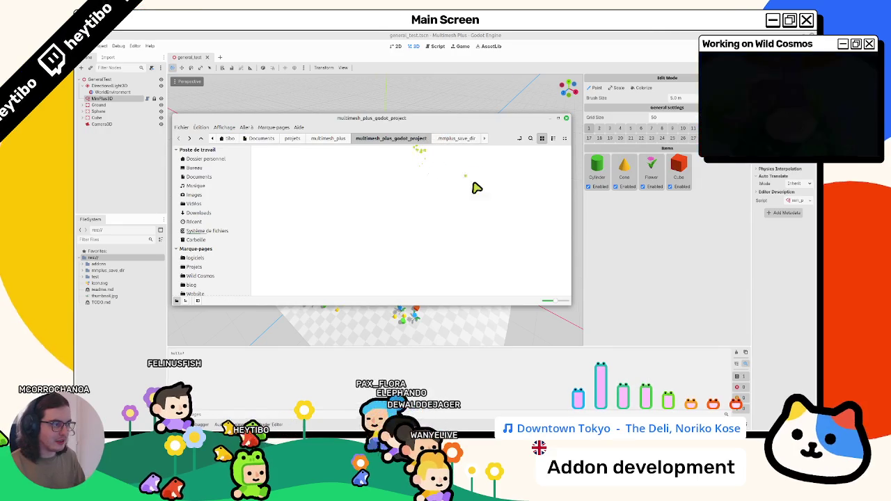
pyautogui.doubleClick(473, 183)
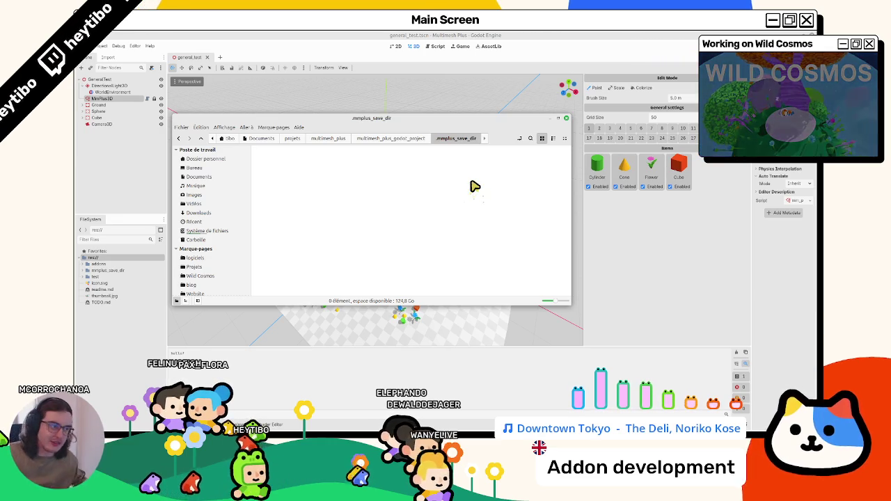
pyautogui.click(414, 138)
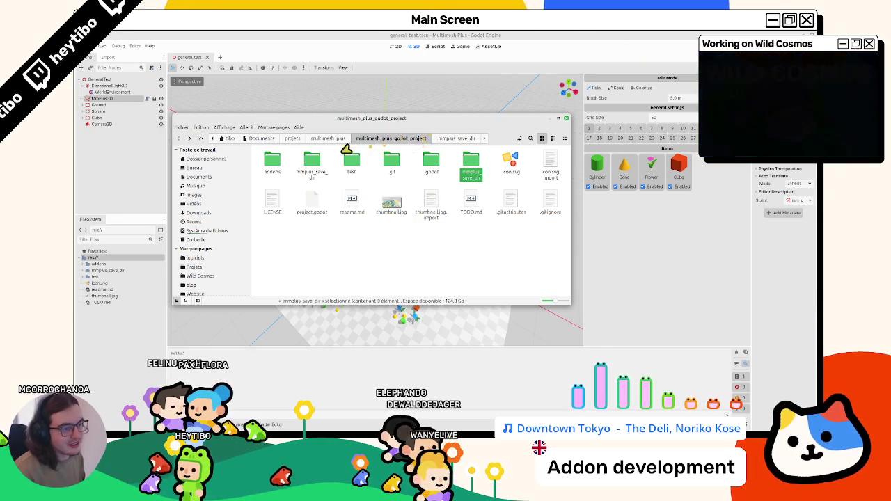
pyautogui.doubleClick(312, 161)
pyautogui.click(380, 138)
pyautogui.click(534, 229)
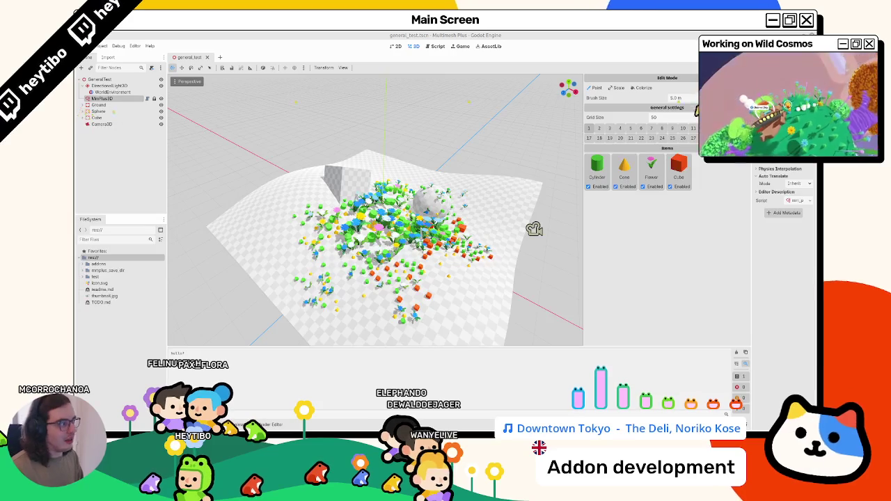
# Step: Set MmPlus3D to the Scale brush, inspect the mmplus_save_dir .res files, and orbit the scene
pyautogui.click(145, 99)
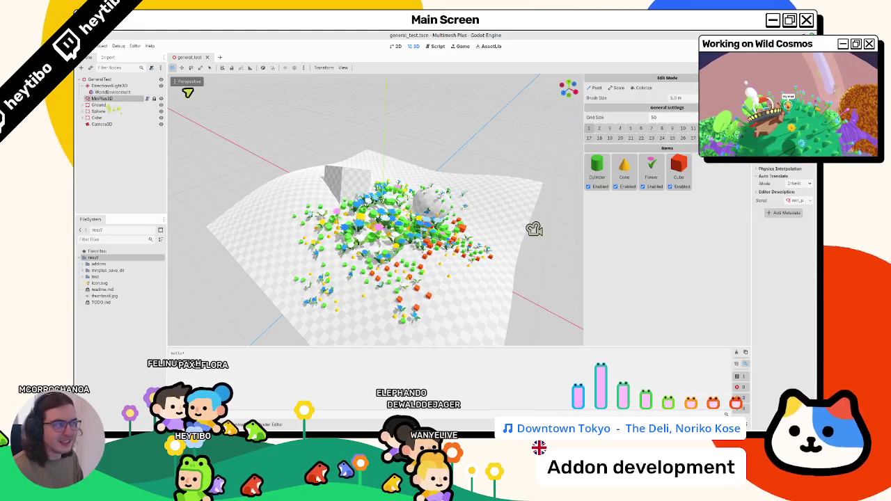
pyautogui.click(620, 89)
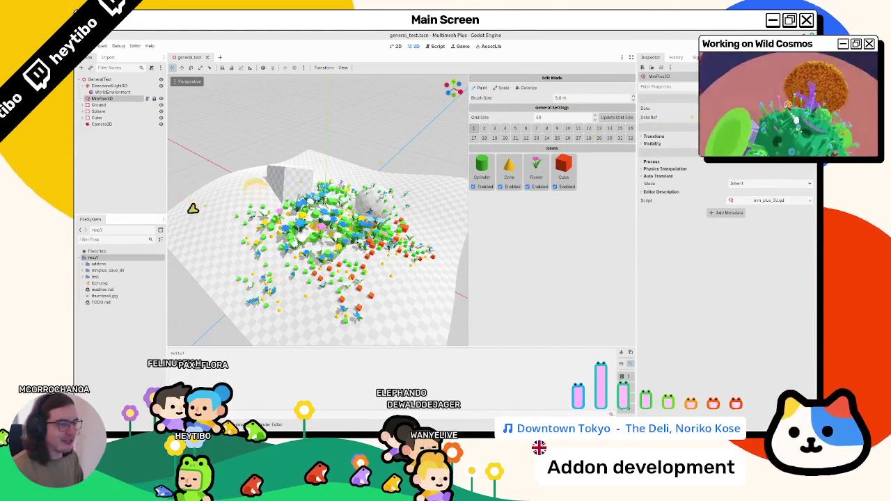
pyautogui.click(84, 271)
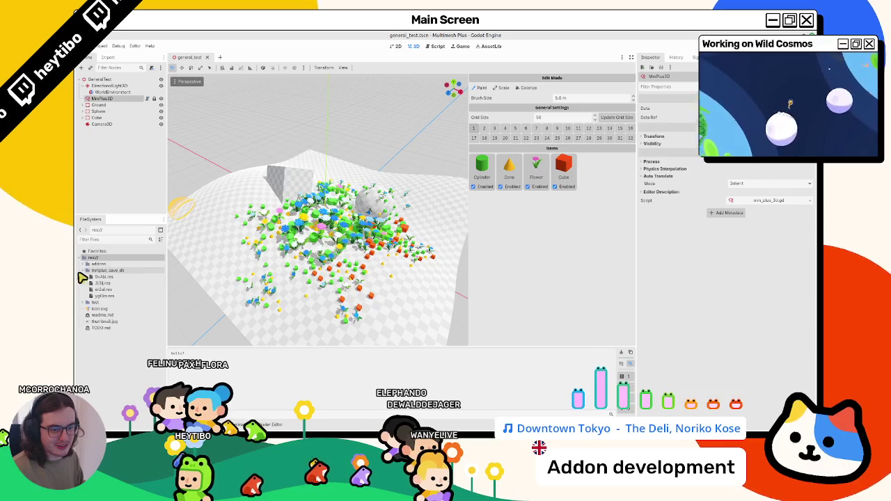
pyautogui.moveTo(92, 280); pyautogui.dragTo(103, 302)
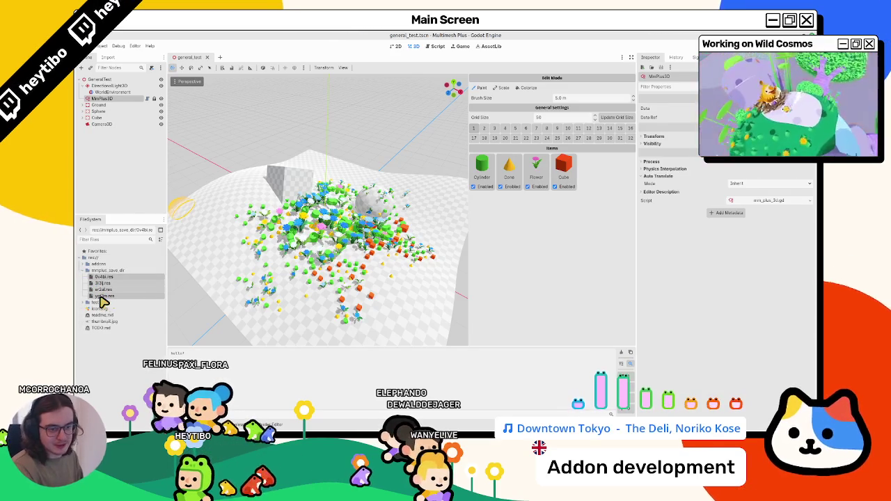
pyautogui.click(84, 271)
pyautogui.click(84, 278)
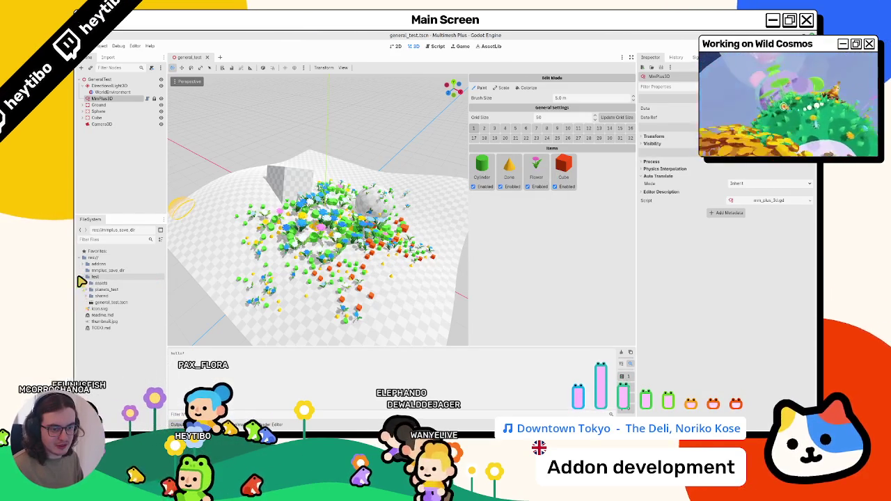
pyautogui.click(85, 277)
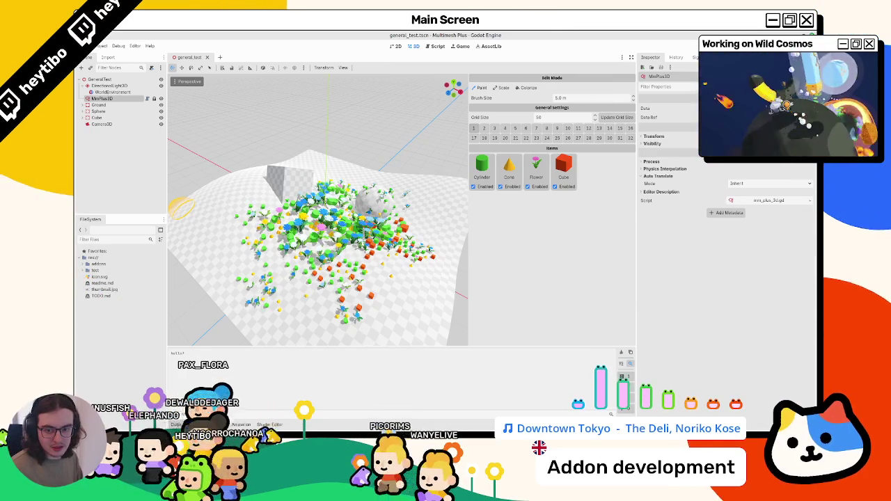
pyautogui.moveTo(181, 206)
pyautogui.mouseDown()
pyautogui.moveTo(277, 153)
pyautogui.moveTo(220, 255)
pyautogui.moveTo(307, 263)
pyautogui.moveTo(275, 259)
pyautogui.mouseUp()
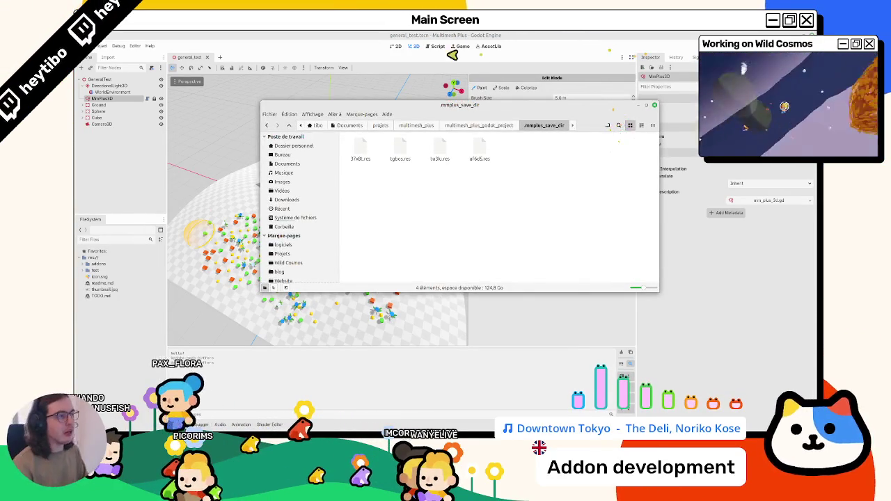
# Step: Delete the print("hello") debug line from mm_plus_3d.gd
pyautogui.click(654, 104)
pyautogui.click(435, 46)
pyautogui.scroll(-4, 412, 208)
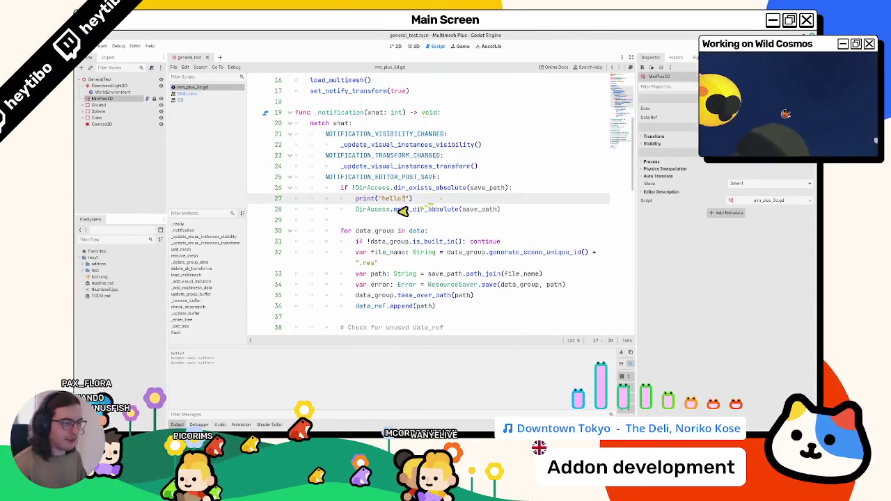
pyautogui.hotkey('ctrl', 'x')
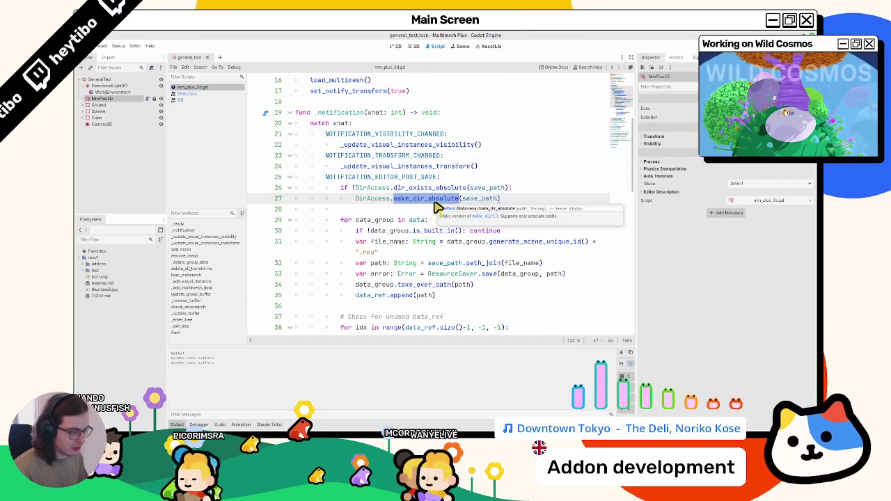
# Step: Add a blank line above the if-block and check the mmplus_save_dir path on line 11
pyautogui.click(432, 209)
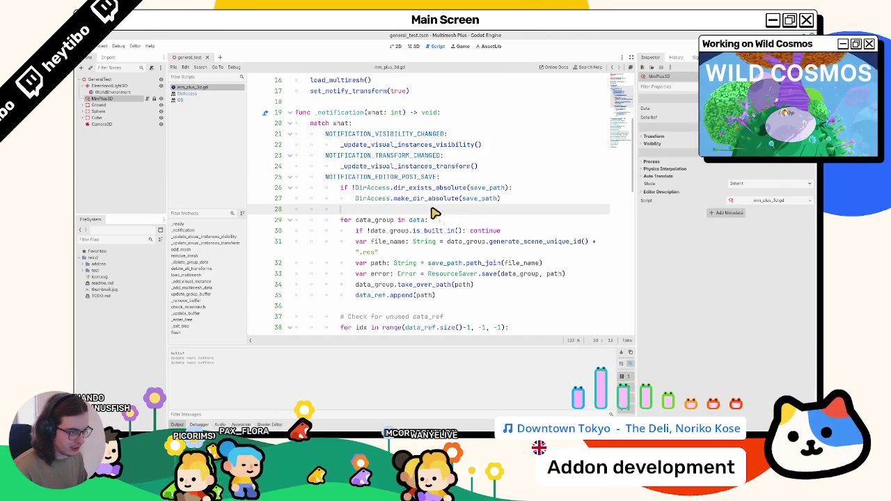
pyautogui.click(483, 178)
pyautogui.press('Return')
pyautogui.scroll(5, 440, 220)
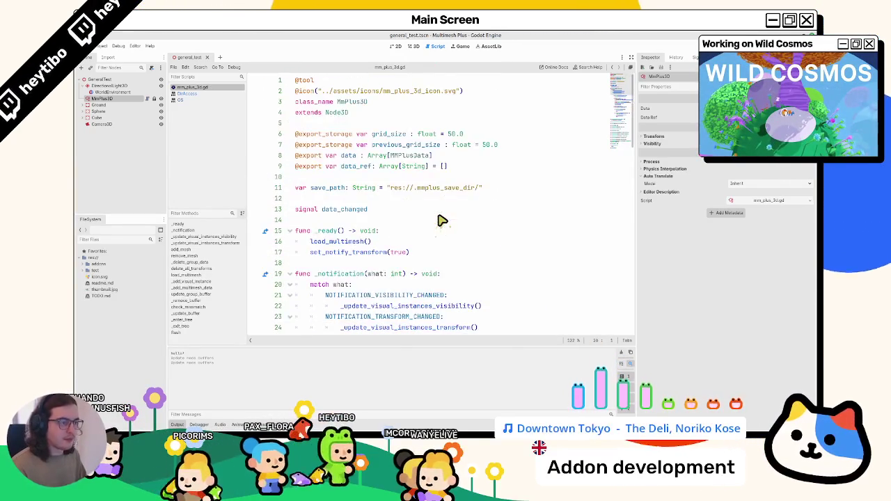
pyautogui.moveTo(415, 188); pyautogui.dragTo(488, 194)
pyautogui.click(578, 295)
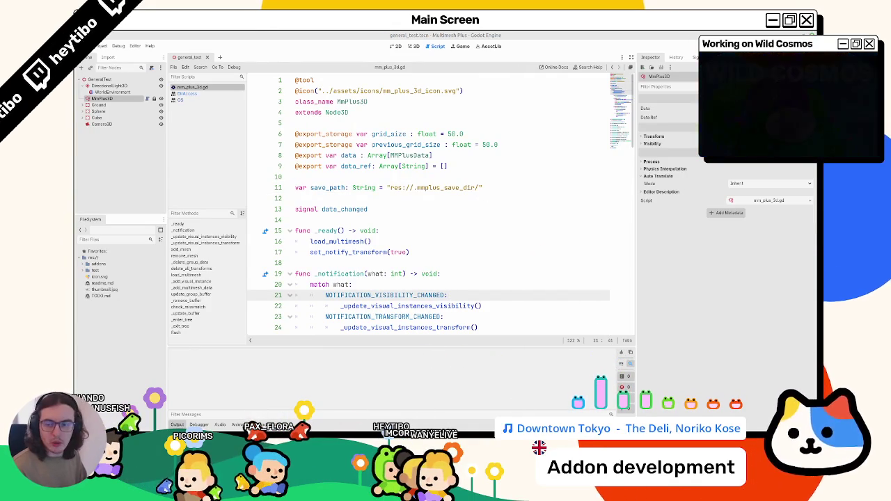
pyautogui.doubleClick(443, 188)
pyautogui.doubleClick(422, 193)
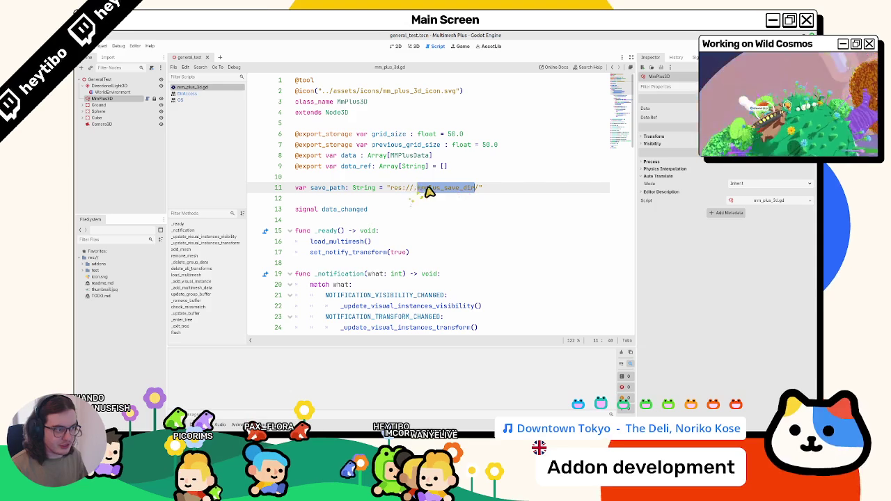
# Step: Expand and collapse the Data array in the Inspector, then return to the 3D view
pyautogui.click(648, 108)
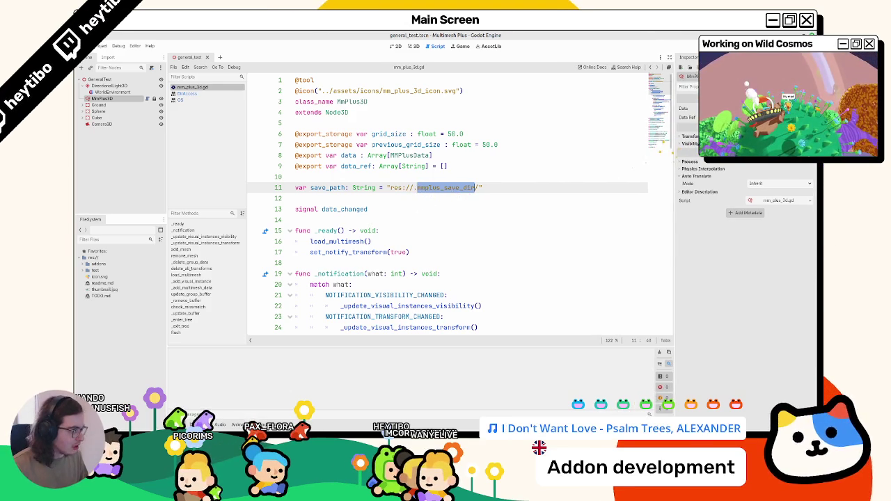
pyautogui.click(685, 109)
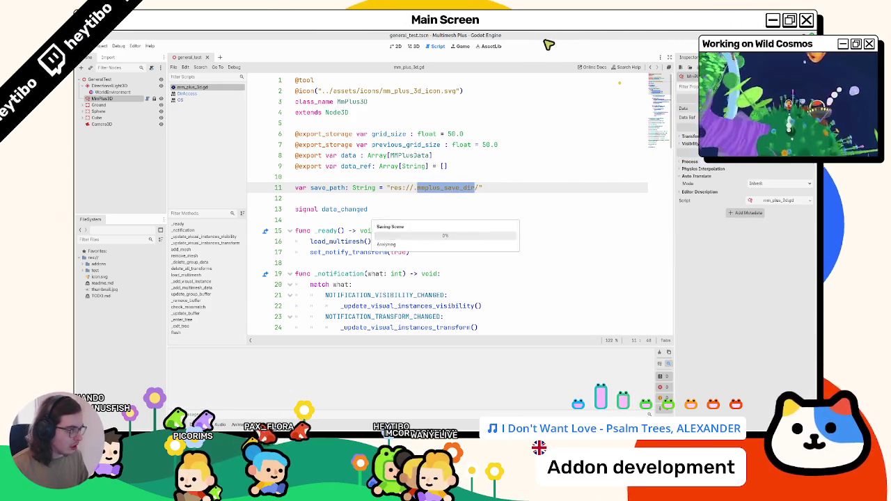
pyautogui.click(415, 46)
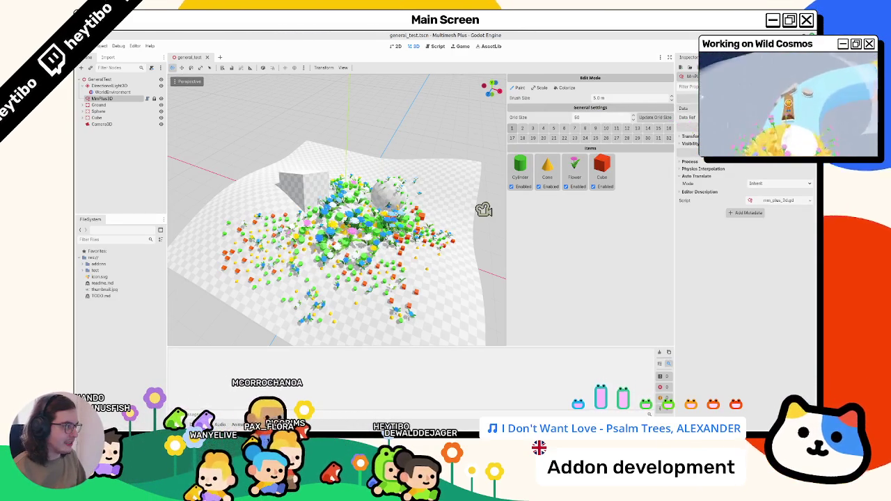
# Step: Rename data_ref to data_path_ref in its declaration and on lines 36, 39, 40, 43, 49, then save
pyautogui.click(146, 101)
pyautogui.doubleClick(355, 167)
pyautogui.scroll(-9, 376, 195)
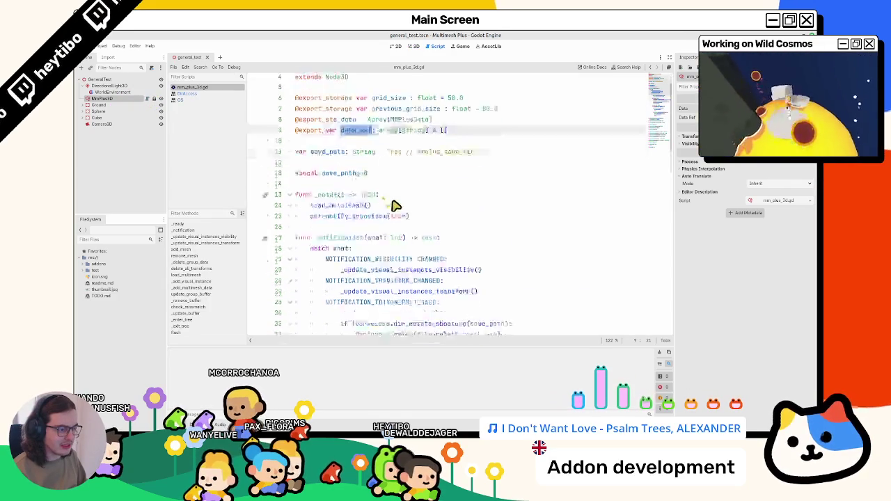
pyautogui.scroll(-1, 393, 209)
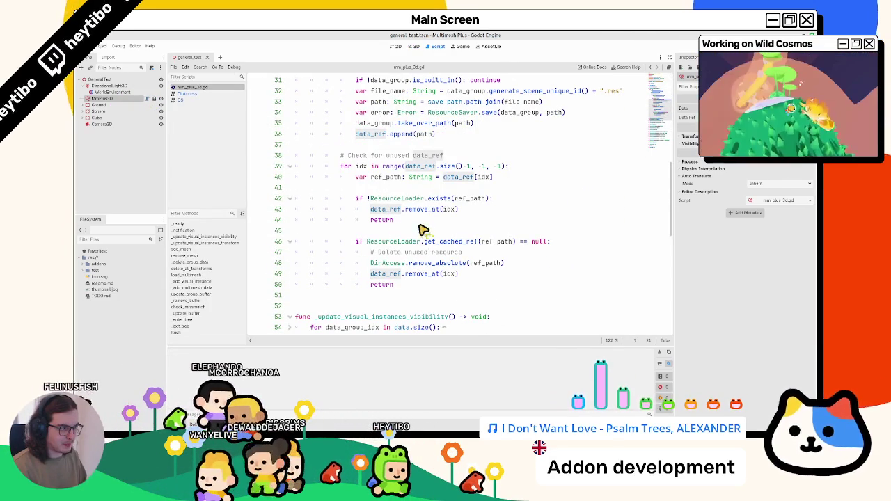
pyautogui.keyDown('alt'); pyautogui.doubleClick(418, 167); pyautogui.keyUp('alt')
pyautogui.keyDown('alt'); pyautogui.doubleClick(460, 177); pyautogui.keyUp('alt')
pyautogui.keyDown('alt'); pyautogui.doubleClick(383, 210); pyautogui.keyUp('alt')
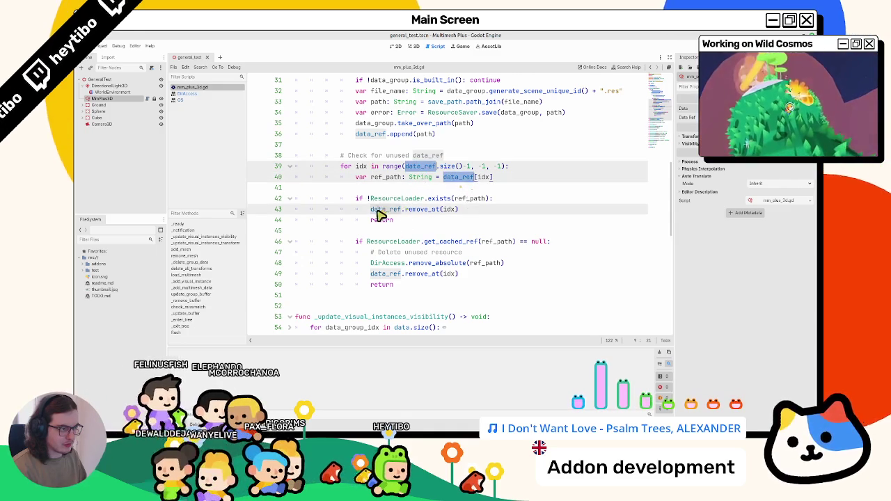
pyautogui.keyDown('alt'); pyautogui.doubleClick(387, 273); pyautogui.keyUp('alt')
pyautogui.keyDown('alt'); pyautogui.doubleClick(371, 134); pyautogui.keyUp('alt')
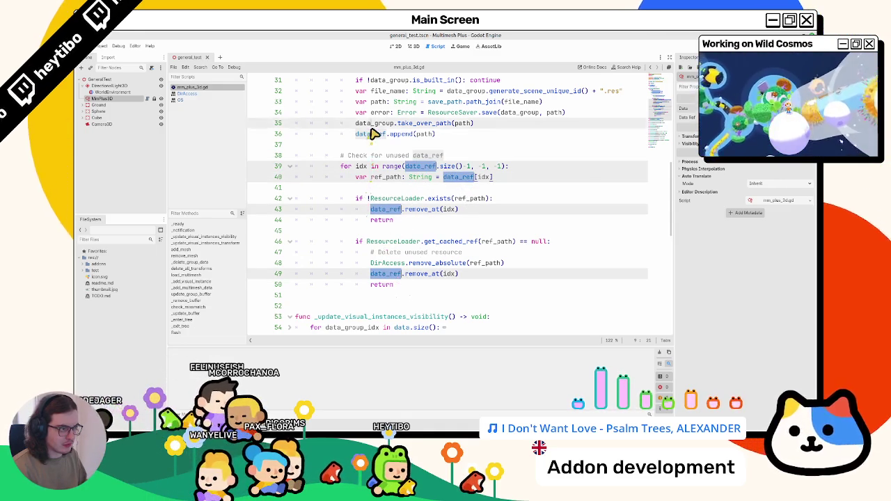
pyautogui.write('data_path')
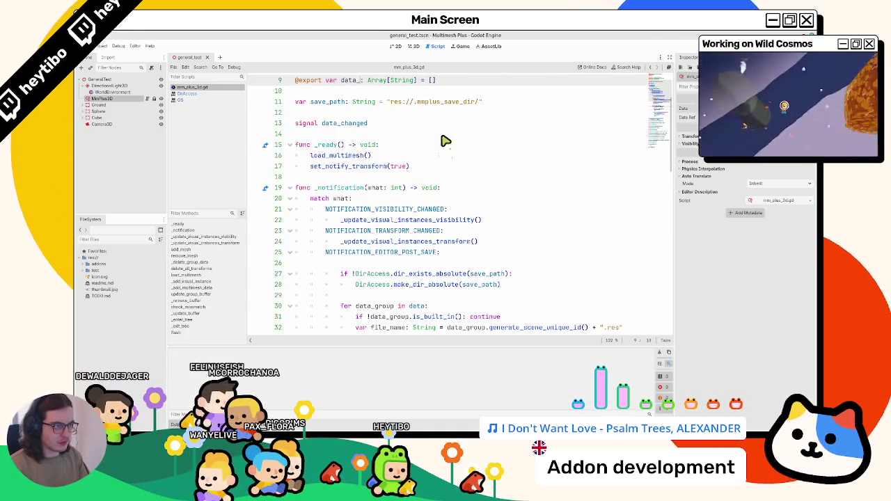
pyautogui.write('_ref')
pyautogui.hotkey('ctrl', 's')
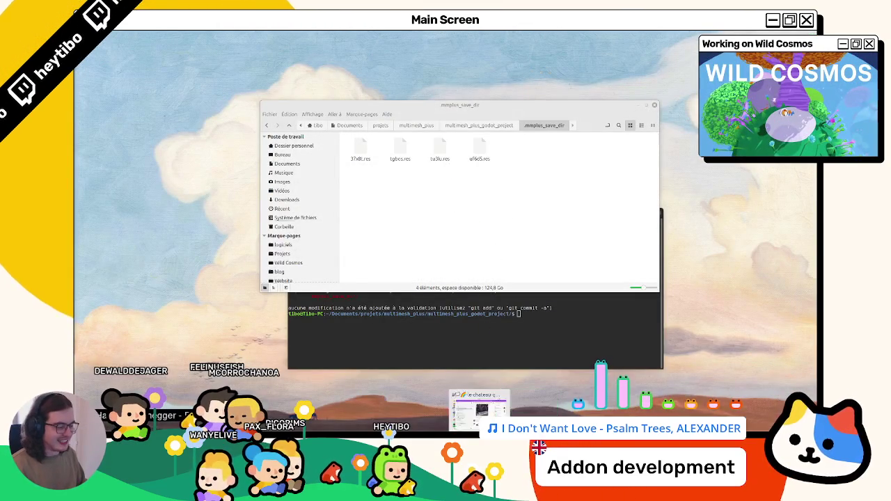
# Step: Reopen the Multimesh Plus project from the Project Manager
pyautogui.doubleClick(418, 172)
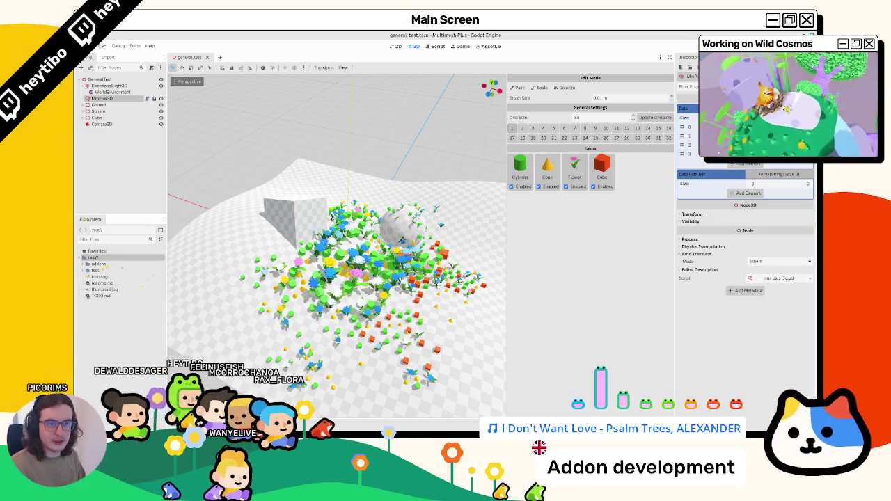
# Step: Select MmPlus3D, expand the test folder and orbit around the scattered meshes
pyautogui.click(129, 104)
pyautogui.click(120, 98)
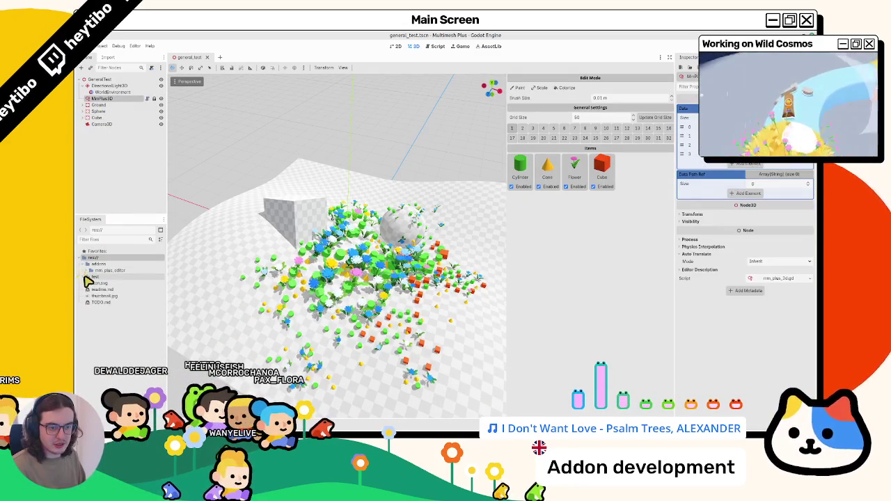
pyautogui.doubleClick(89, 276)
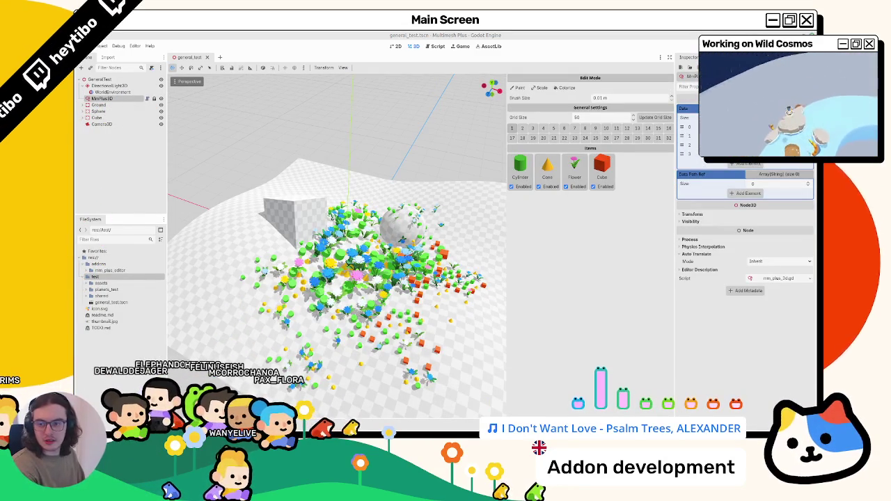
pyautogui.moveTo(278, 304); pyautogui.dragTo(266, 301)
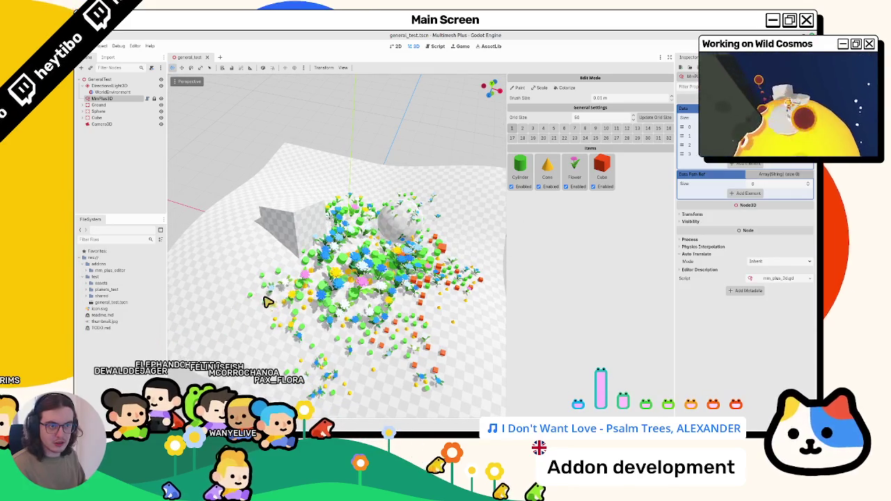
# Step: Reselect MmPlus3D and save the general_test scene twice
pyautogui.click(111, 104)
pyautogui.click(120, 99)
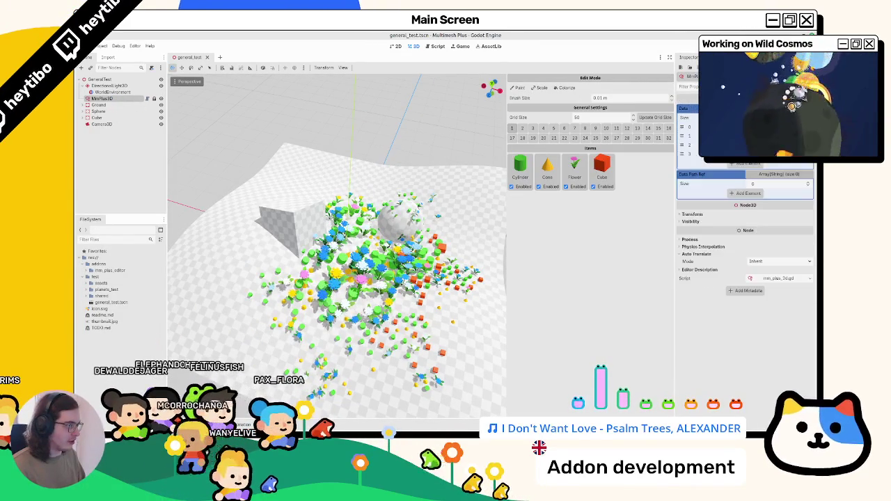
pyautogui.hotkey('ctrl', 's')
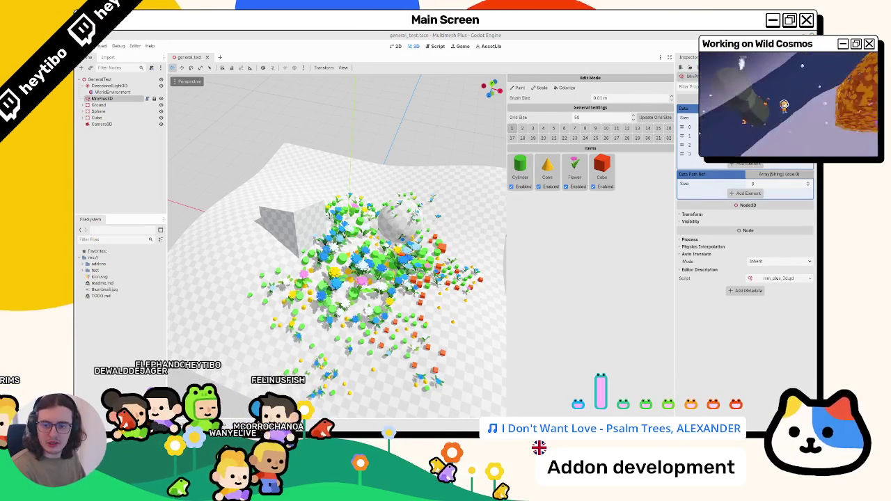
pyautogui.hotkey('ctrl', 's')
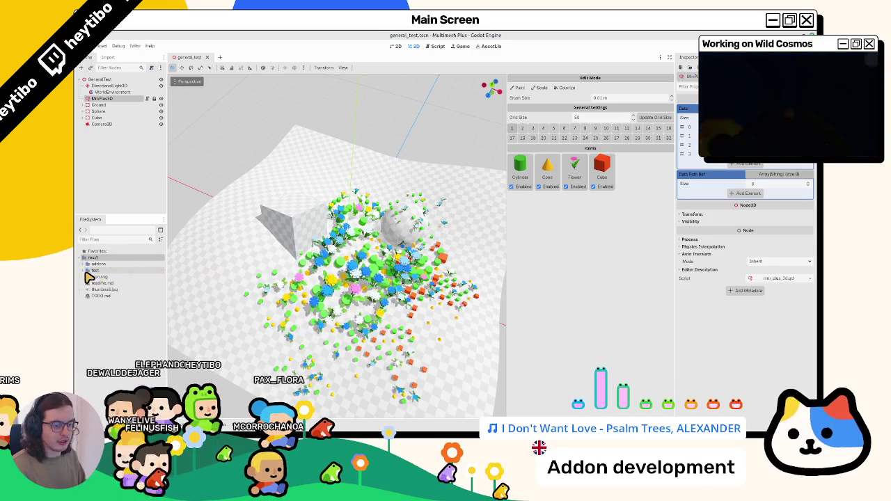
# Step: Close general_test, dismiss the missing-dependencies error, and reopen general_test.tscn from the test folder
pyautogui.click(206, 57)
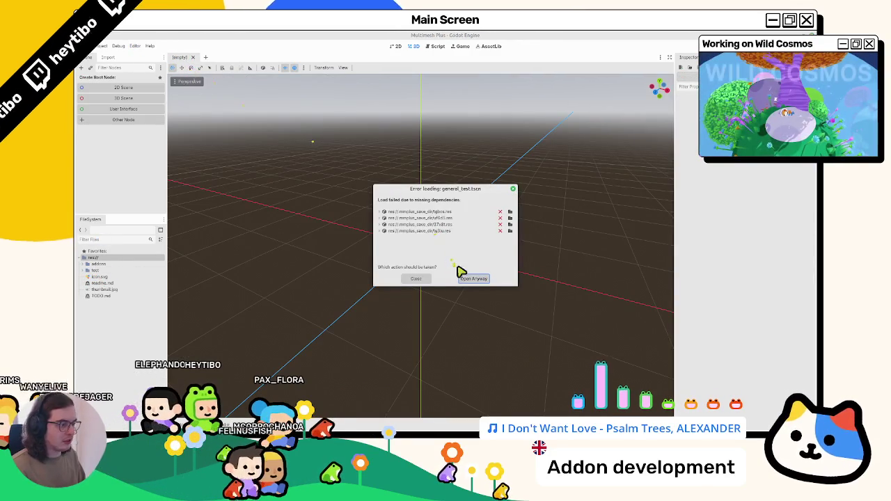
pyautogui.press('Escape')
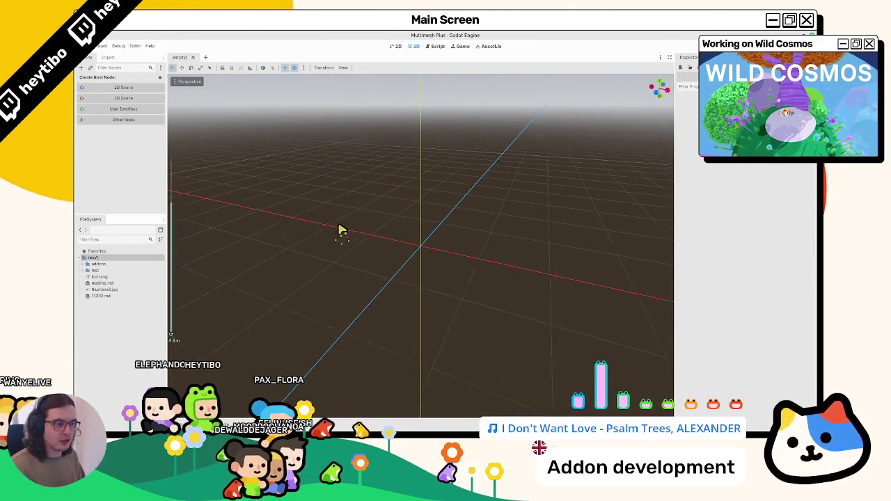
pyautogui.click(81, 270)
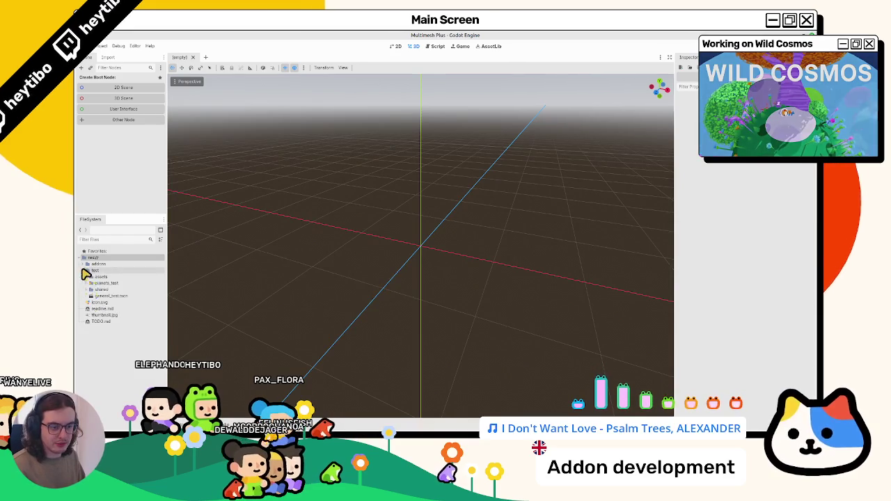
pyautogui.doubleClick(96, 296)
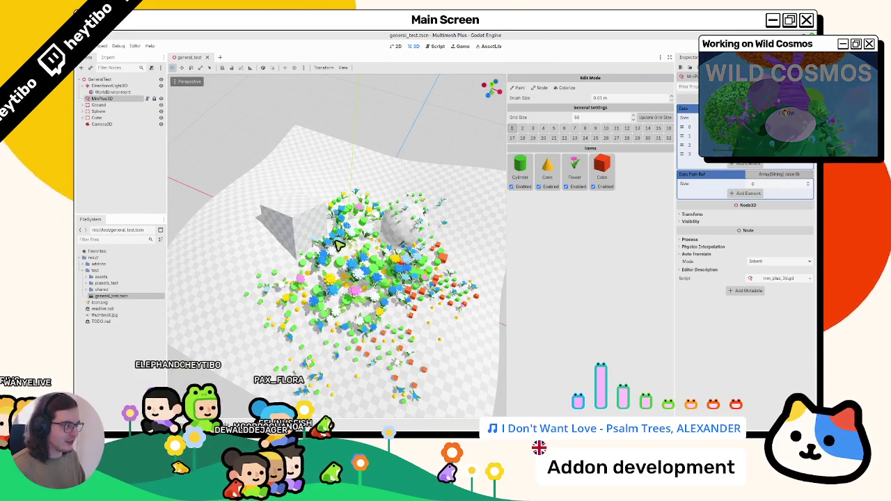
# Step: Open the node's script and select the data_path_ref declaration on line 9
pyautogui.hotkey('ctrl', 'F3')
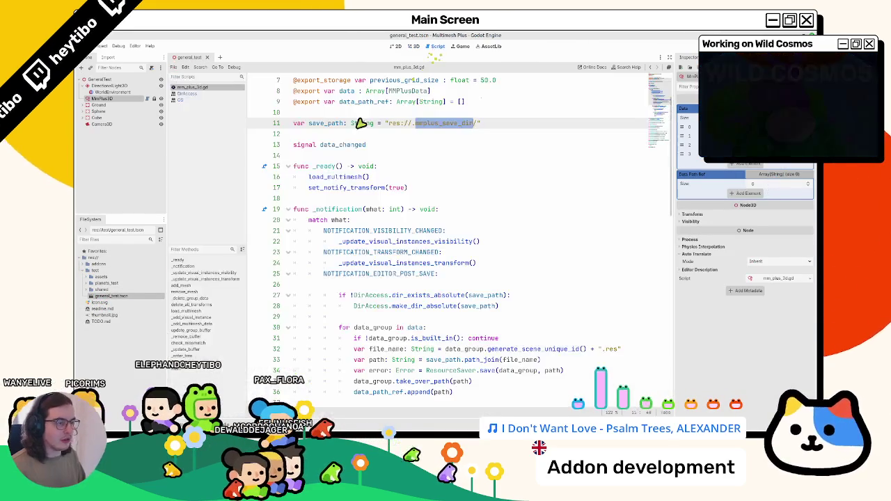
pyautogui.doubleClick(327, 123)
pyautogui.scroll(3, 351, 171)
pyautogui.click(350, 167)
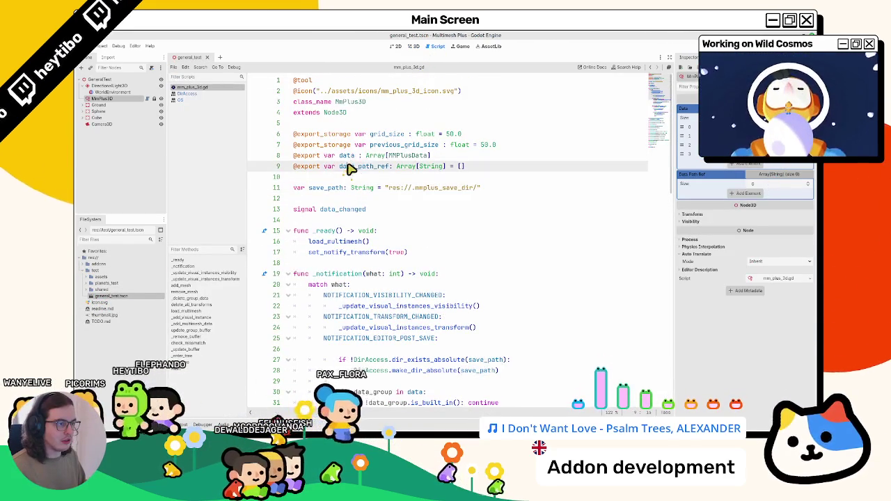
pyautogui.doubleClick(350, 168)
# Step: Search the script for data_path_ref, then data_path, stepping through every match
pyautogui.hotkey('ctrl', 'f')
pyautogui.press('Return')
pyautogui.press('Return')
pyautogui.press('Return')
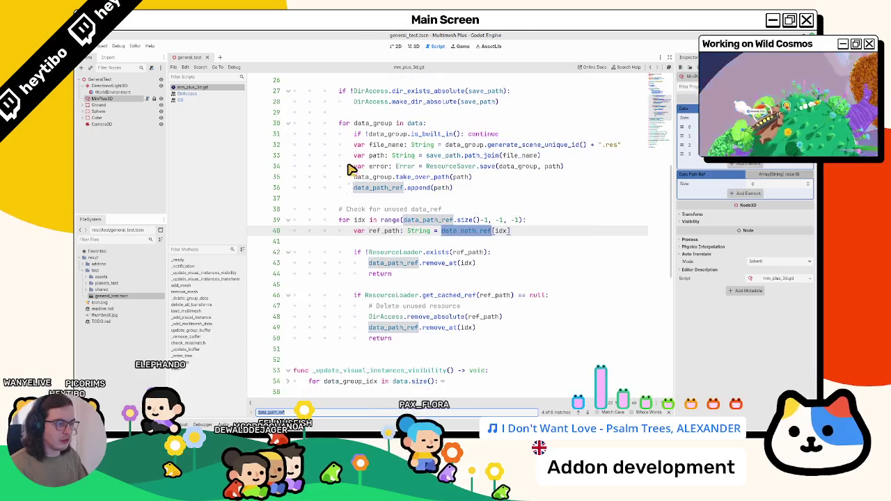
pyautogui.press('Return')
pyautogui.press('Return')
pyautogui.press('Return')
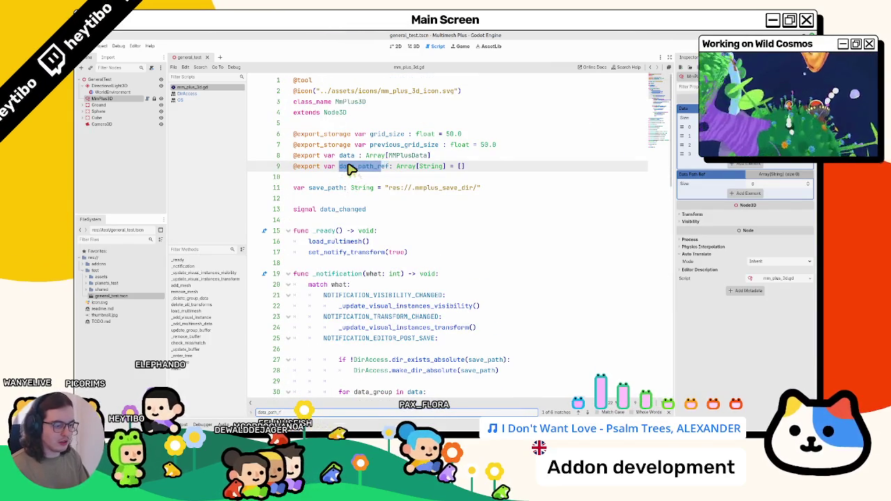
pyautogui.press('BackSpace')
pyautogui.press('BackSpace')
pyautogui.press('BackSpace')
pyautogui.press('Return')
pyautogui.press('Return')
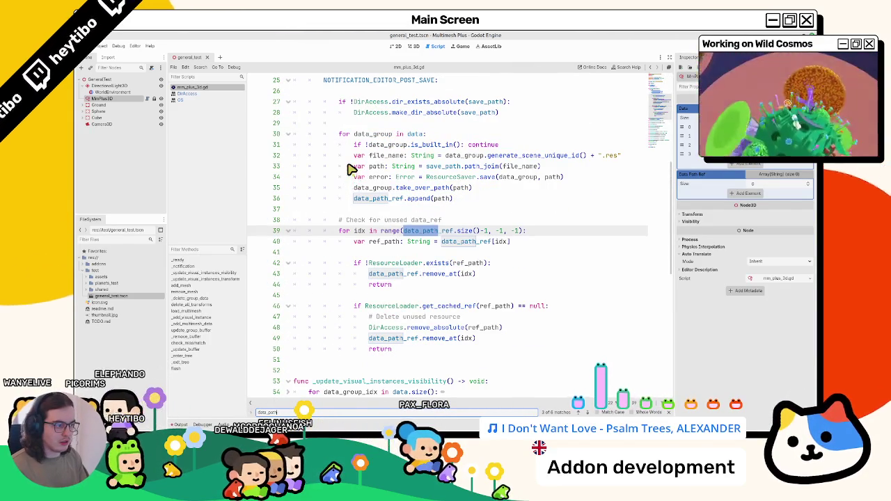
pyautogui.press('Return')
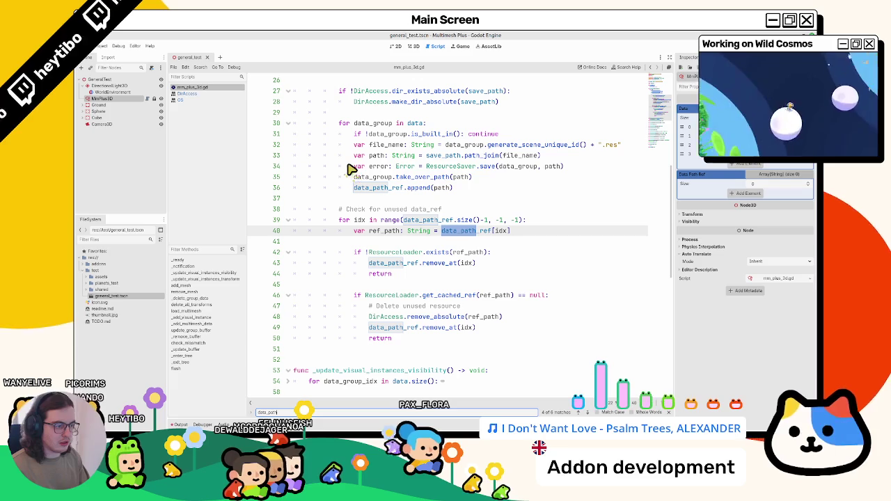
pyautogui.press('Return')
pyautogui.press('Return')
pyautogui.press('Return')
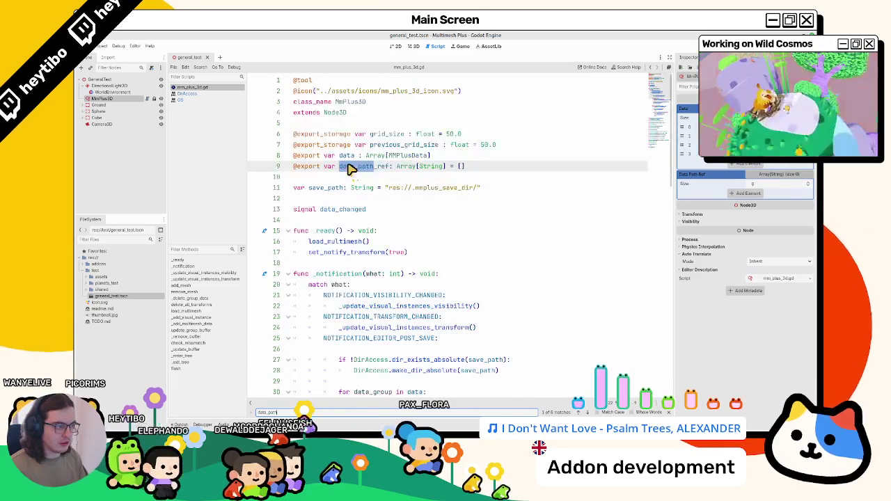
pyautogui.press('Escape')
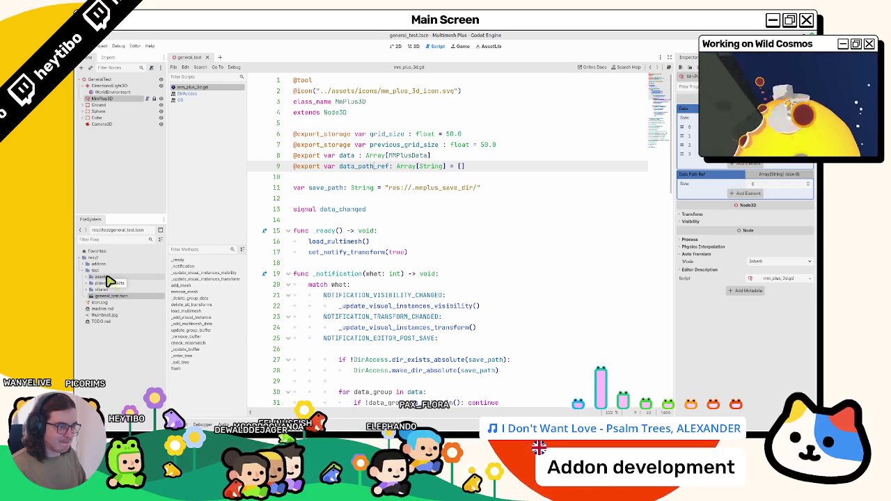
# Step: Save the scene and reselect MmPlus3D to inspect its saved properties
pyautogui.scroll(-9, 398, 316)
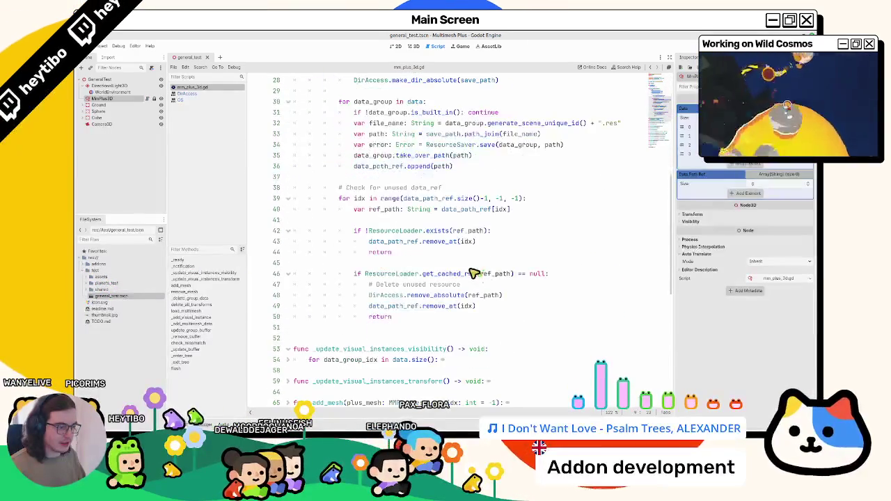
pyautogui.scroll(9, 472, 274)
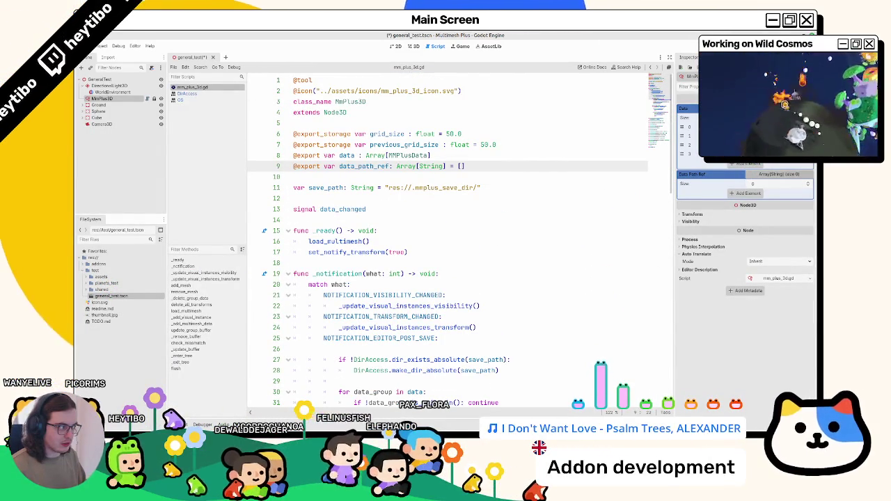
pyautogui.hotkey('ctrl', 's')
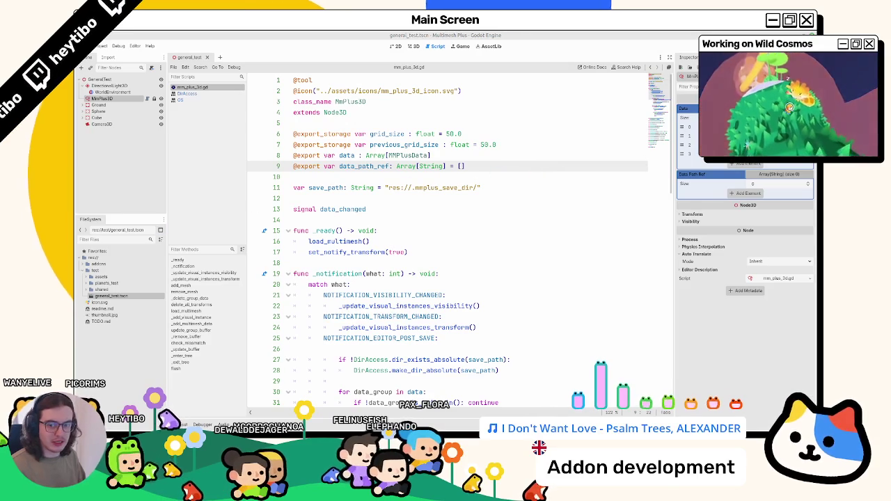
pyautogui.click(97, 100)
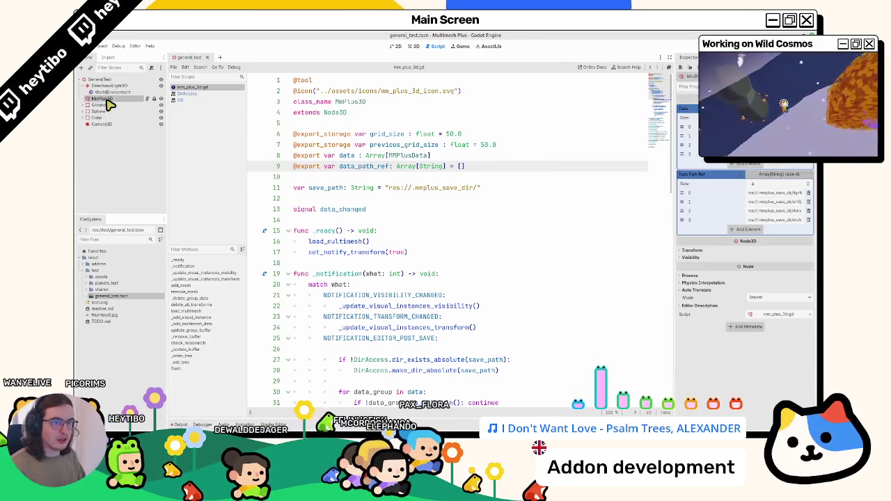
# Step: Back in the 3D view, set Data Path Ref to size 0 and save the scene
pyautogui.click(411, 46)
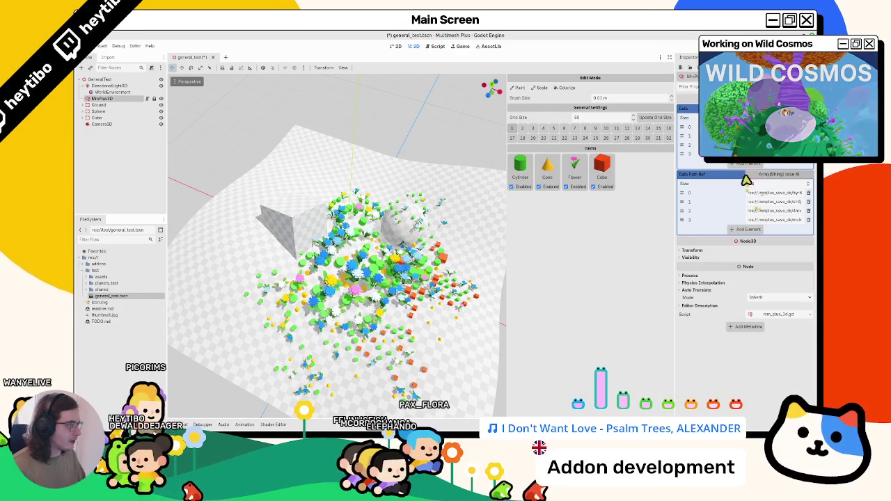
pyautogui.moveTo(747, 183); pyautogui.dragTo(703, 183)
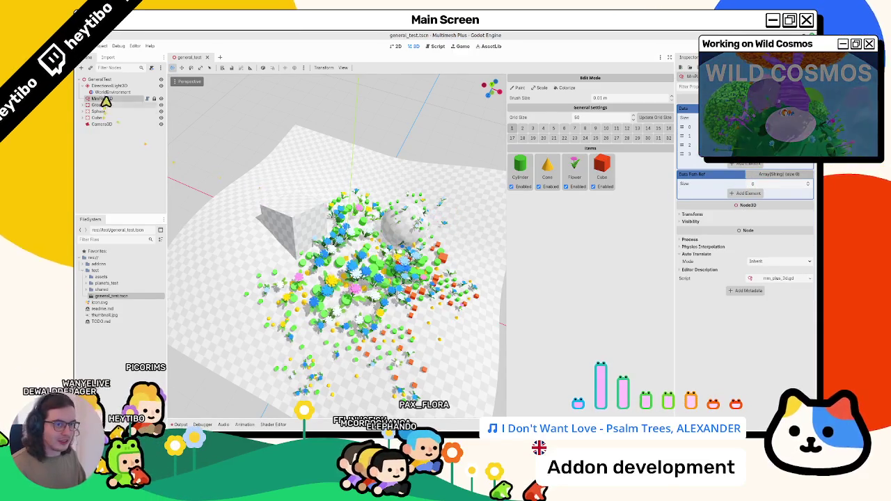
pyautogui.click(102, 99)
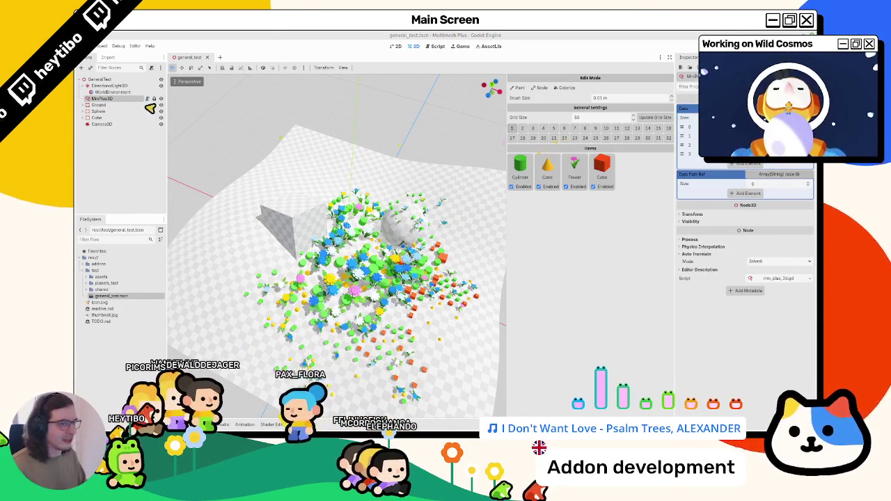
pyautogui.click(122, 92)
pyautogui.click(128, 99)
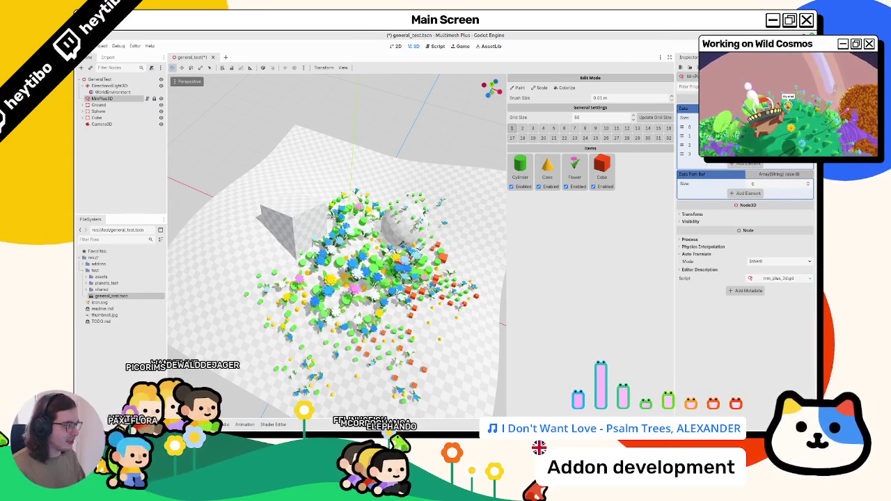
pyautogui.hotkey('ctrl', 's')
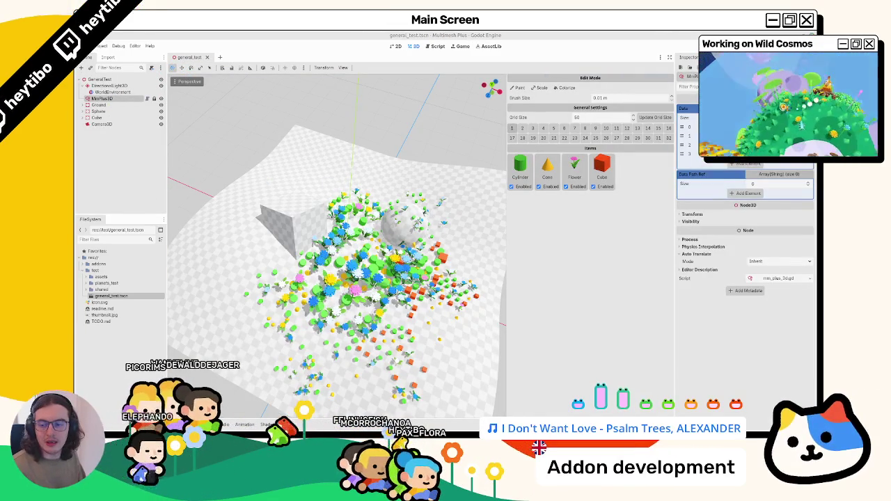
# Step: Orbit around the scattered items and save the scene again
pyautogui.moveTo(393, 189); pyautogui.dragTo(356, 189)
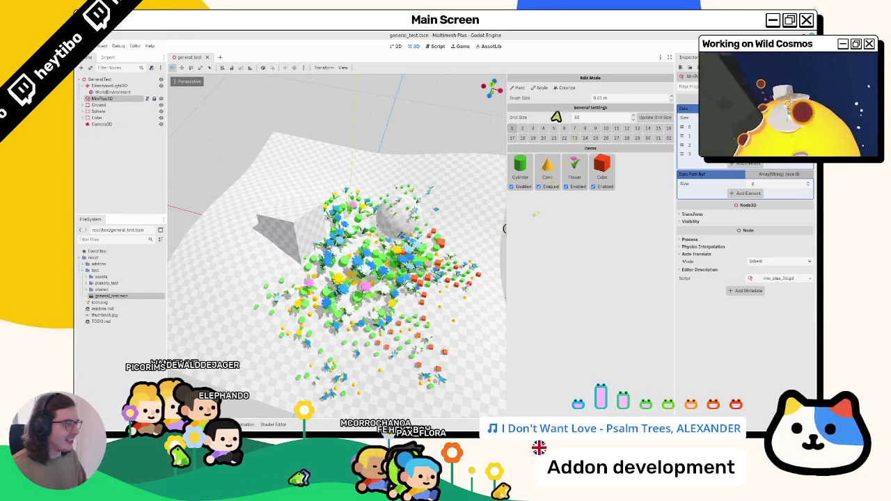
pyautogui.scroll(5, 259, 329)
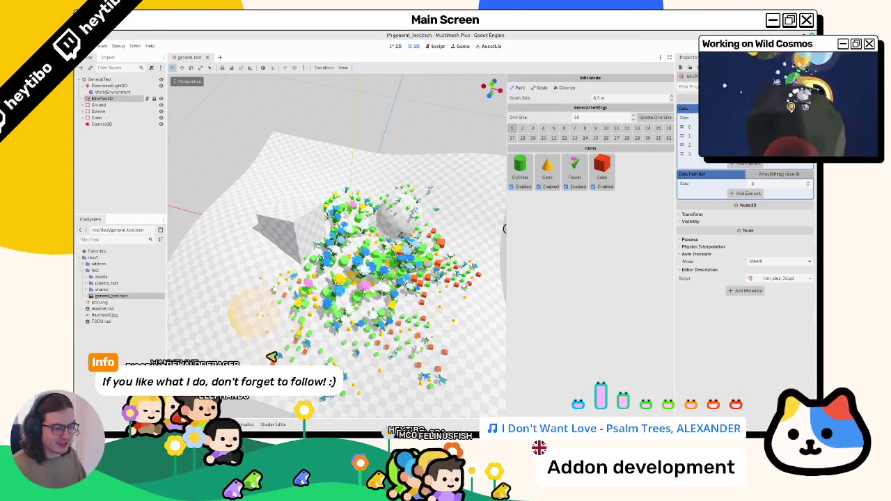
pyautogui.moveTo(504, 229); pyautogui.dragTo(477, 198)
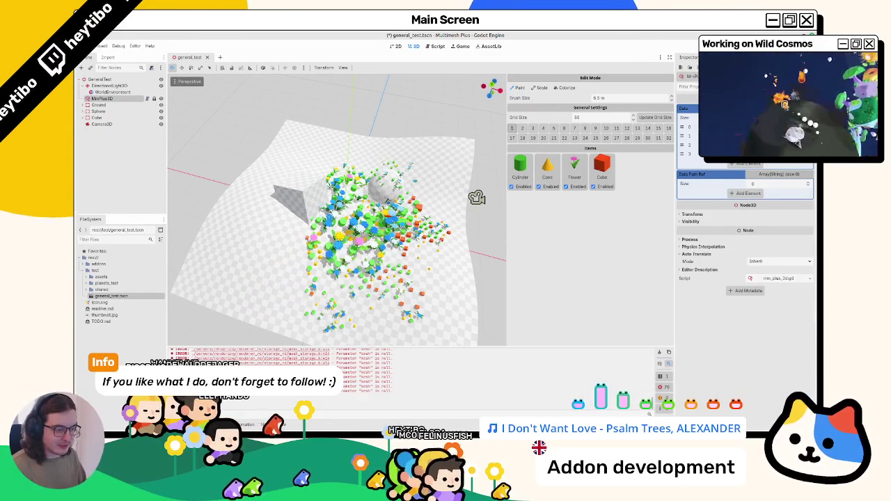
pyautogui.hotkey('ctrl', 's')
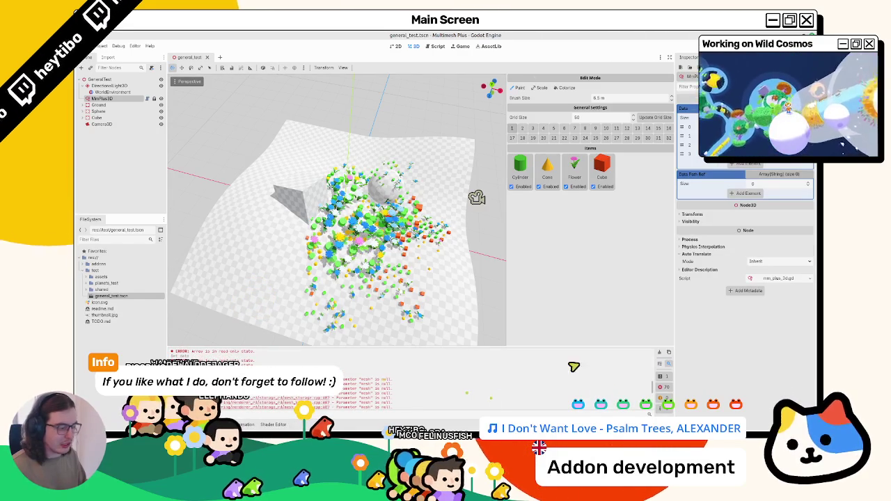
# Step: Paint a few more items with the 6.5 m brush and clear the mesh-is-null errors from Output
pyautogui.click(660, 353)
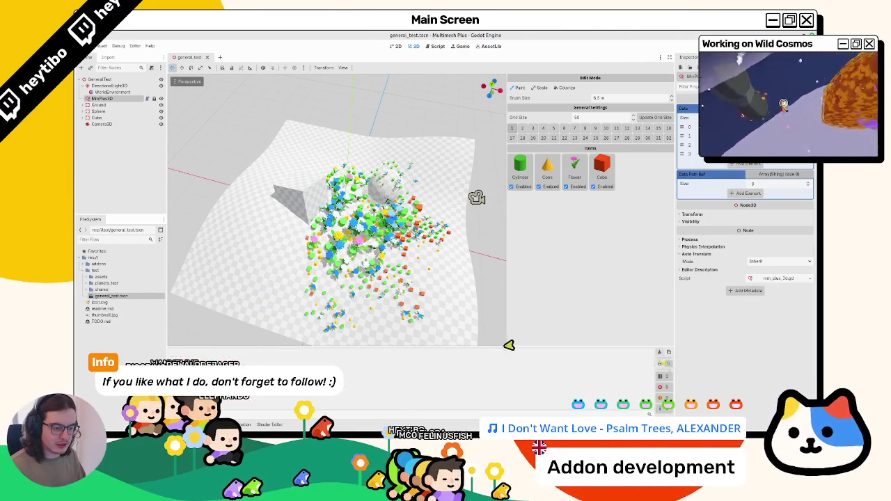
pyautogui.click(291, 299)
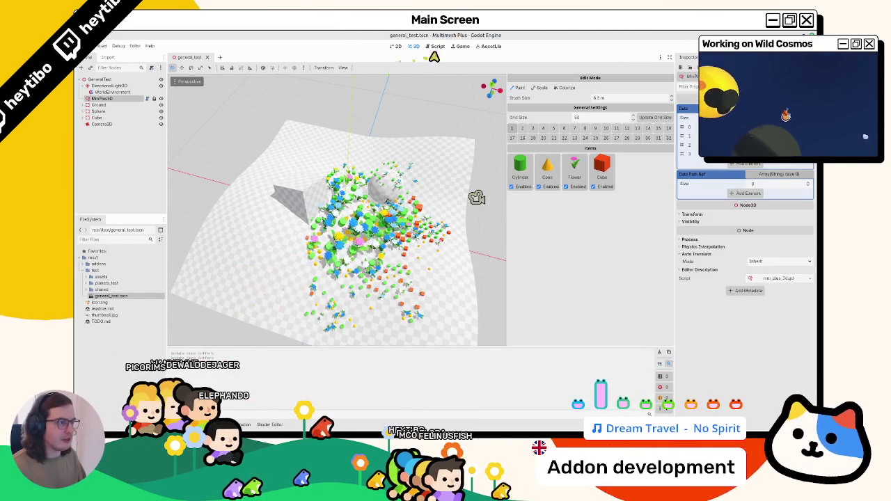
pyautogui.click(438, 47)
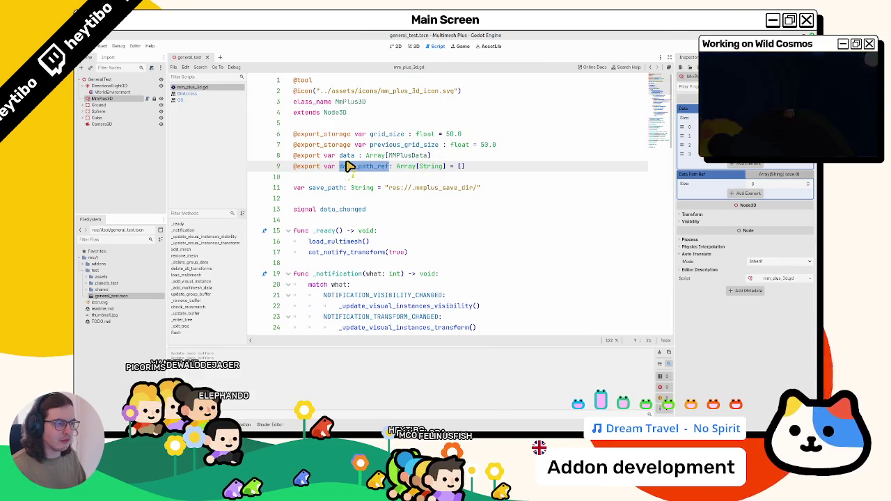
pyautogui.click(413, 47)
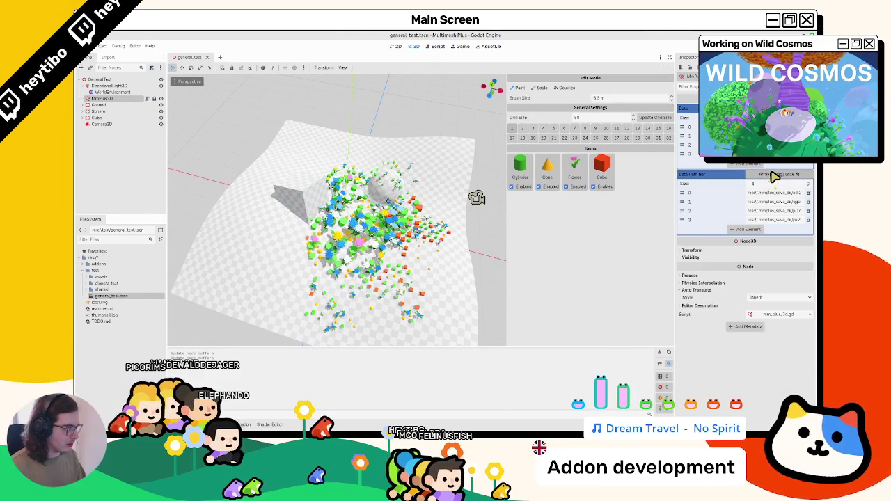
pyautogui.moveTo(266, 261); pyautogui.dragTo(253, 234)
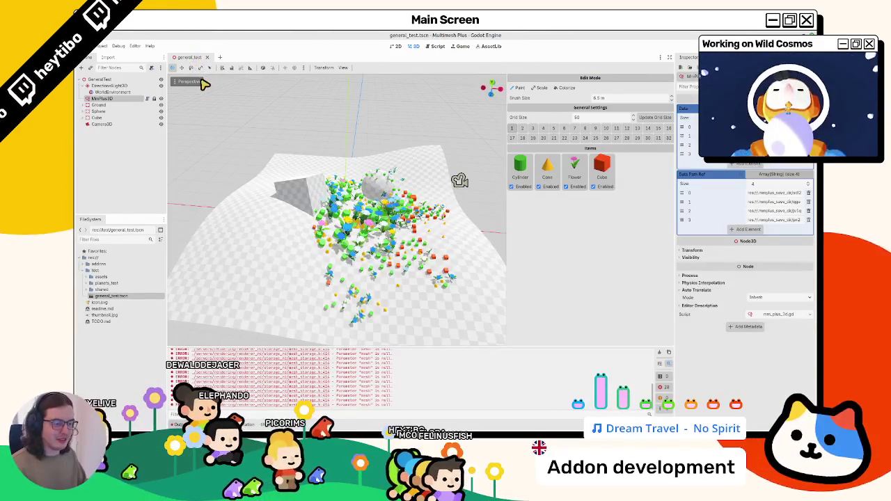
pyautogui.click(659, 362)
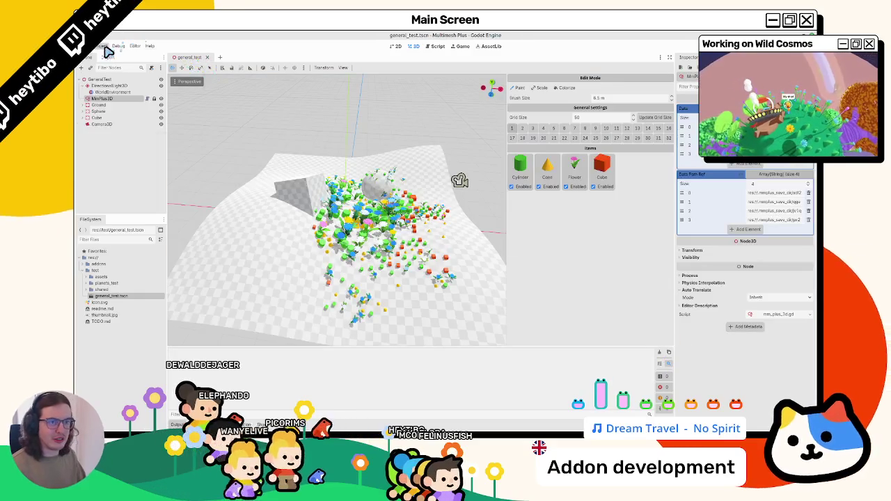
pyautogui.click(102, 46)
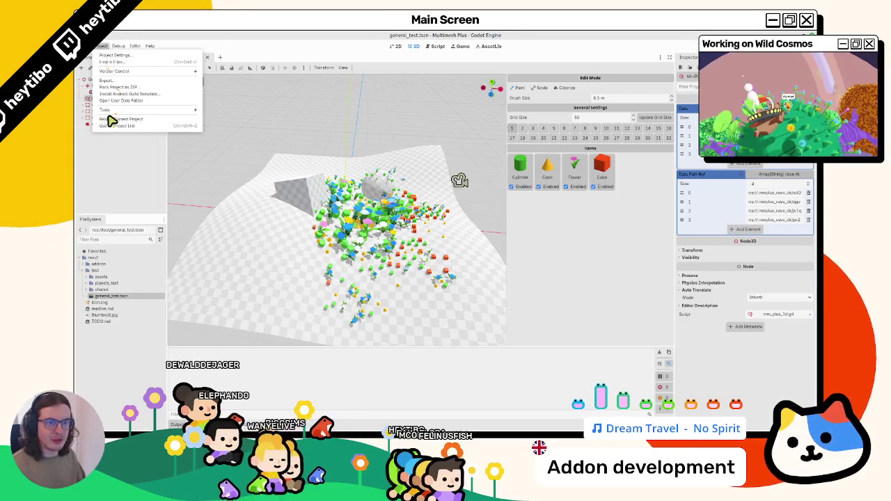
# Step: Check the four .res files in .mmplus_save_dir in the file manager, then return to Godot
pyautogui.click(110, 119)
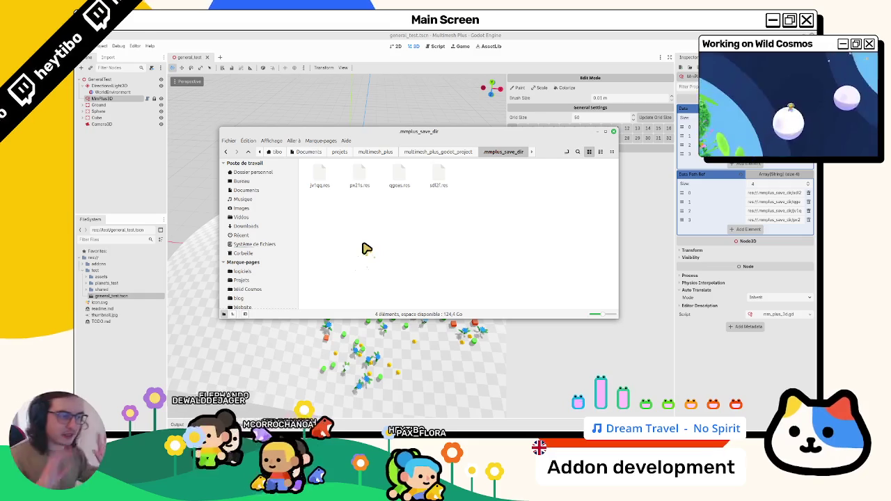
pyautogui.click(543, 114)
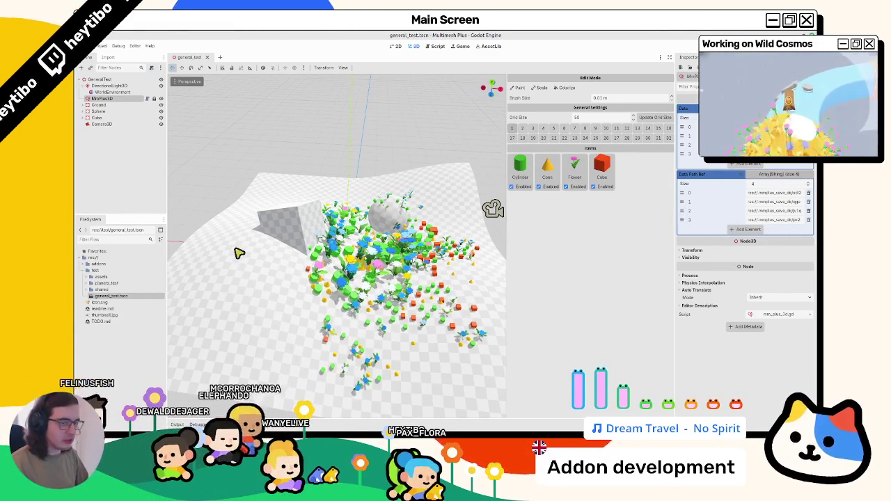
# Step: Add sphere_mesh.tres from the assets folder as a new Sphere item in MmPlus3D's palette
pyautogui.click(101, 100)
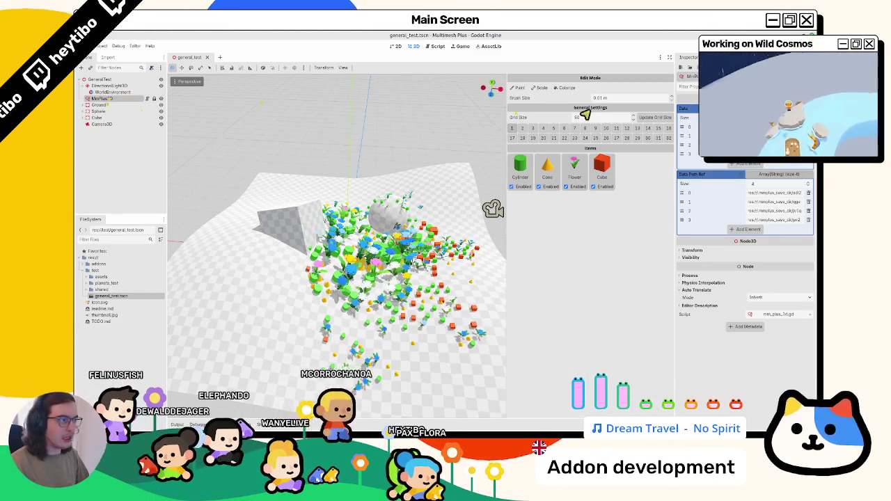
pyautogui.click(83, 265)
pyautogui.click(84, 265)
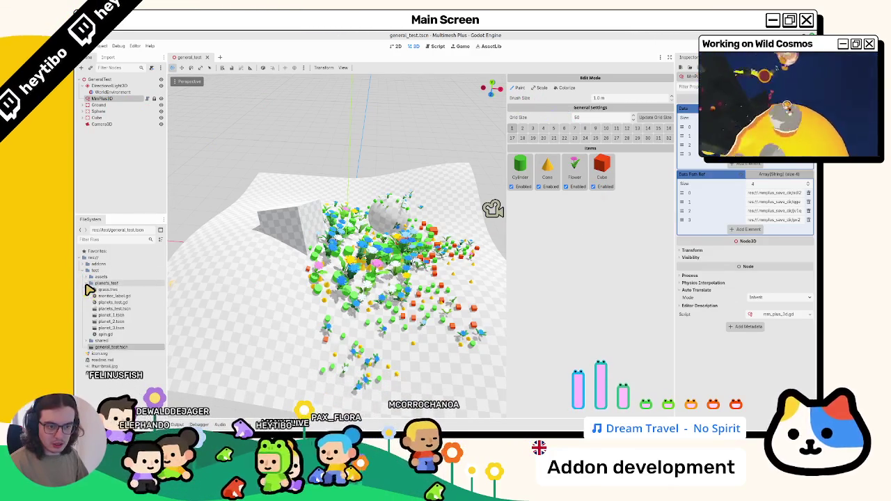
pyautogui.click(87, 290)
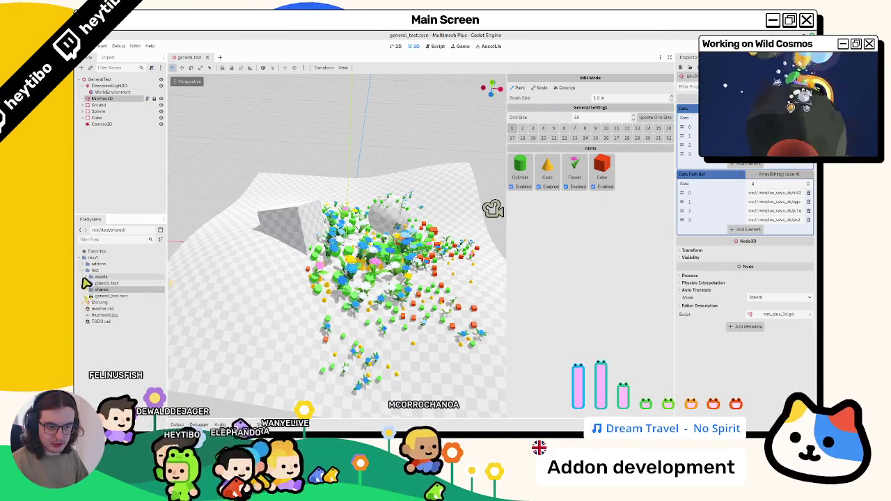
pyautogui.click(86, 276)
pyautogui.moveTo(128, 330); pyautogui.dragTo(623, 272)
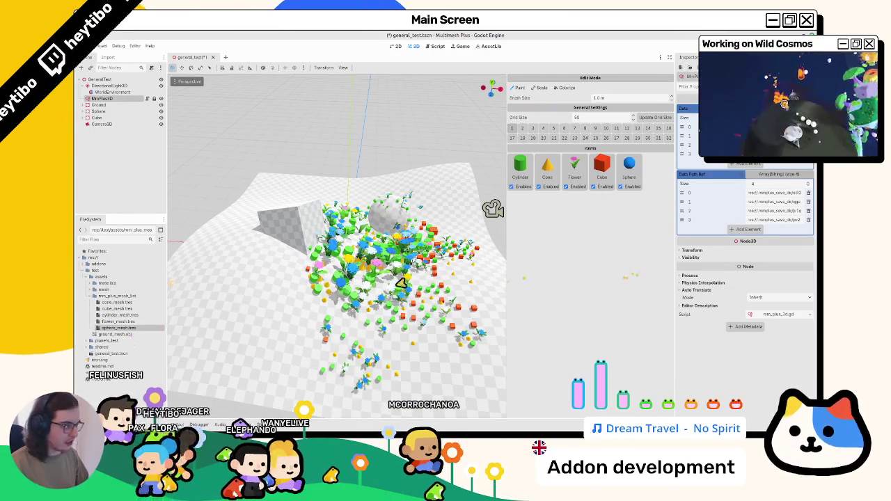
# Step: Paint a test stroke and undo it, then paint only blue spheres on the lower-left and save
pyautogui.moveTo(268, 313)
pyautogui.mouseDown()
pyautogui.moveTo(272, 278)
pyautogui.moveTo(278, 382)
pyautogui.moveTo(292, 383)
pyautogui.mouseUp()
pyautogui.hotkey('ctrl', 's')
pyautogui.hotkey('ctrl', 'z')
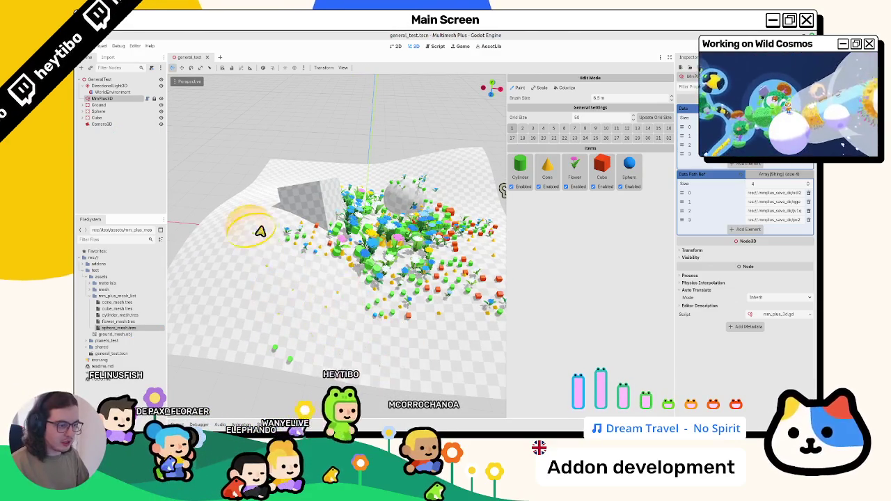
pyautogui.click(594, 187)
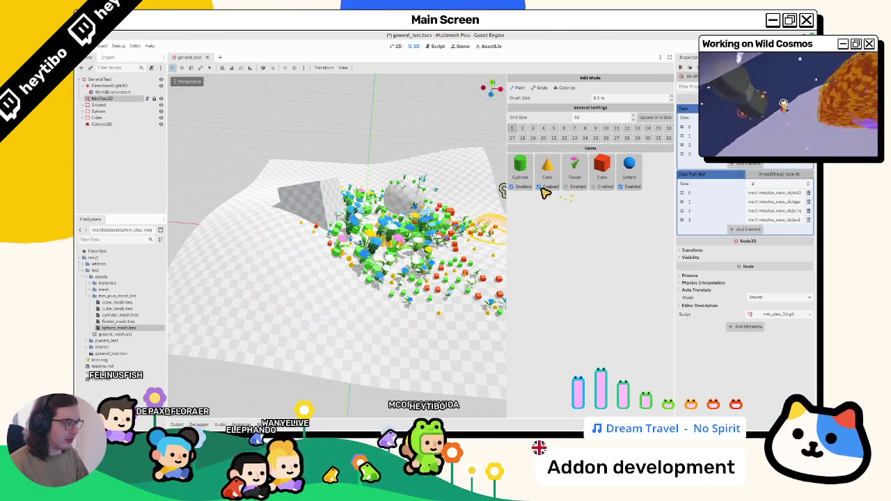
pyautogui.moveTo(261, 253)
pyautogui.mouseDown()
pyautogui.moveTo(282, 309)
pyautogui.moveTo(272, 289)
pyautogui.moveTo(294, 314)
pyautogui.mouseUp()
pyautogui.hotkey('ctrl', 's')
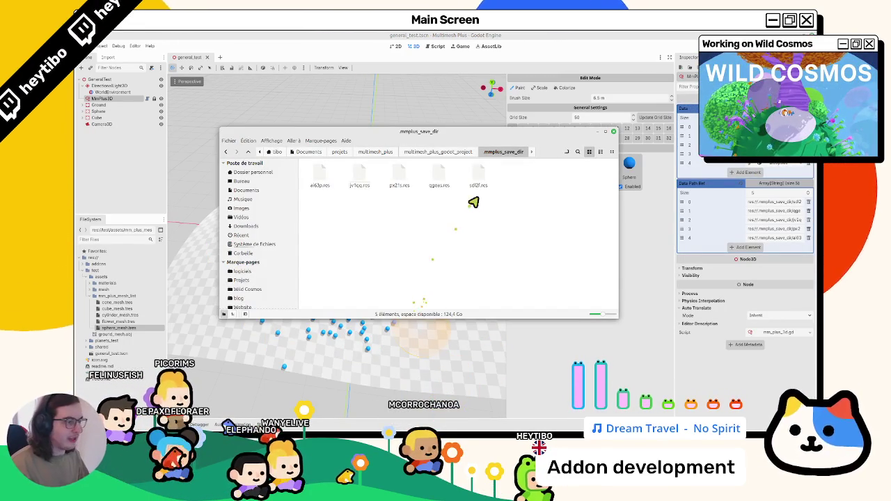
# Step: Inspect the .res files in .mmplus_save_dir, including ai63p.res, and press Delete on one
pyautogui.click(325, 186)
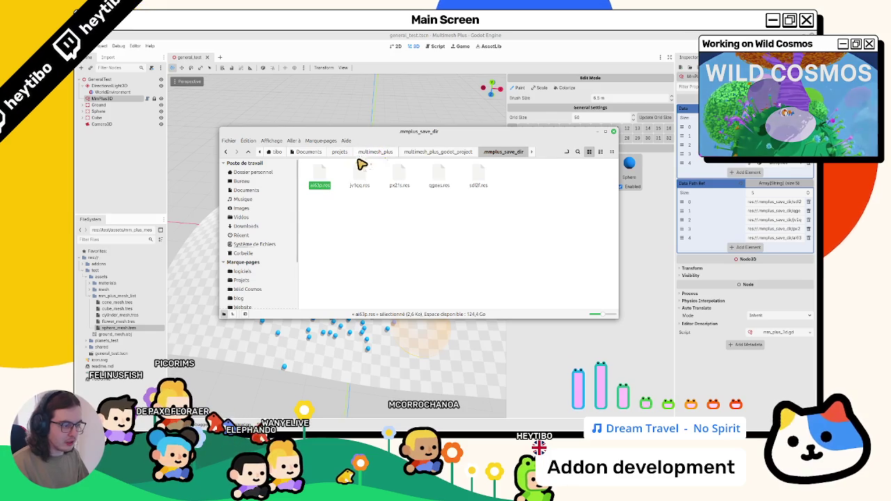
pyautogui.click(442, 184)
pyautogui.rightClick(438, 187)
pyautogui.press('Escape')
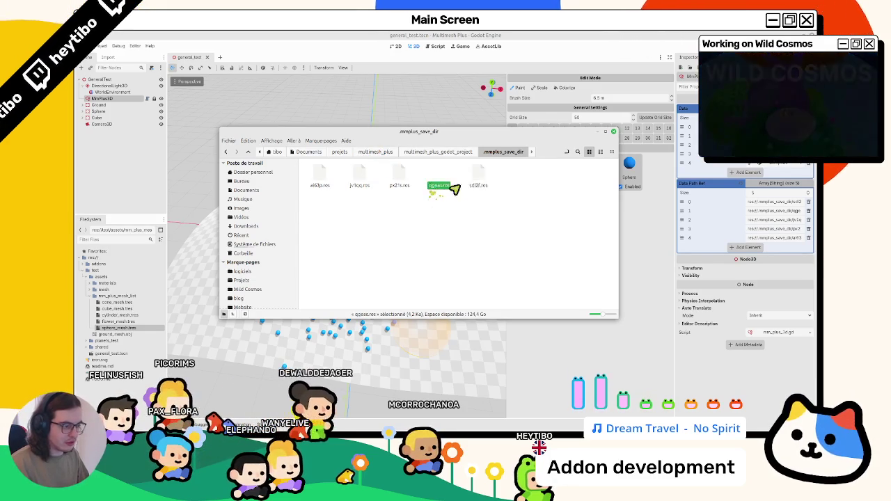
pyautogui.click(478, 185)
pyautogui.click(439, 185)
pyautogui.press('Delete')
# Step: Remove the Sphere item and its spheres, then save so the unused .res file disappears
pyautogui.moveTo(389, 137); pyautogui.dragTo(356, 337)
pyautogui.rightClick(377, 218)
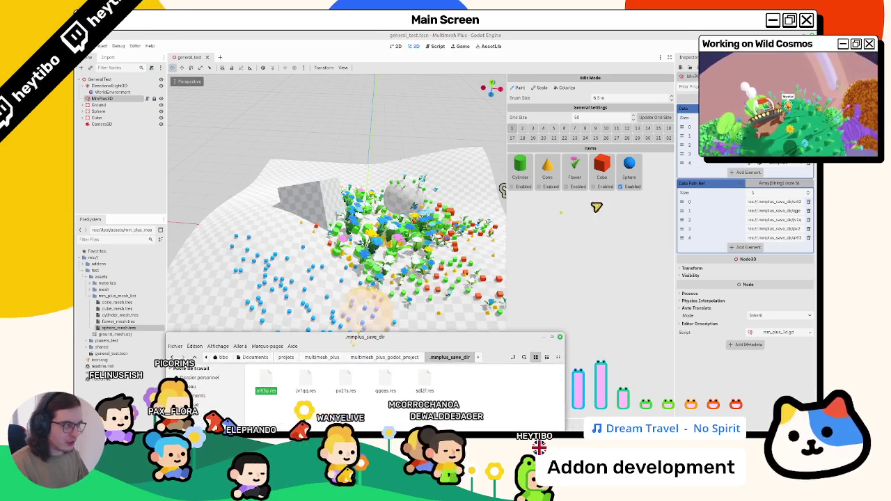
pyautogui.click(630, 175)
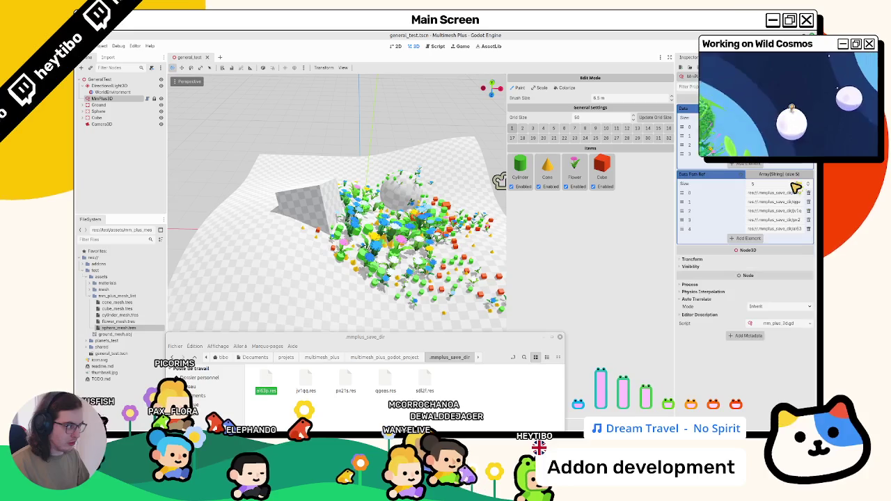
pyautogui.hotkey('ctrl', 's')
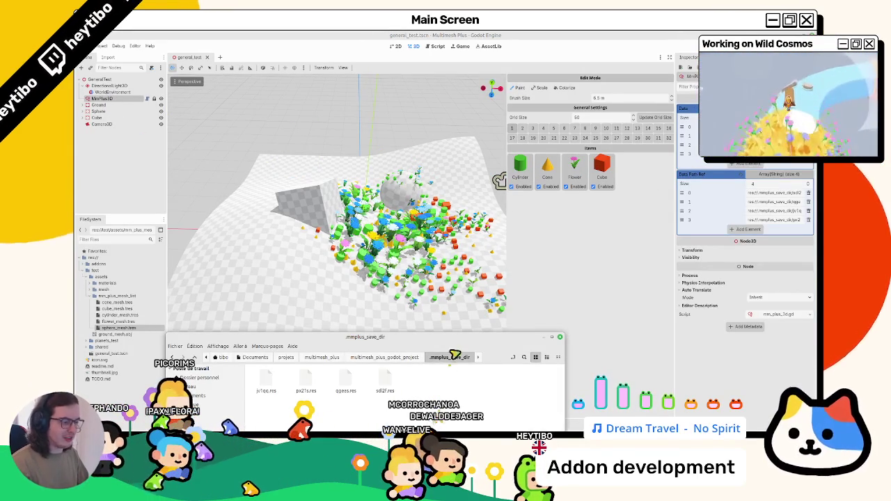
pyautogui.moveTo(449, 363); pyautogui.dragTo(450, 289)
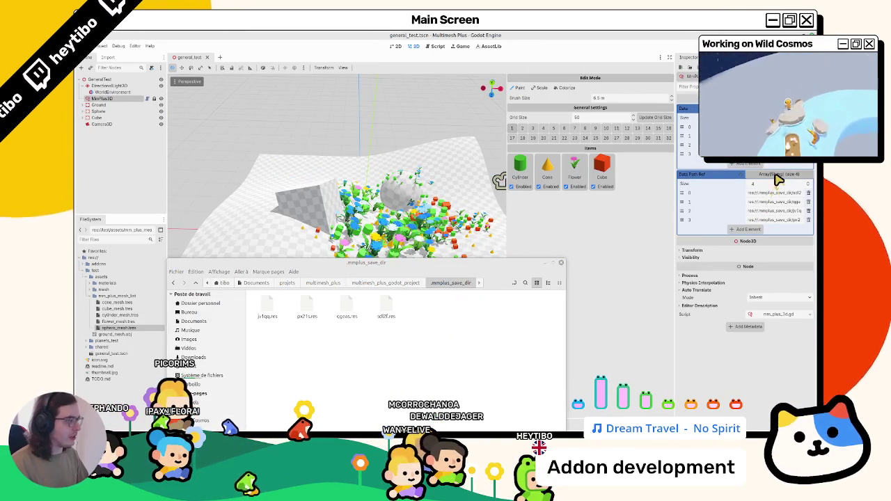
pyautogui.moveTo(394, 262); pyautogui.dragTo(77, 266)
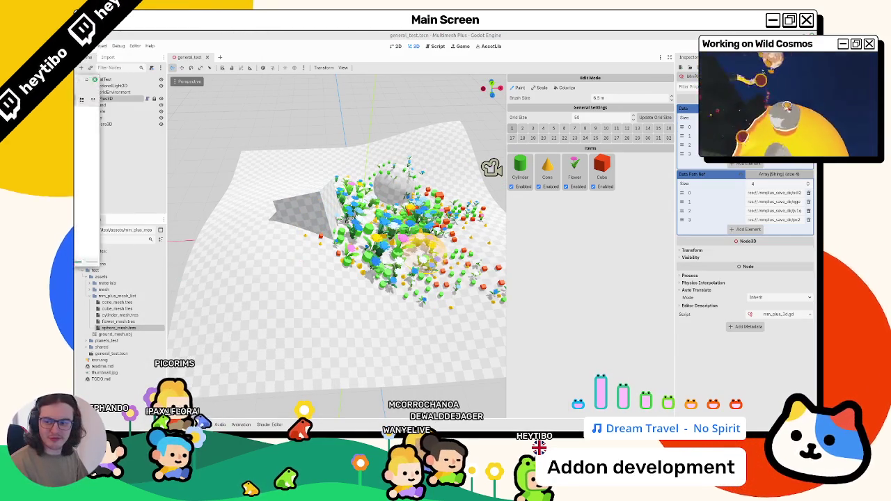
# Step: Change NOTIFICATION_EDITOR_POST_SAVE to NOTIFICATION_EDITOR_PRE_SAVE in mm_plus_3d.gd, then return to the 3D scene
pyautogui.click(437, 46)
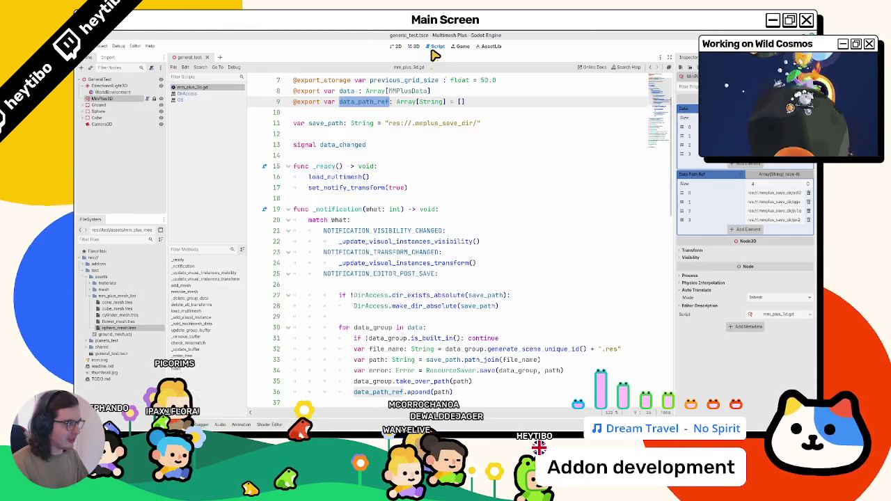
pyautogui.scroll(-10, 458, 252)
pyautogui.scroll(7, 457, 253)
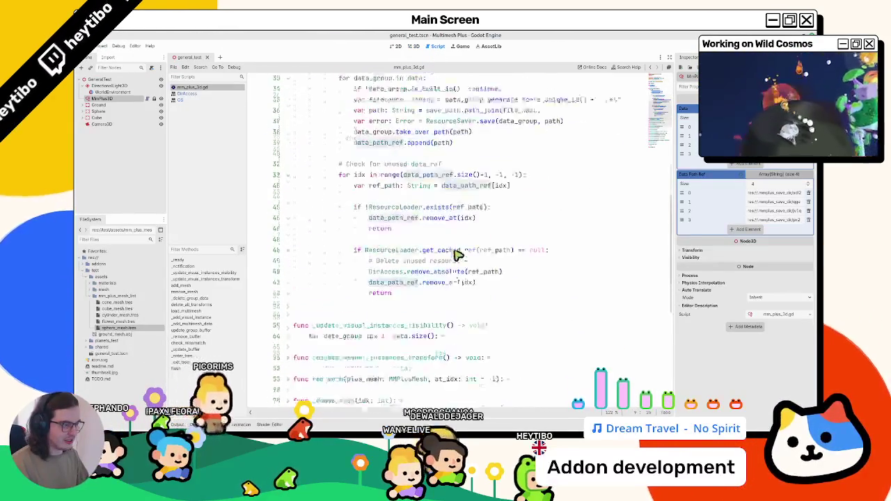
pyautogui.moveTo(416, 145); pyautogui.dragTo(399, 145)
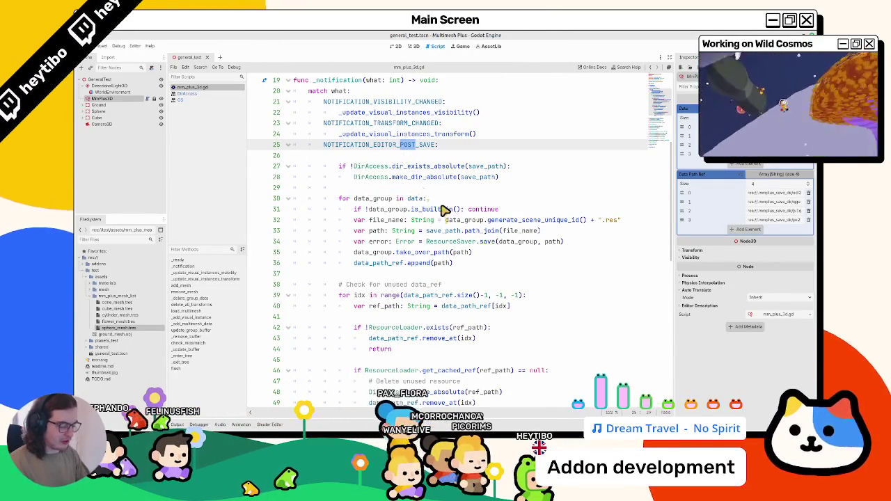
pyautogui.write('PRE')
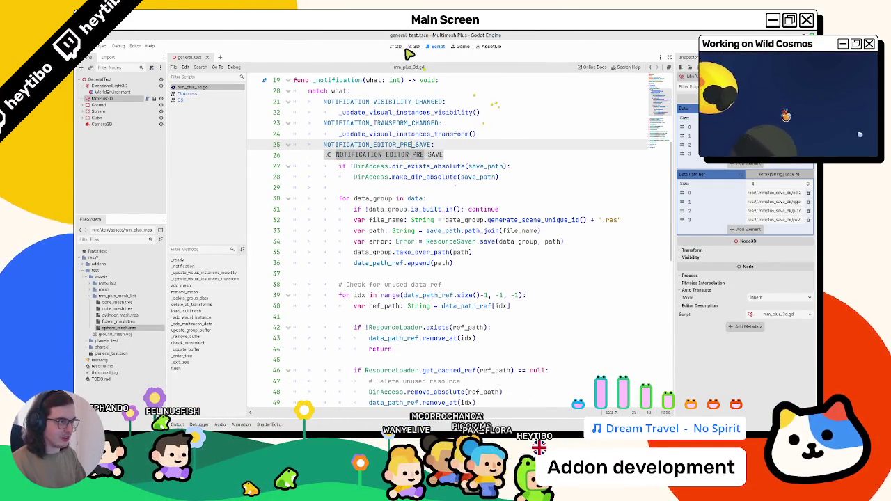
pyautogui.click(413, 48)
pyautogui.click(183, 60)
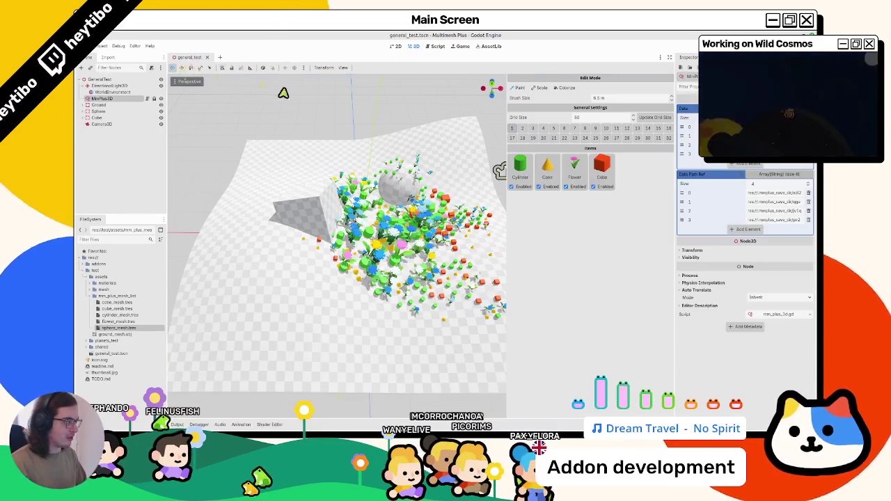
# Step: Paint and undo a test stroke, then add sphere_mesh.tres back as a Sphere item
pyautogui.moveTo(350, 215); pyautogui.dragTo(312, 313)
pyautogui.hotkey('ctrl', 'z')
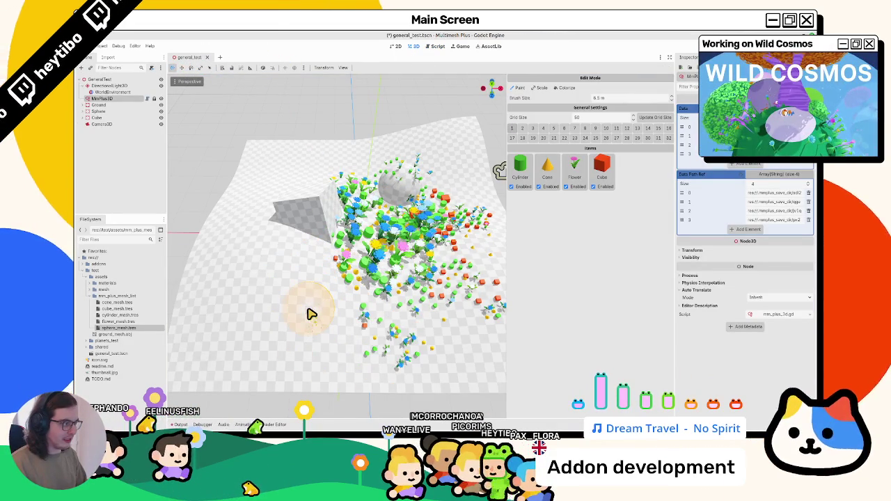
pyautogui.hotkey('ctrl', 'z')
pyautogui.hotkey('ctrl', 'z')
pyautogui.hotkey('ctrl', 'z')
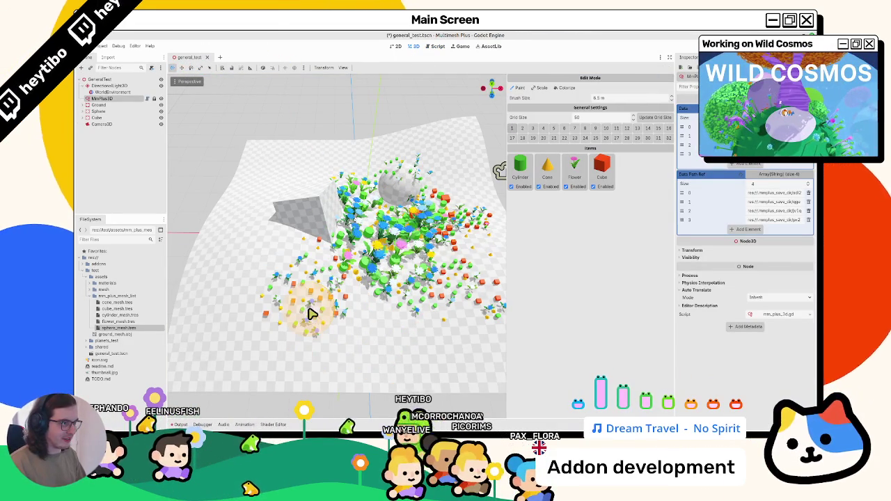
pyautogui.moveTo(131, 335); pyautogui.dragTo(628, 171)
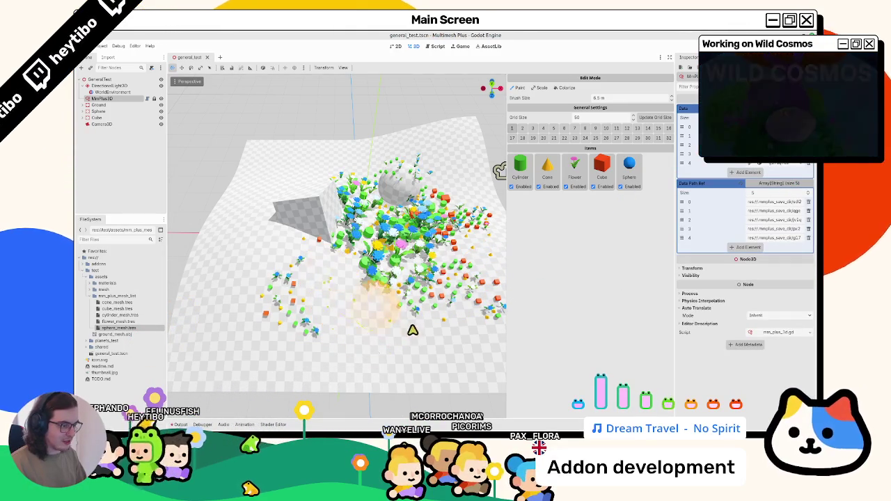
# Step: Erase and repaint mixed items in the lower-left and middle, then open .mmplus_save_dir to check the files
pyautogui.moveTo(292, 258); pyautogui.dragTo(304, 286)
pyautogui.click(123, 92)
pyautogui.click(124, 99)
pyautogui.moveTo(292, 327)
pyautogui.mouseDown()
pyautogui.moveTo(305, 323)
pyautogui.moveTo(308, 285)
pyautogui.moveTo(300, 309)
pyautogui.mouseUp()
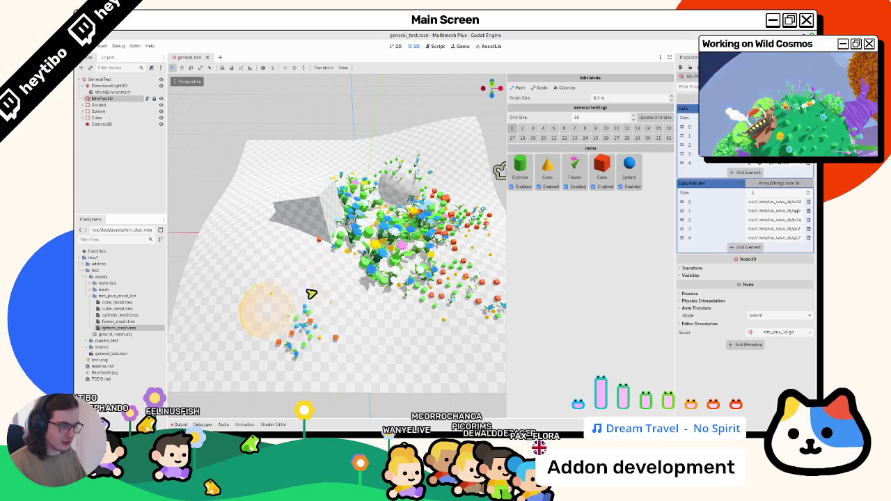
pyautogui.click(181, 425)
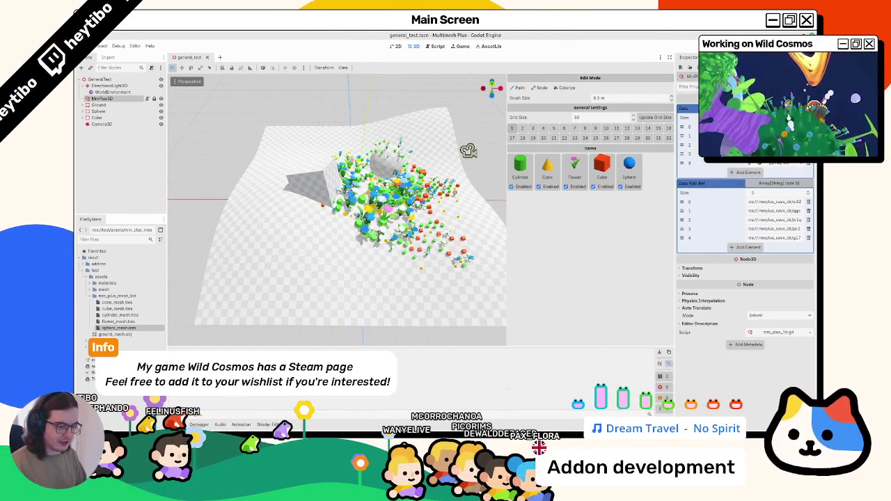
pyautogui.click(180, 424)
pyautogui.moveTo(327, 278)
pyautogui.mouseDown()
pyautogui.moveTo(295, 308)
pyautogui.moveTo(313, 282)
pyautogui.moveTo(324, 291)
pyautogui.mouseUp()
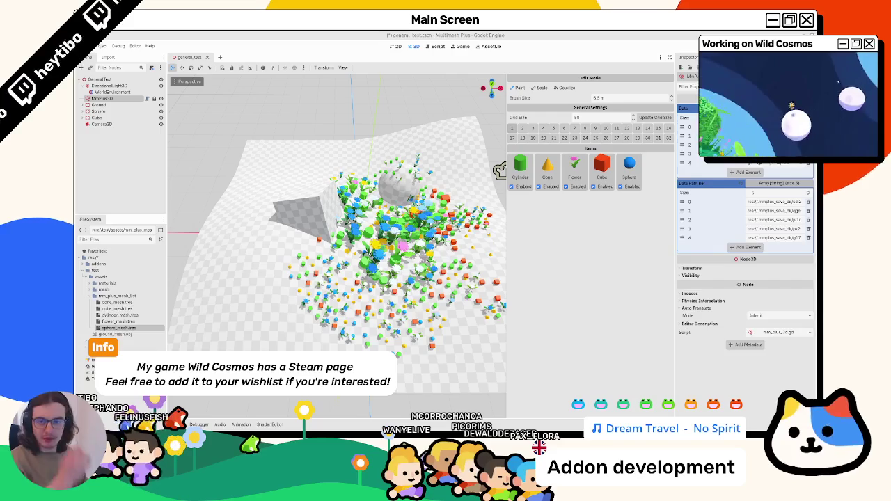
pyautogui.click(499, 171)
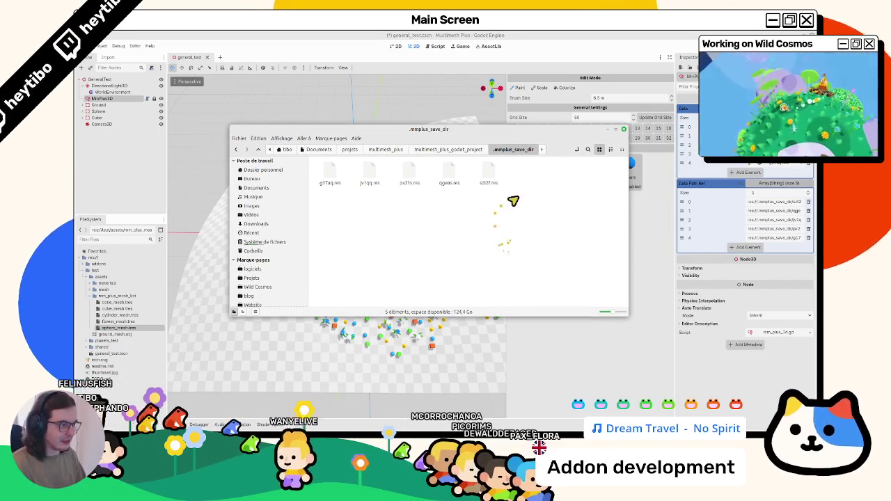
# Step: Remove the Sphere item from the MultiMesh Plus palette
pyautogui.moveTo(509, 135); pyautogui.dragTo(420, 290)
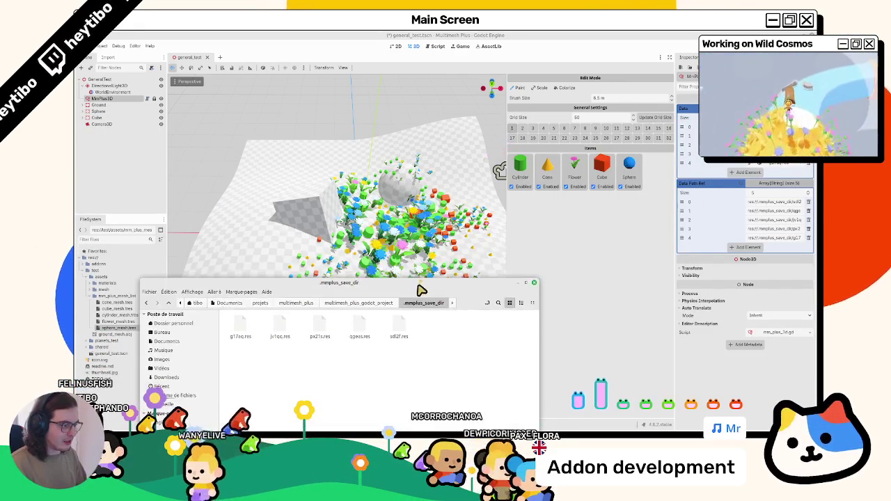
pyautogui.rightClick(420, 289)
pyautogui.press('Escape')
pyautogui.rightClick(640, 172)
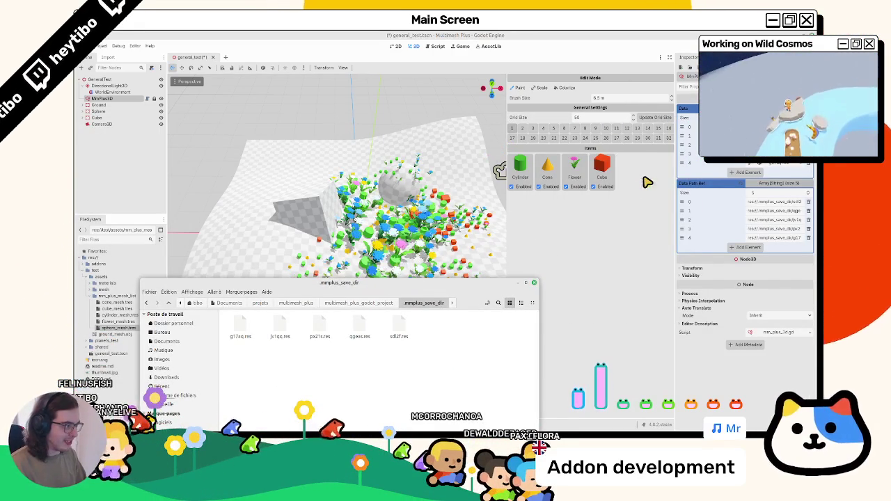
# Step: Paint cubes and flowers at the lower left and select px21s.res in the save folder window
pyautogui.moveTo(292, 213)
pyautogui.mouseDown()
pyautogui.moveTo(269, 261)
pyautogui.moveTo(283, 263)
pyautogui.mouseUp()
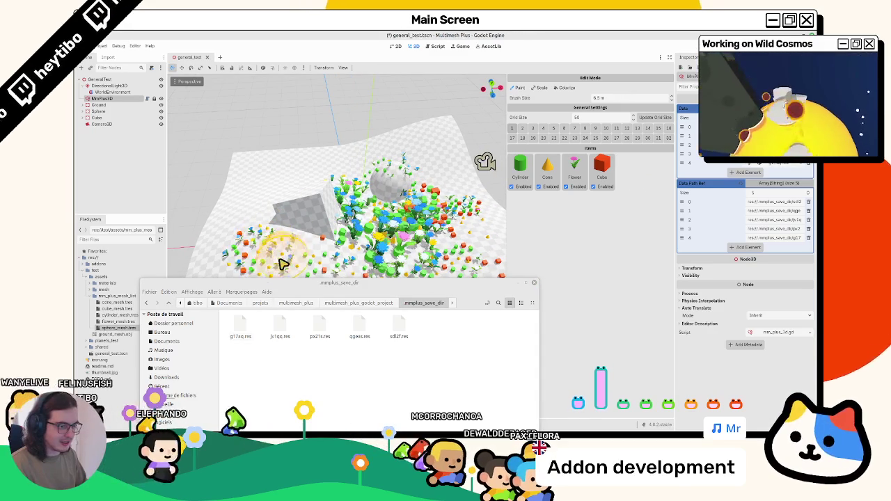
pyautogui.hotkey('ctrl', 'z')
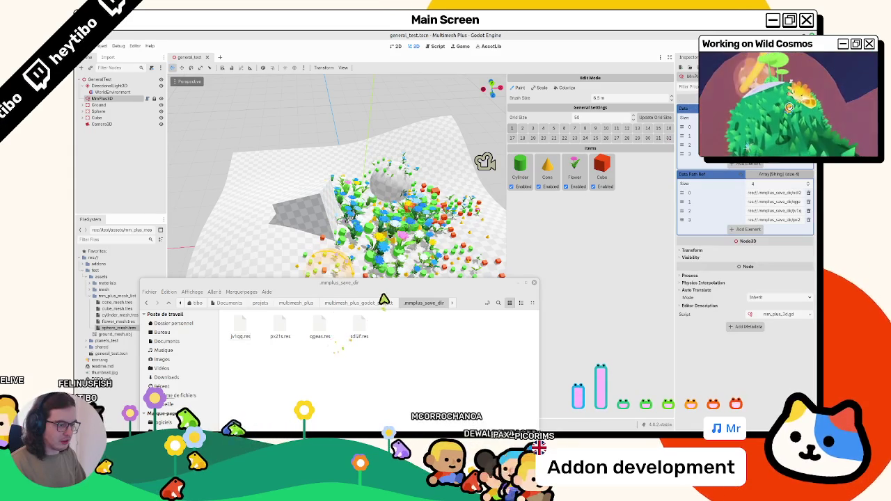
pyautogui.moveTo(383, 300); pyautogui.dragTo(393, 252)
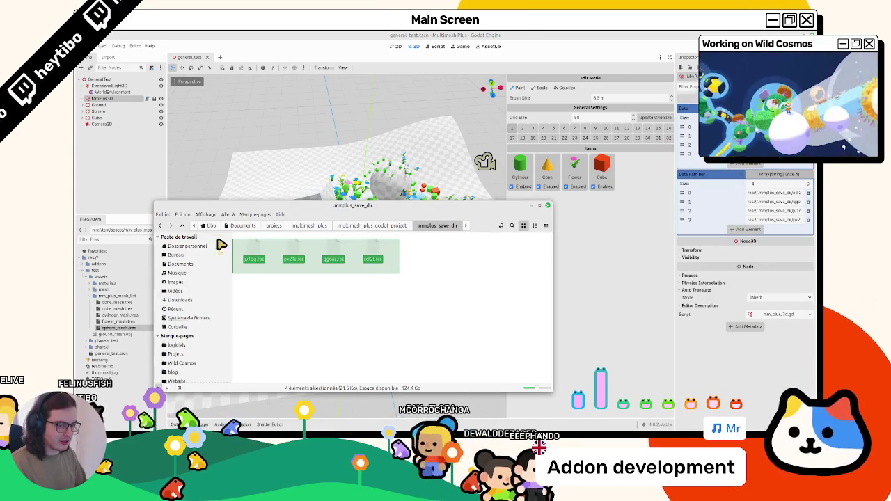
pyautogui.keyDown('ctrl'); pyautogui.click(293, 254); pyautogui.keyUp('ctrl')
pyautogui.moveTo(427, 227); pyautogui.dragTo(432, 297)
# Step: Paint more flowers and cubes on the ground, save the scene, and close the save folder window
pyautogui.moveTo(319, 255)
pyautogui.mouseDown()
pyautogui.moveTo(255, 249)
pyautogui.moveTo(243, 205)
pyautogui.moveTo(263, 221)
pyautogui.mouseUp()
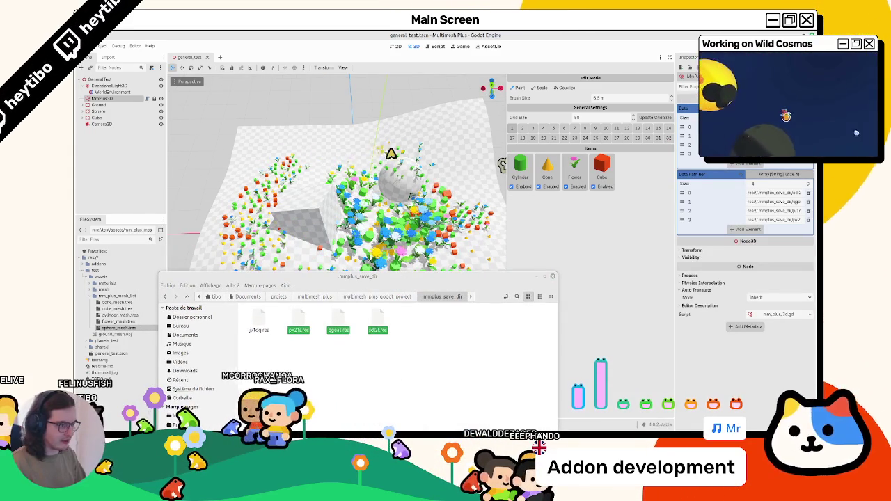
pyautogui.moveTo(483, 203)
pyautogui.mouseDown()
pyautogui.moveTo(441, 163)
pyautogui.moveTo(457, 174)
pyautogui.mouseUp()
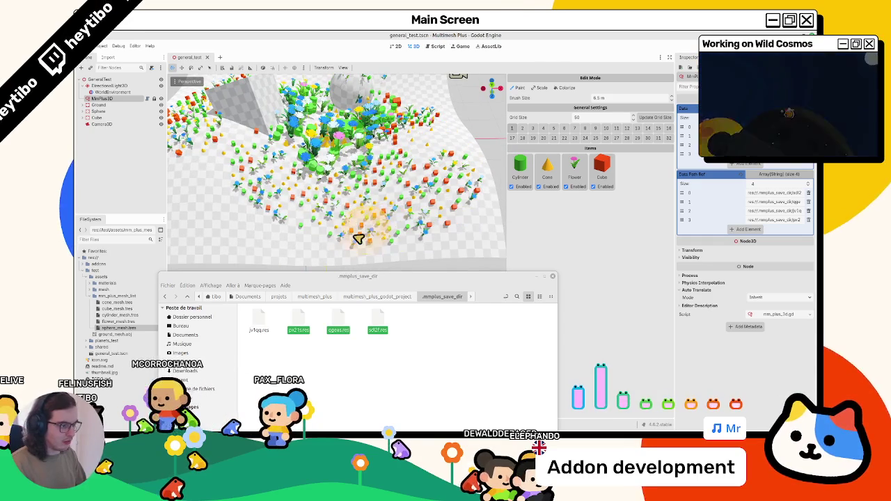
pyautogui.moveTo(295, 247); pyautogui.dragTo(318, 249)
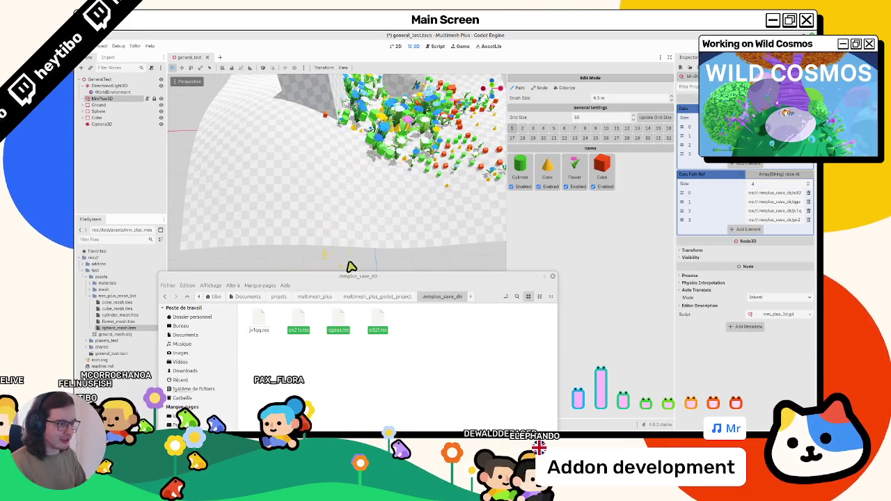
pyautogui.hotkey('ctrl', 's')
pyautogui.hotkey('ctrl', 'w')
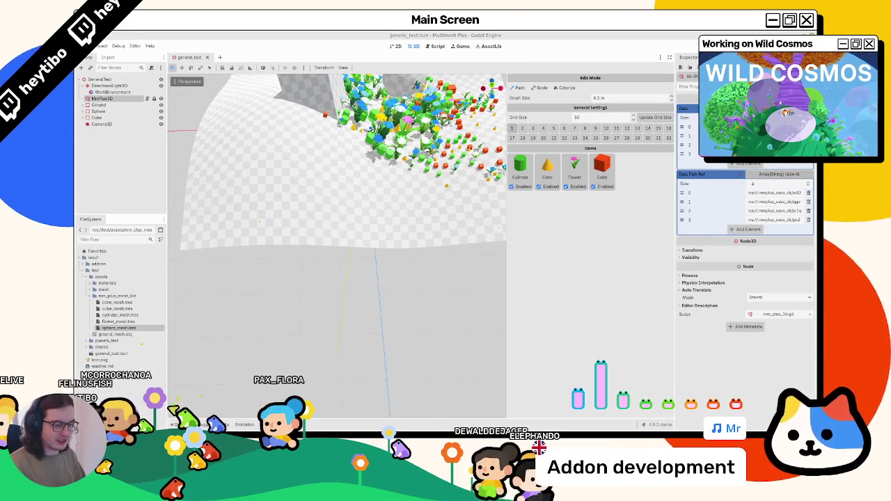
# Step: Clear the output log, add sphere_mesh.tres as a new item, and paint spheres across the ground
pyautogui.click(660, 353)
pyautogui.moveTo(588, 257); pyautogui.dragTo(588, 256)
pyautogui.moveTo(292, 182)
pyautogui.mouseDown()
pyautogui.moveTo(334, 167)
pyautogui.moveTo(314, 135)
pyautogui.moveTo(432, 174)
pyautogui.mouseUp()
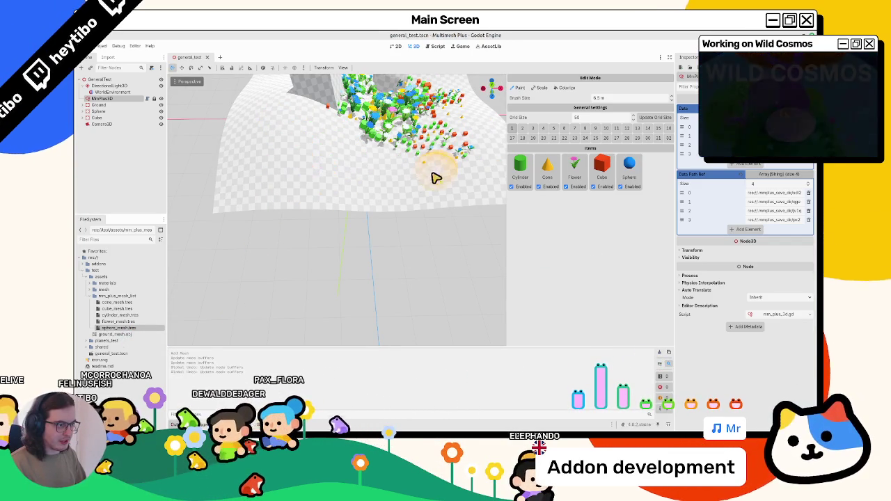
pyautogui.click(428, 179)
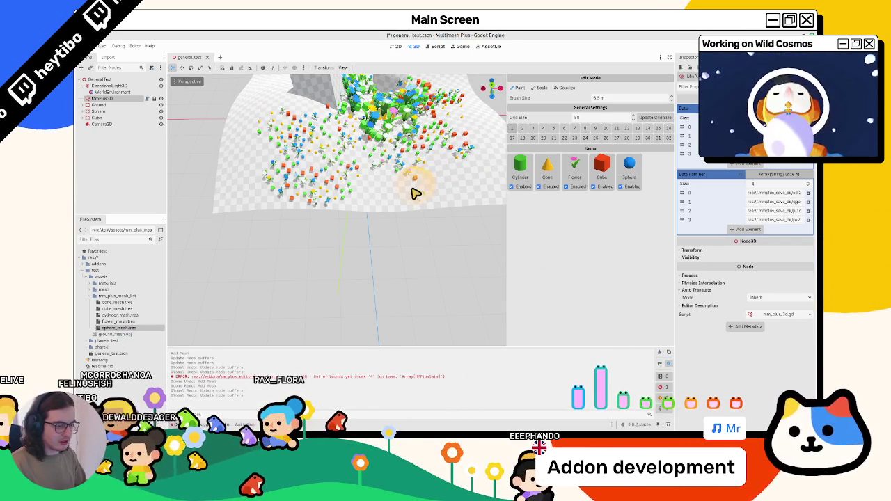
pyautogui.click(409, 197)
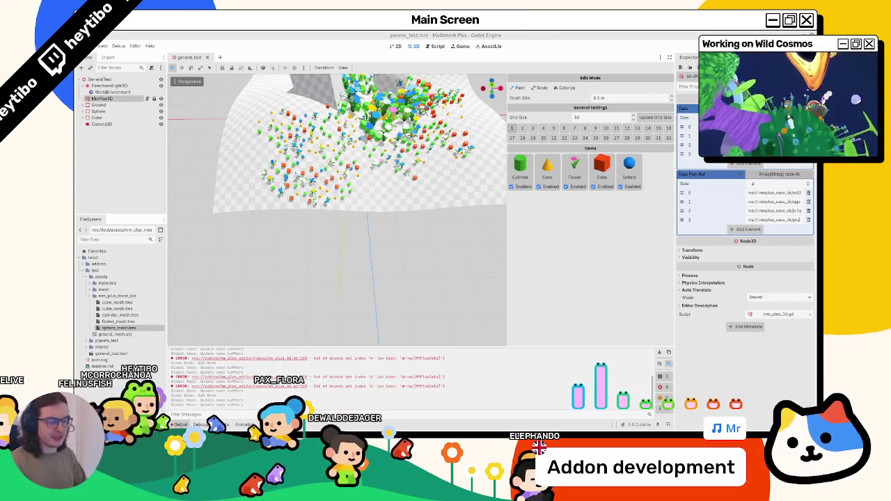
# Step: Erase items toward the left cluster, paint flowers, spheres and cubes, then undo to restore them
pyautogui.moveTo(418, 201)
pyautogui.mouseDown()
pyautogui.moveTo(348, 278)
pyautogui.moveTo(308, 304)
pyautogui.moveTo(431, 273)
pyautogui.mouseUp()
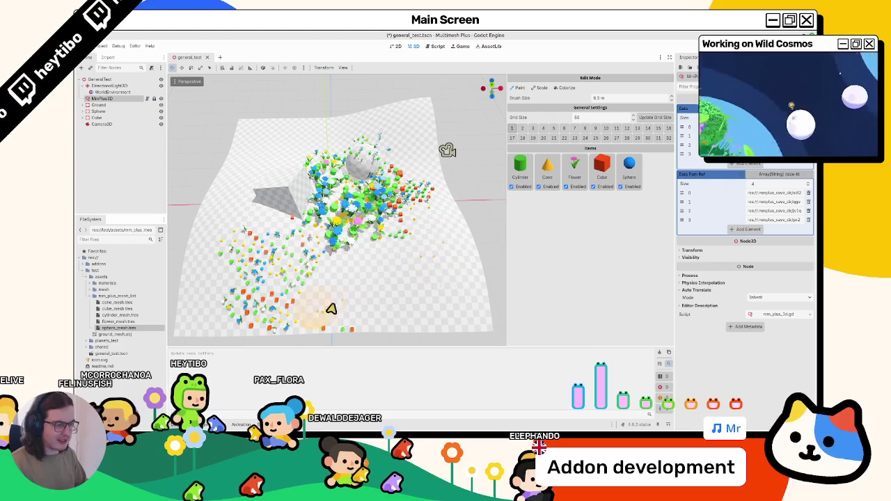
pyautogui.moveTo(344, 326); pyautogui.dragTo(271, 245)
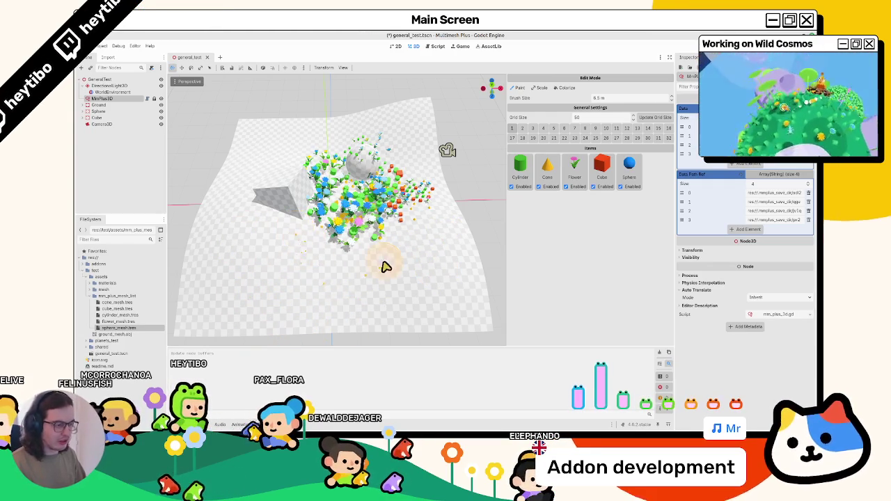
pyautogui.moveTo(330, 285); pyautogui.dragTo(421, 282)
pyautogui.moveTo(453, 152)
pyautogui.mouseDown()
pyautogui.moveTo(354, 106)
pyautogui.moveTo(235, 255)
pyautogui.moveTo(239, 265)
pyautogui.moveTo(263, 142)
pyautogui.moveTo(461, 144)
pyautogui.mouseUp()
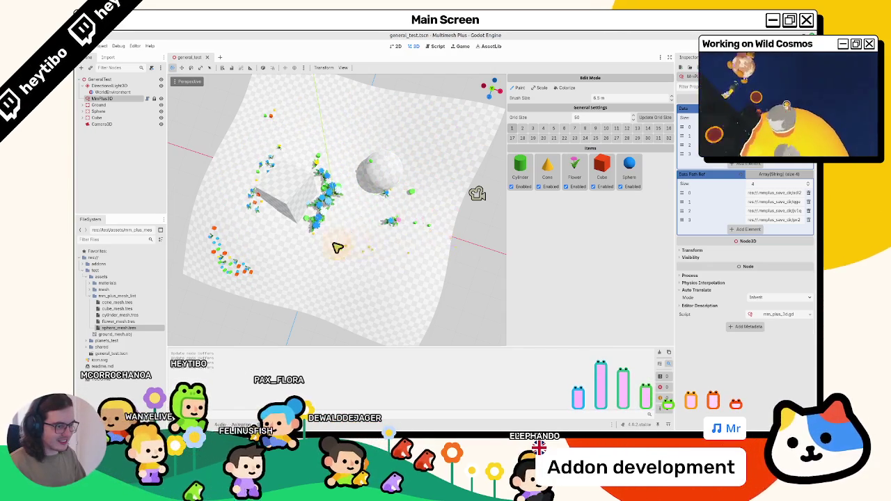
pyautogui.hotkey('ctrl', 'z')
pyautogui.moveTo(342, 304); pyautogui.dragTo(390, 230)
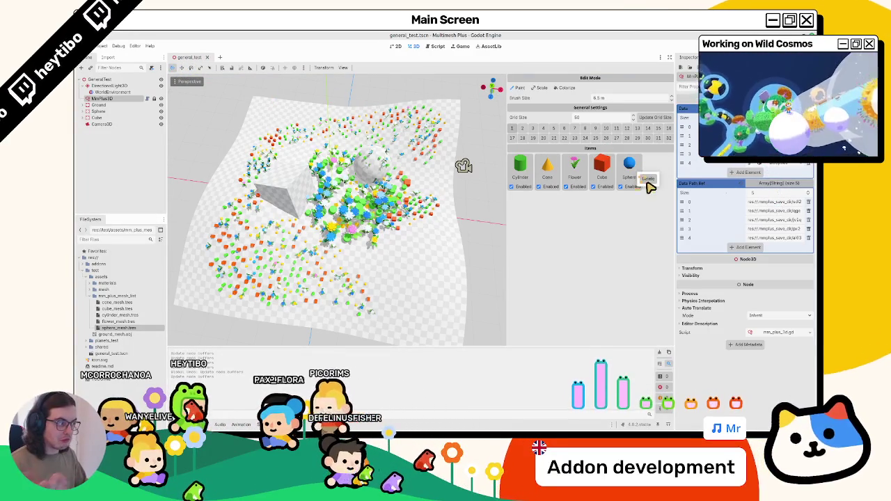
# Step: Delete the Sphere item, then close the scene with Don't Save to reload it
pyautogui.click(648, 182)
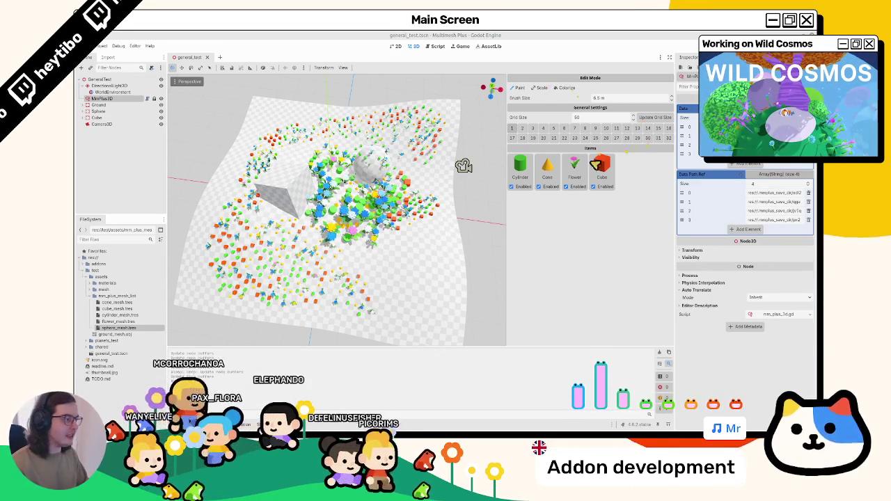
pyautogui.click(603, 175)
pyautogui.click(407, 257)
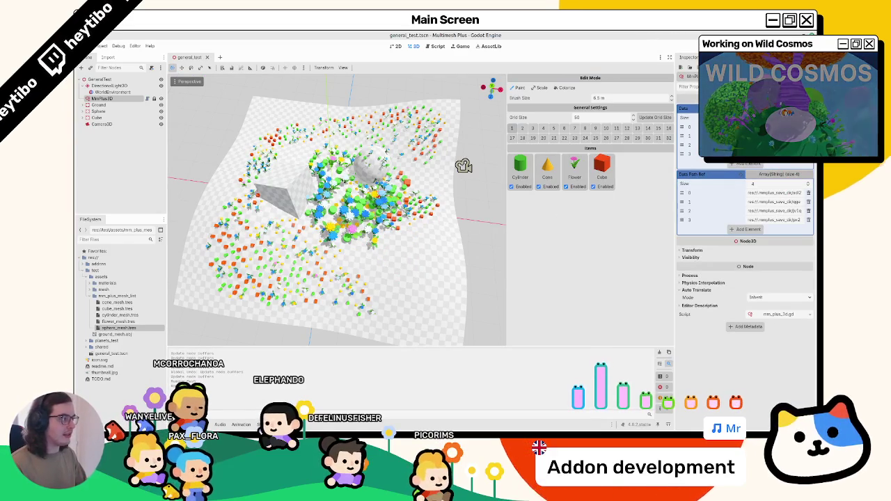
# Step: Delete the Cube item and discard that change by closing and reloading the scene
pyautogui.click(605, 172)
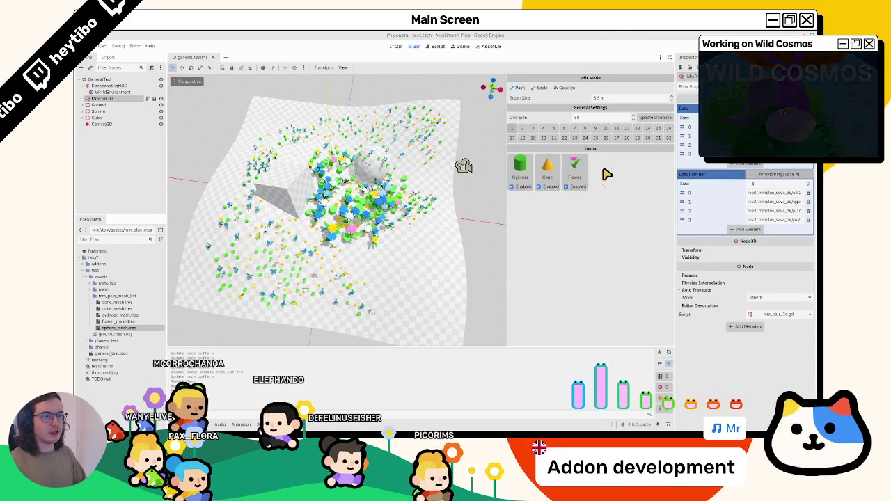
pyautogui.click(212, 57)
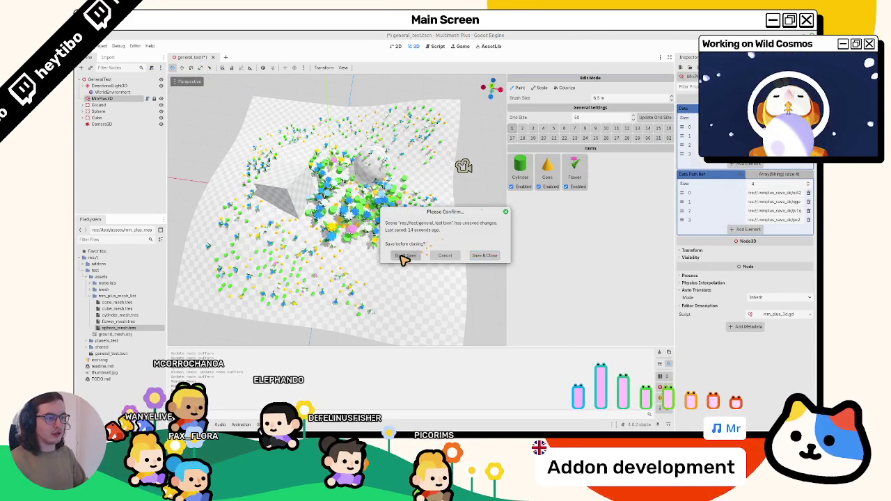
pyautogui.click(405, 255)
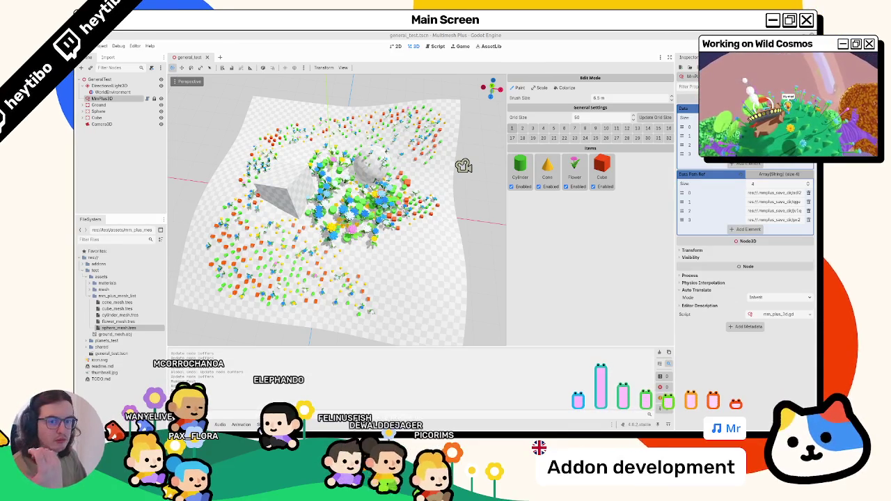
pyautogui.scroll(3, 358, 223)
# Step: Add sphere_mesh.tres back as an item and reselect MmPlus3D to refresh the Inspector
pyautogui.scroll(-3, 308, 247)
pyautogui.scroll(4, 270, 230)
pyautogui.moveTo(271, 229)
pyautogui.mouseDown()
pyautogui.moveTo(314, 255)
pyautogui.moveTo(290, 249)
pyautogui.mouseUp()
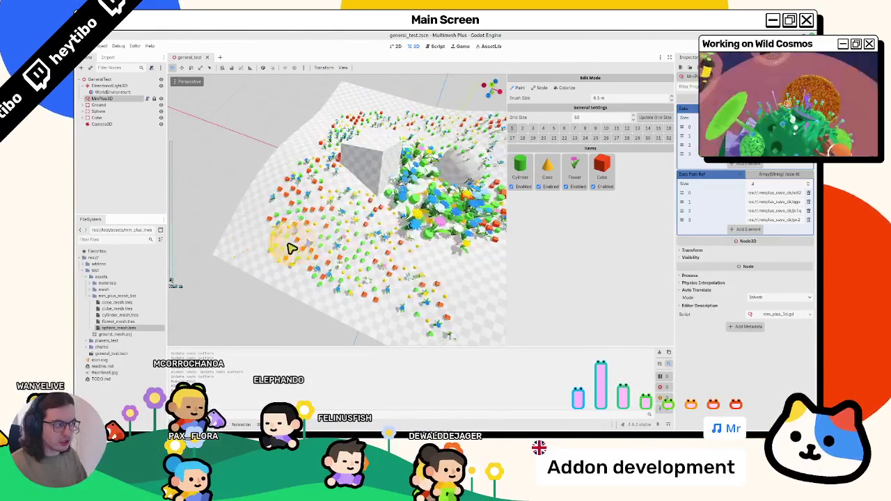
pyautogui.moveTo(583, 270); pyautogui.dragTo(585, 270)
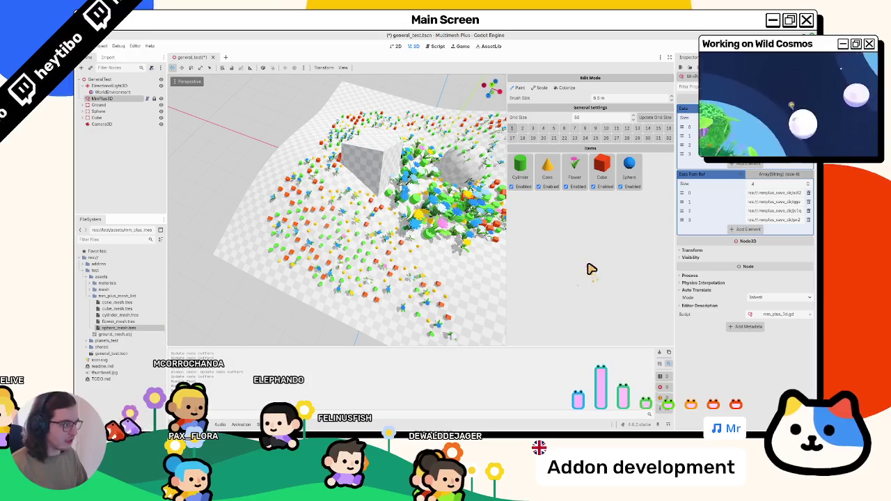
pyautogui.click(120, 92)
pyautogui.click(118, 98)
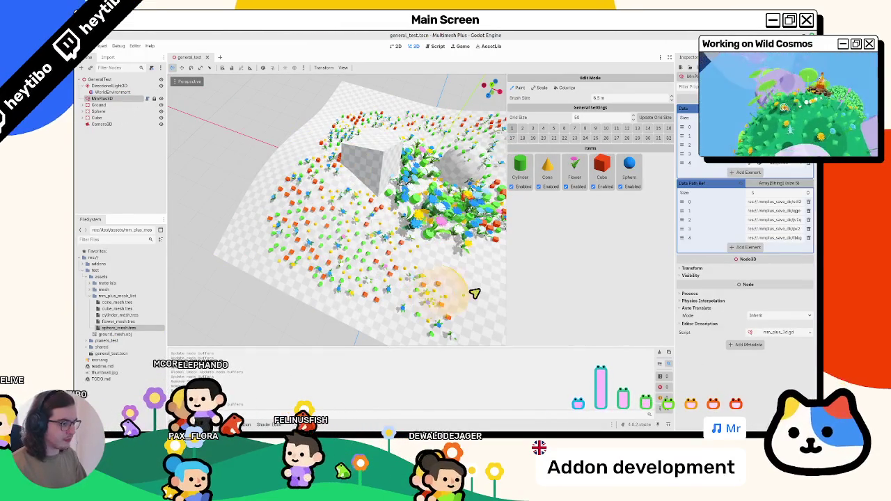
# Step: Paint spheres, cubes and flowers onto the hilly terrain
pyautogui.moveTo(448, 299); pyautogui.dragTo(651, 365)
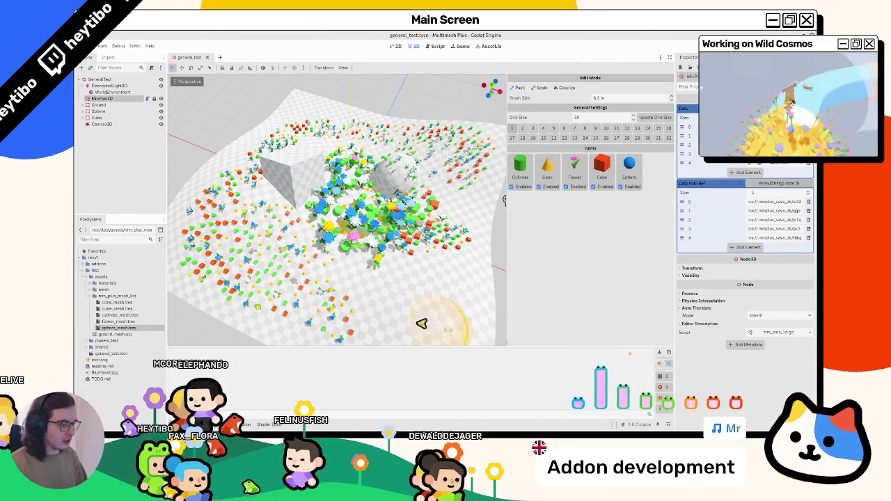
pyautogui.moveTo(346, 289); pyautogui.dragTo(322, 280)
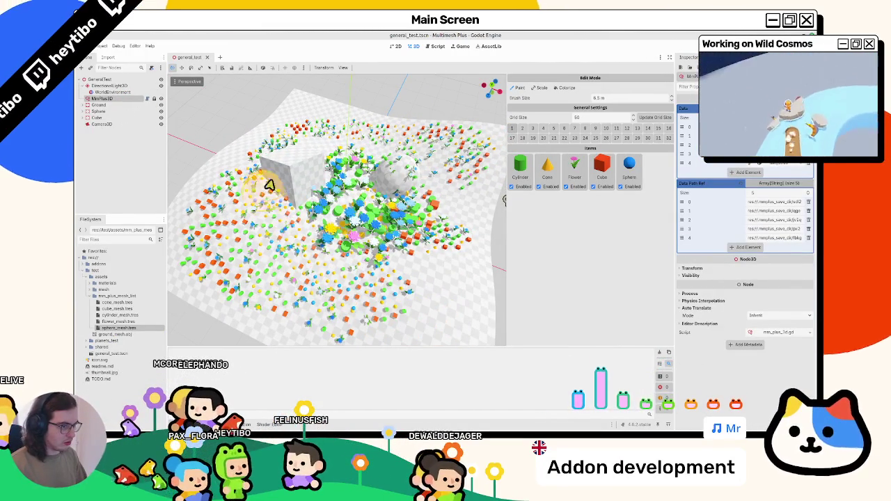
pyautogui.moveTo(278, 148); pyautogui.dragTo(306, 174)
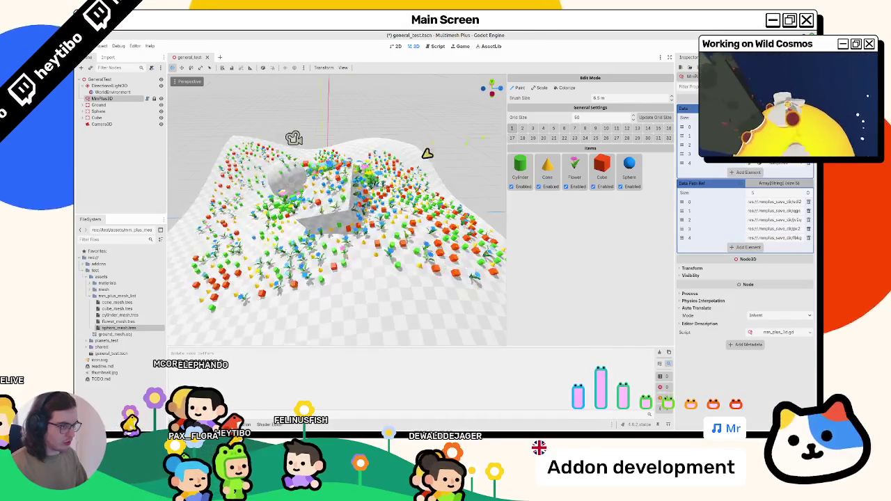
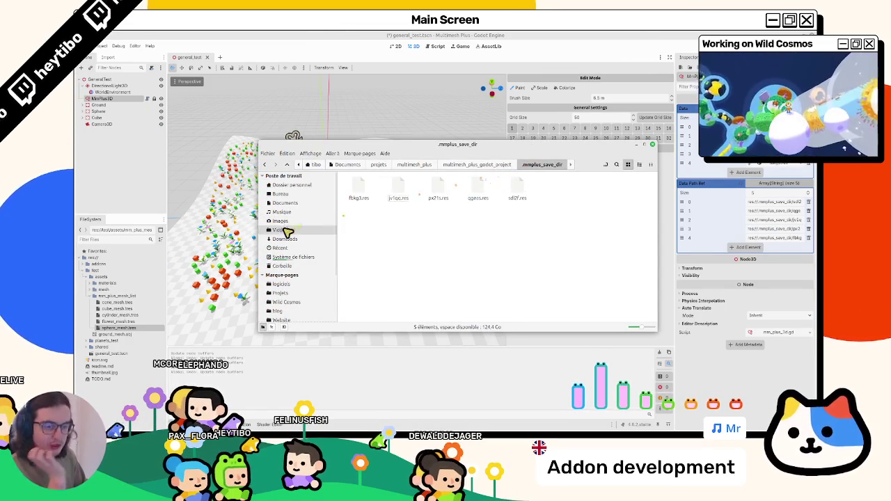
# Step: Collapse the mm_plus_mesh_list, assets and test folders, then minimise the Nemo save-folder window
pyautogui.click(95, 295)
pyautogui.click(85, 271)
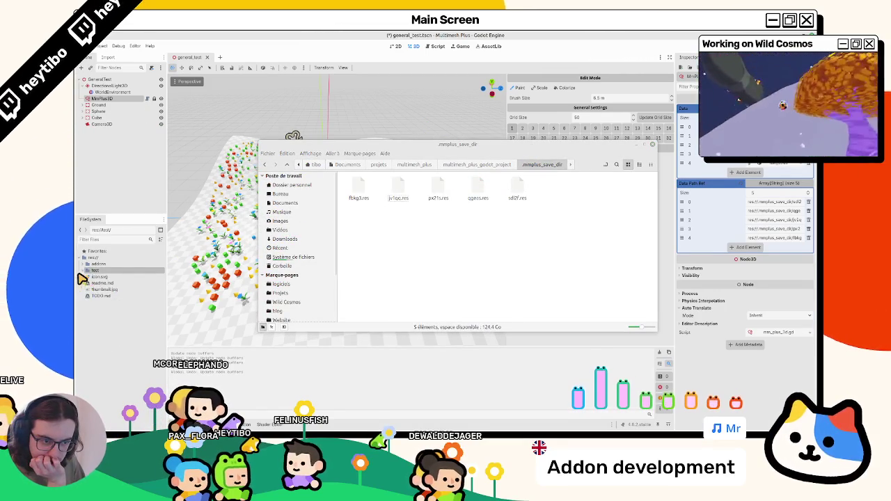
pyautogui.click(82, 280)
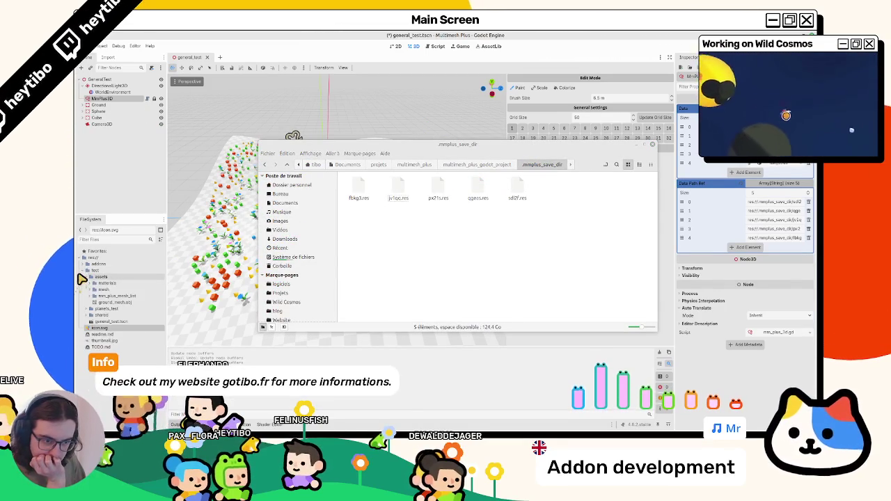
pyautogui.click(84, 271)
pyautogui.rightClick(533, 159)
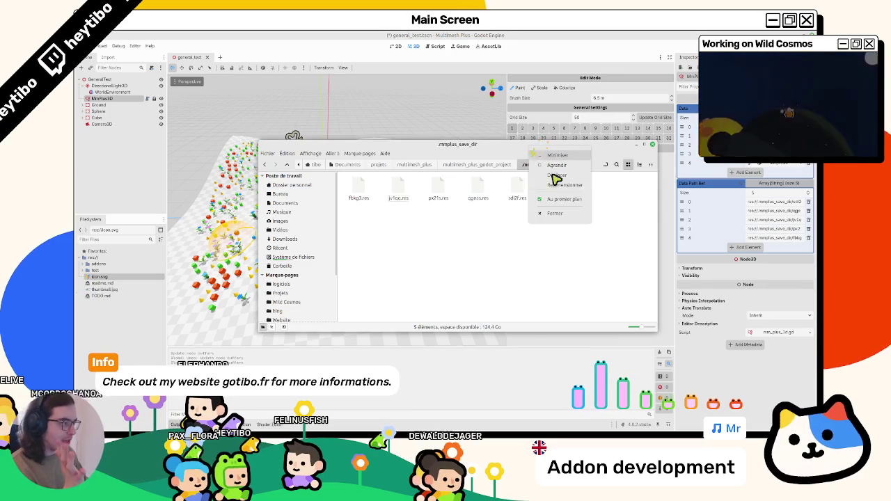
pyautogui.click(263, 221)
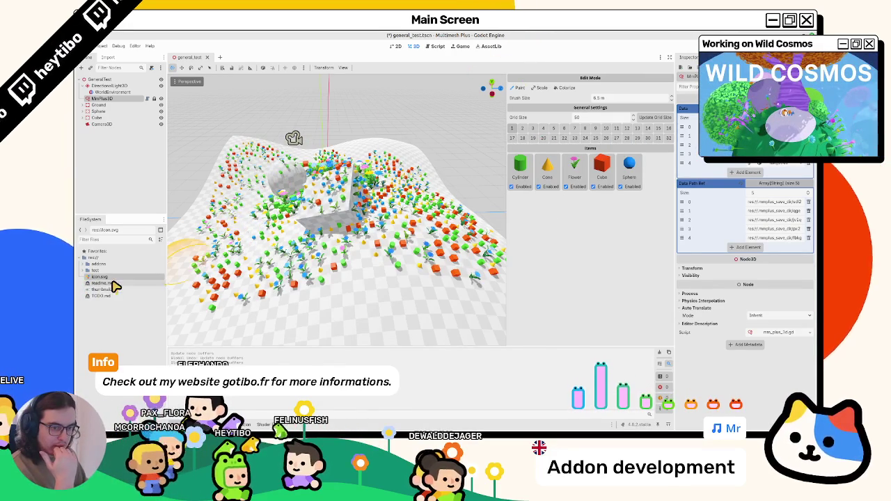
# Step: Expand the test folder and select the general_test.tscn scene
pyautogui.click(82, 271)
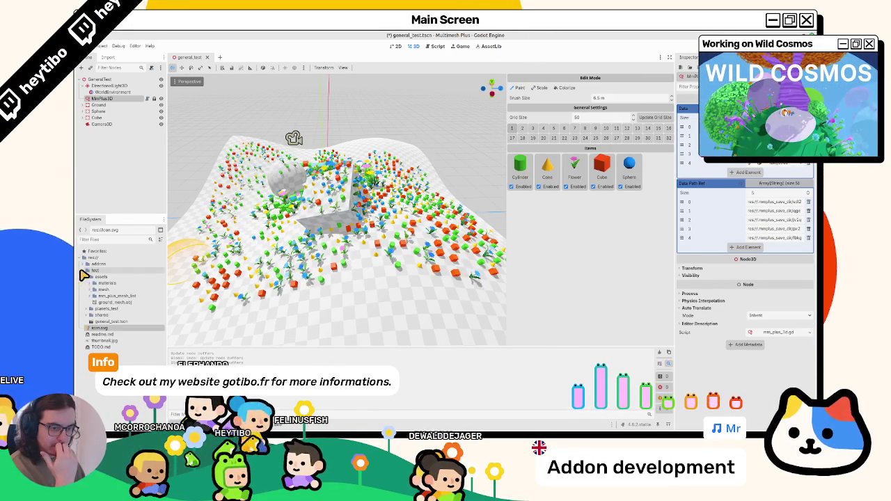
pyautogui.click(85, 277)
pyautogui.click(88, 296)
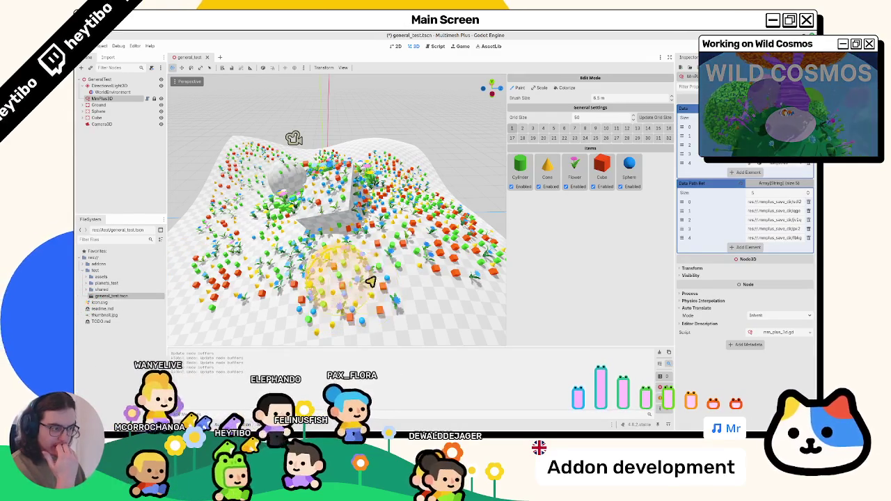
# Step: Adjust the paint brush size to 20.5 m in the viewport
pyautogui.scroll(-3, 358, 278)
pyautogui.scroll(5, 393, 231)
pyautogui.scroll(-5, 392, 231)
pyautogui.scroll(5, 383, 244)
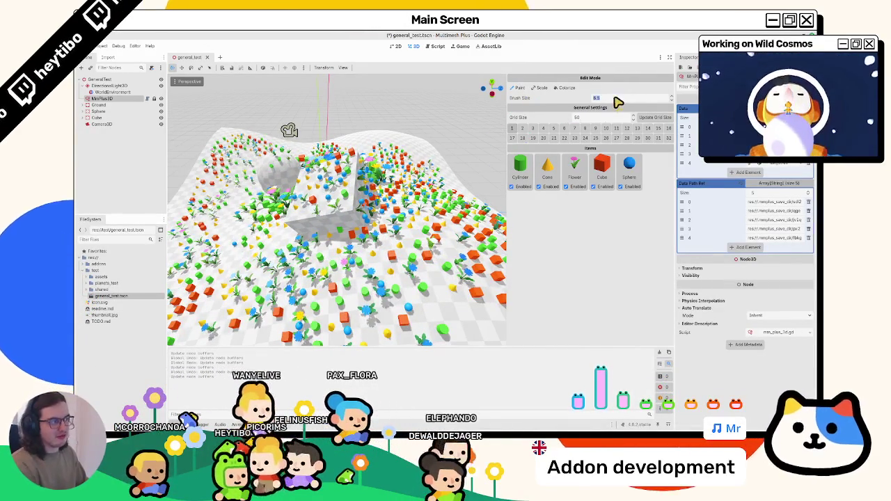
pyautogui.scroll(-4, 342, 267)
pyautogui.scroll(6, 341, 267)
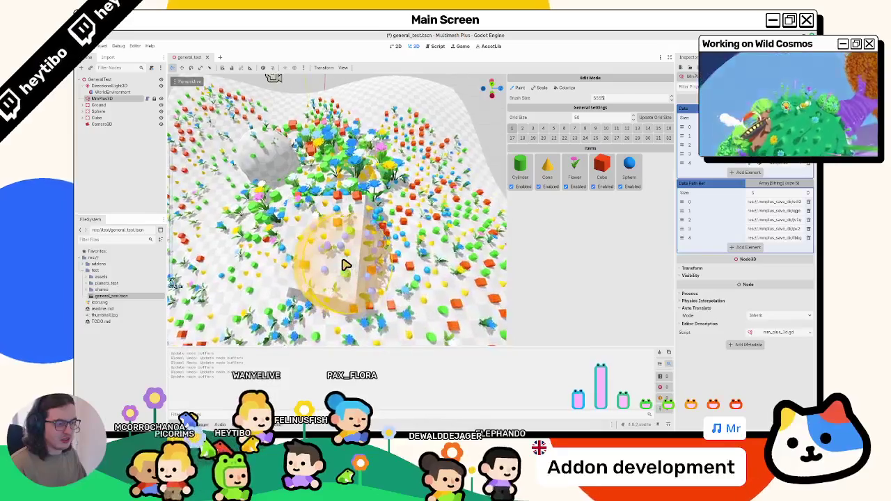
pyautogui.scroll(-3, 342, 267)
pyautogui.scroll(5, 367, 268)
pyautogui.scroll(-8, 366, 267)
pyautogui.scroll(3, 368, 268)
pyautogui.scroll(5, 369, 271)
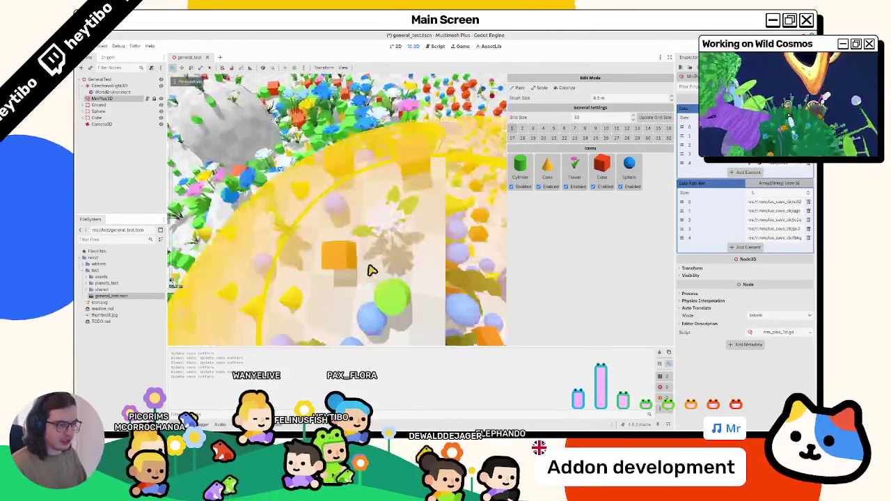
pyautogui.scroll(-6, 370, 269)
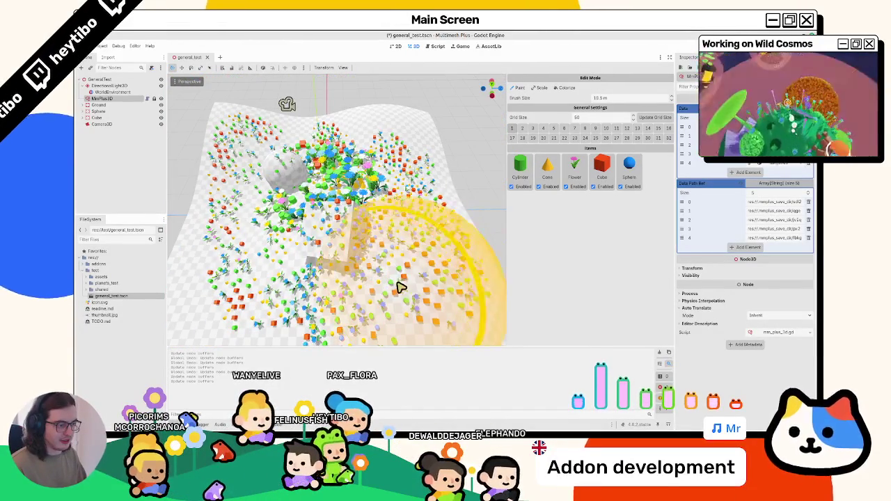
pyautogui.scroll(-3, 397, 284)
# Step: Orbit around the terrain and save the general_test scene
pyautogui.moveTo(265, 208)
pyautogui.mouseDown()
pyautogui.moveTo(271, 283)
pyautogui.moveTo(285, 155)
pyautogui.moveTo(364, 175)
pyautogui.moveTo(285, 223)
pyautogui.moveTo(341, 125)
pyautogui.mouseUp()
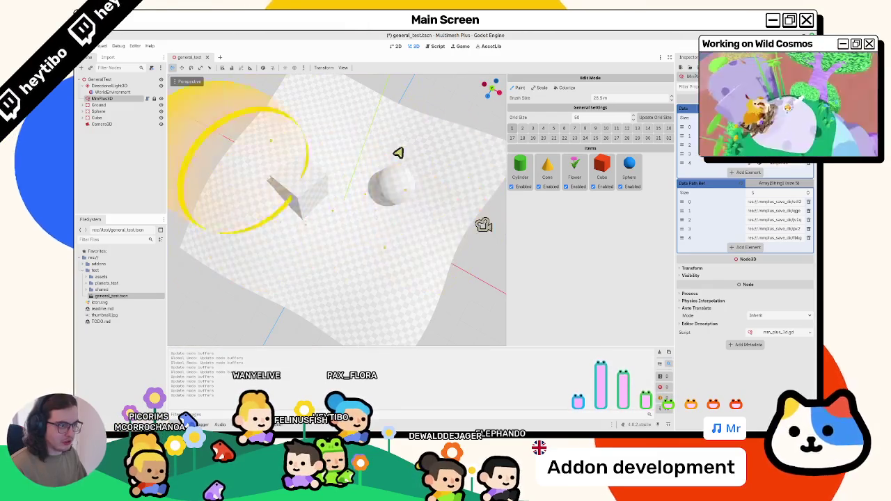
pyautogui.moveTo(258, 229); pyautogui.dragTo(348, 205)
pyautogui.hotkey('ctrl', 's')
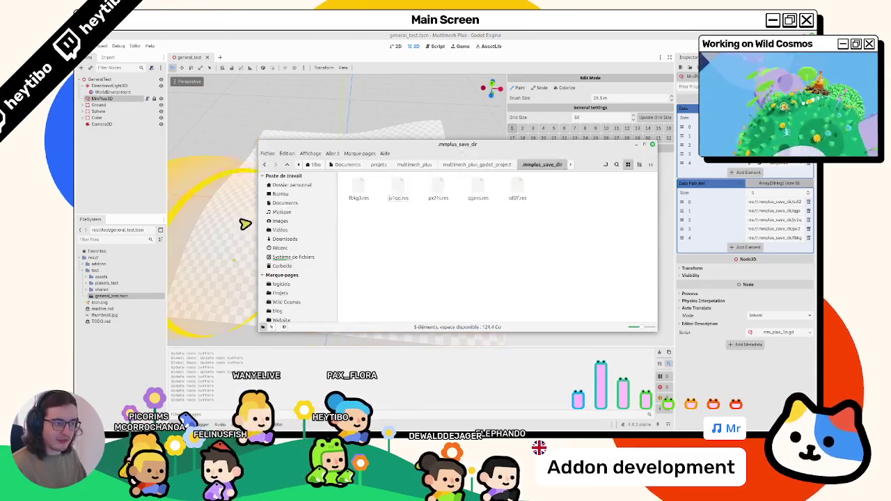
# Step: Check the .res save file sizes, try opening fbkg3.res, then return to Godot
pyautogui.click(400, 198)
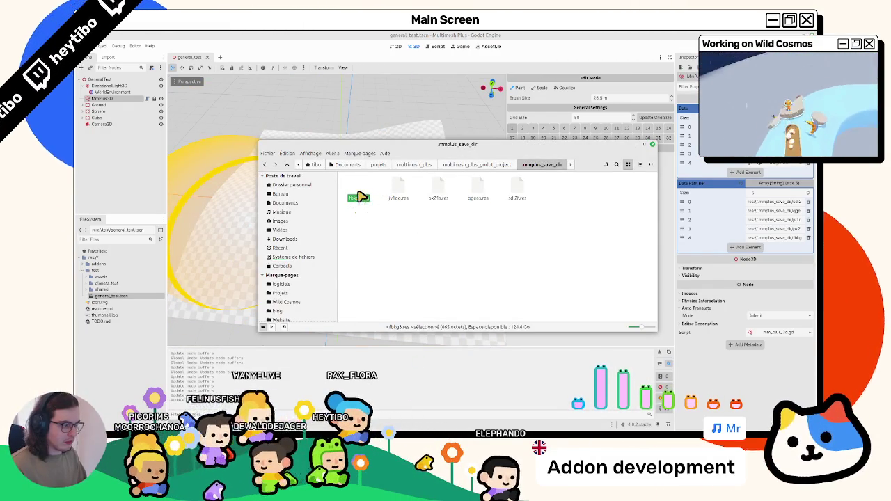
pyautogui.click(373, 245)
pyautogui.doubleClick(353, 200)
pyautogui.press('Escape')
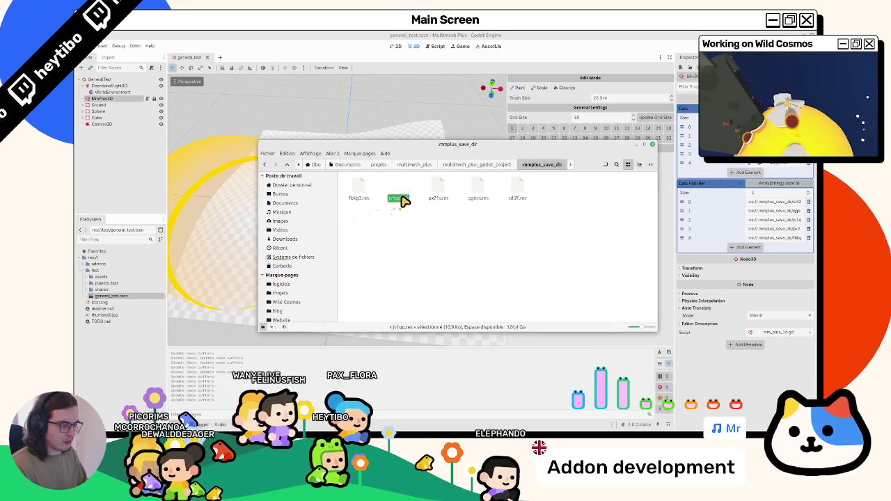
pyautogui.click(517, 199)
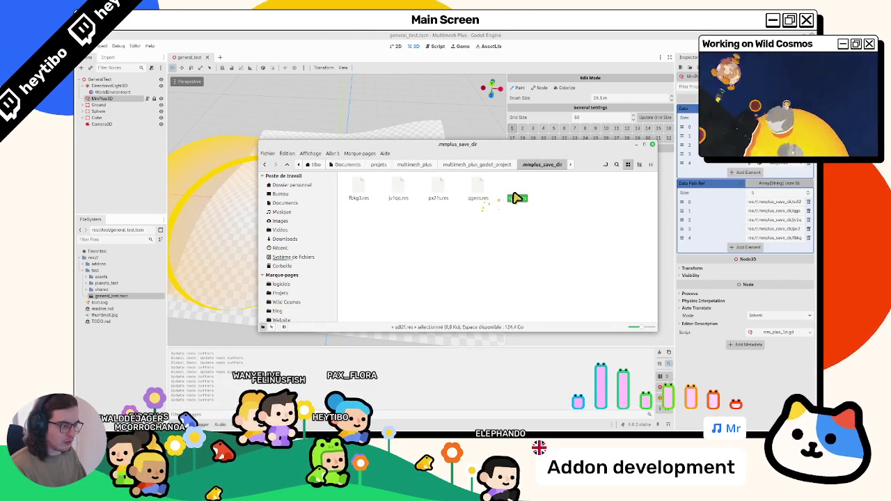
pyautogui.moveTo(517, 198); pyautogui.dragTo(457, 164)
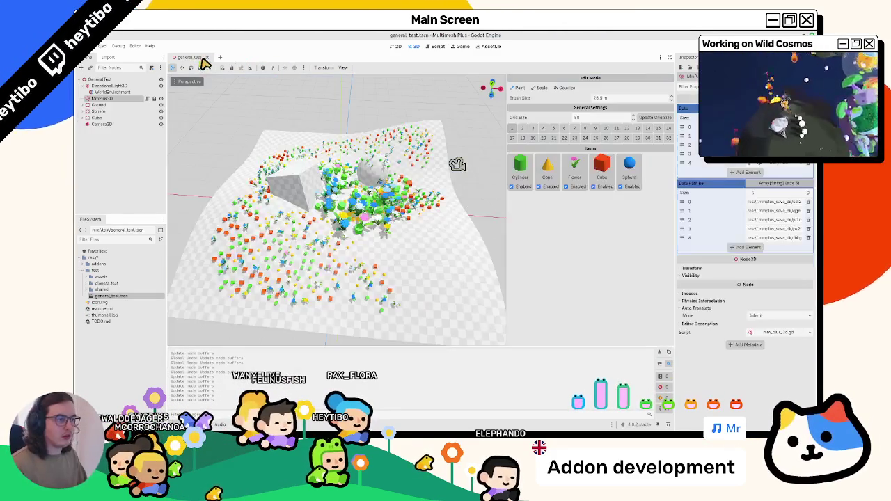
# Step: Erase most painted meshes with a large brush, saving and reloading the scene in between
pyautogui.moveTo(328, 229)
pyautogui.mouseDown()
pyautogui.moveTo(350, 278)
pyautogui.moveTo(289, 297)
pyautogui.moveTo(399, 201)
pyautogui.moveTo(474, 187)
pyautogui.moveTo(309, 122)
pyautogui.mouseUp()
pyautogui.hotkey('ctrl', 's')
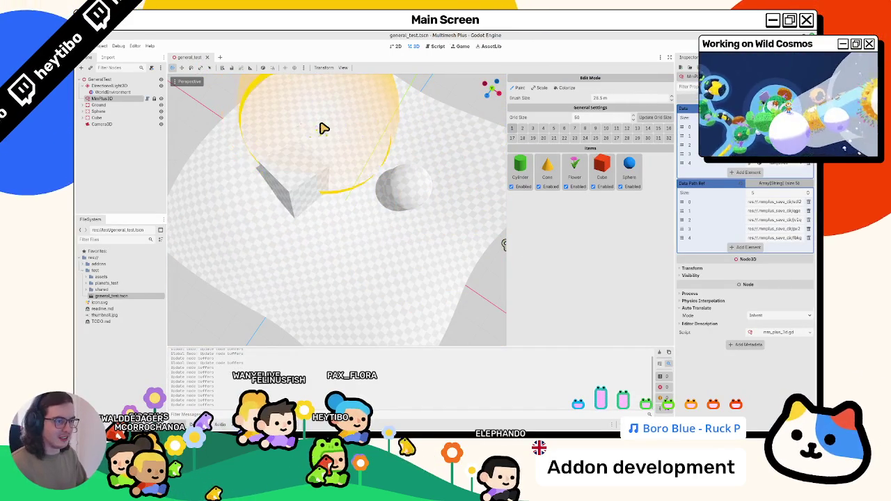
pyautogui.click(185, 50)
pyautogui.moveTo(237, 209)
pyautogui.mouseDown()
pyautogui.moveTo(268, 243)
pyautogui.moveTo(391, 248)
pyautogui.moveTo(278, 122)
pyautogui.moveTo(418, 149)
pyautogui.moveTo(325, 160)
pyautogui.moveTo(278, 118)
pyautogui.mouseUp()
pyautogui.hotkey('ctrl', 's')
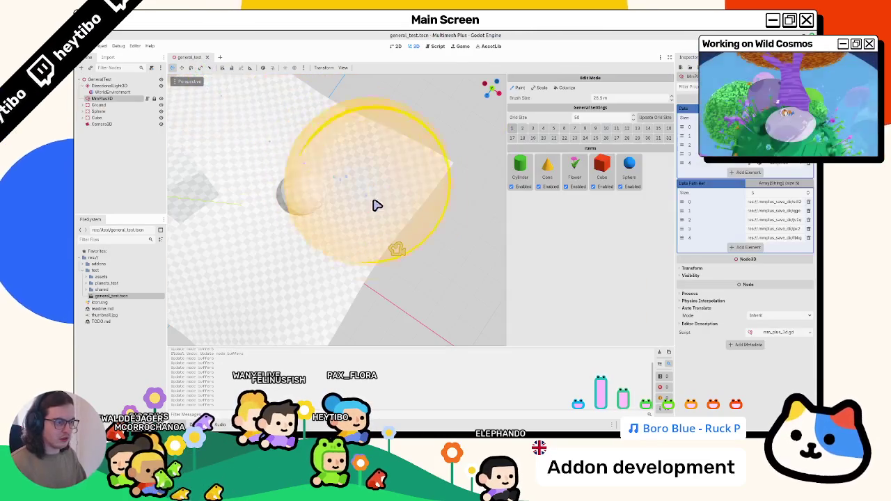
# Step: Erase the small remaining mesh clusters, briefly opening and closing an empty scene tab
pyautogui.moveTo(374, 203); pyautogui.dragTo(383, 208)
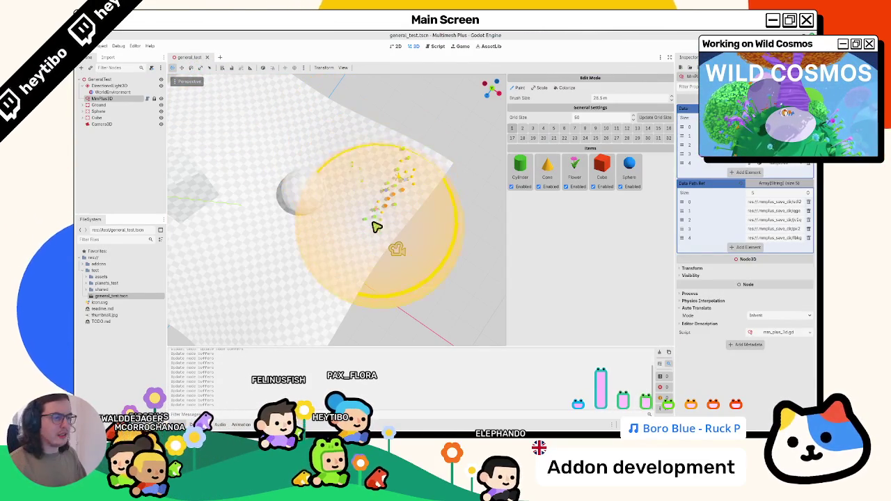
pyautogui.moveTo(370, 225); pyautogui.dragTo(372, 232)
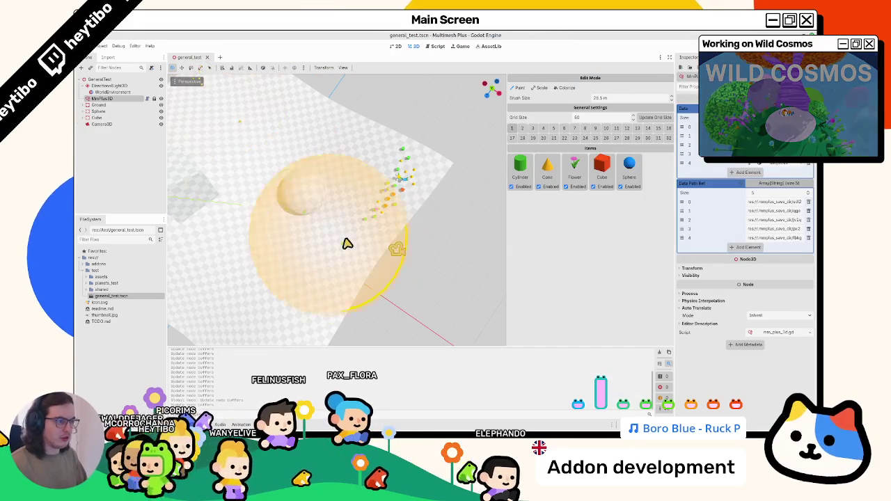
pyautogui.click(206, 57)
pyautogui.hotkey('ctrl', 'w')
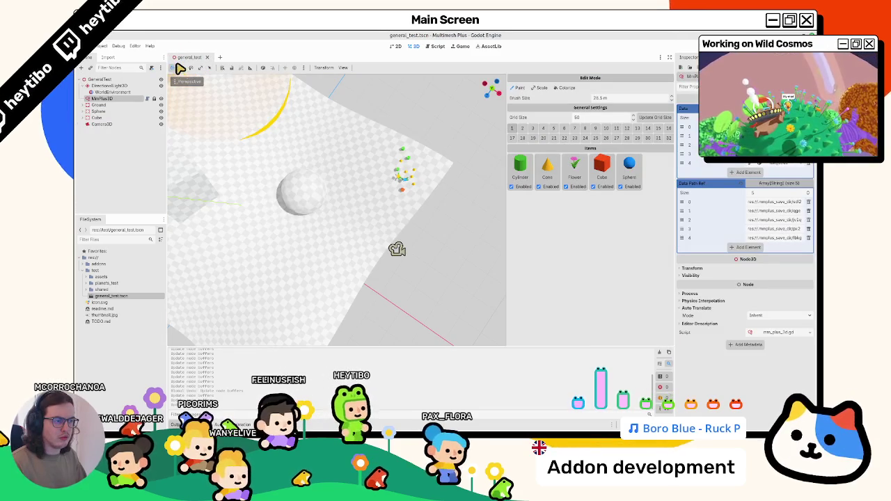
pyautogui.moveTo(368, 199)
pyautogui.mouseDown()
pyautogui.moveTo(378, 233)
pyautogui.moveTo(366, 223)
pyautogui.mouseUp()
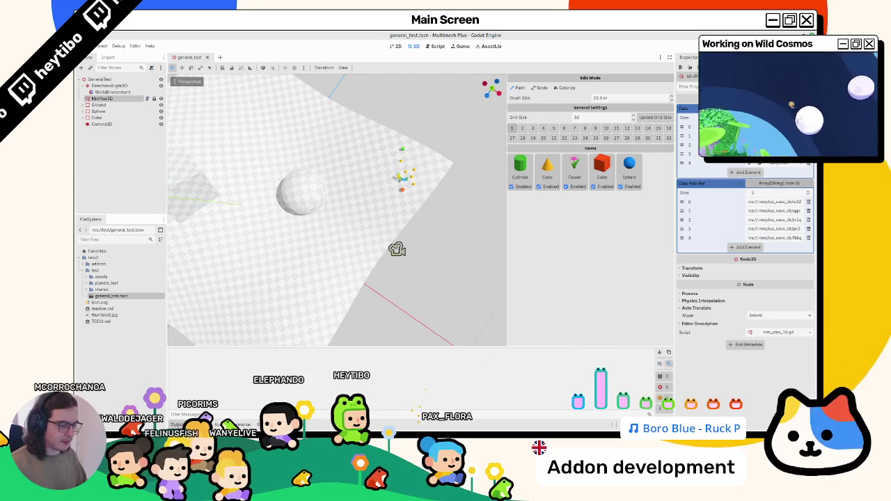
# Step: Inspect jv1qq.res and fbkg3.res in the save folder and shrink the brush to 2.0 m
pyautogui.hotkey('ctrl', 'a')
pyautogui.click(398, 198)
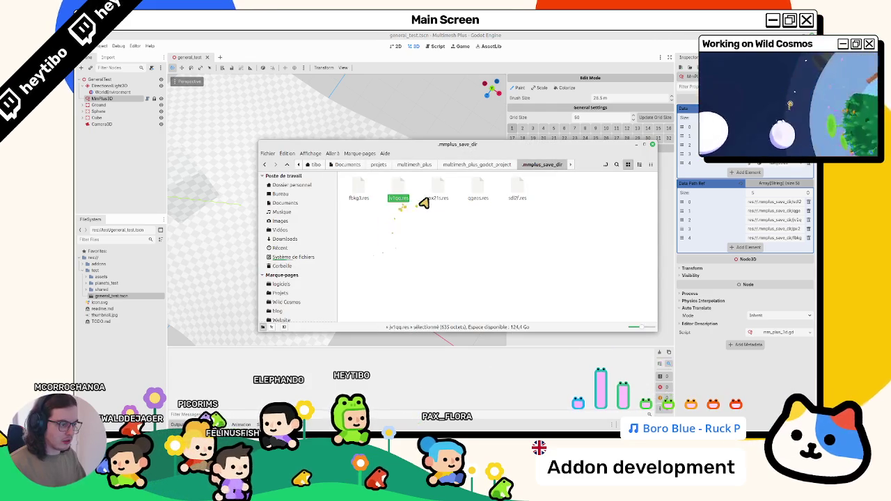
pyautogui.doubleClick(357, 198)
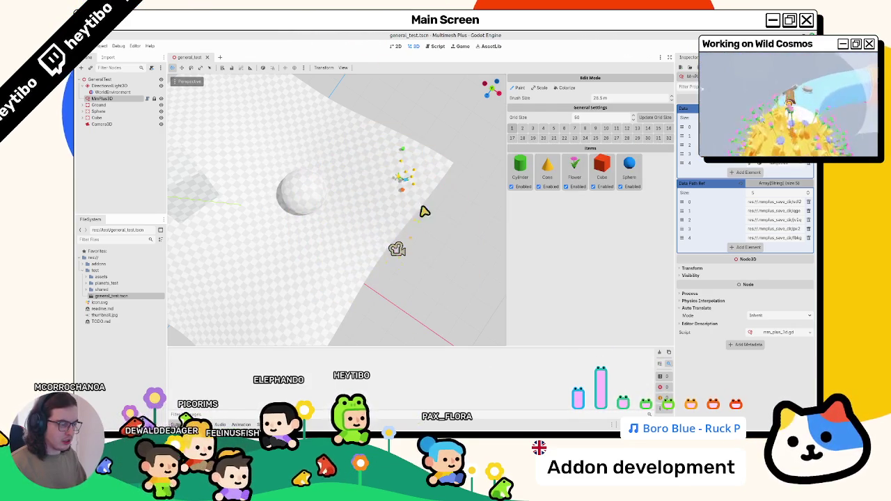
pyautogui.scroll(-6, 395, 217)
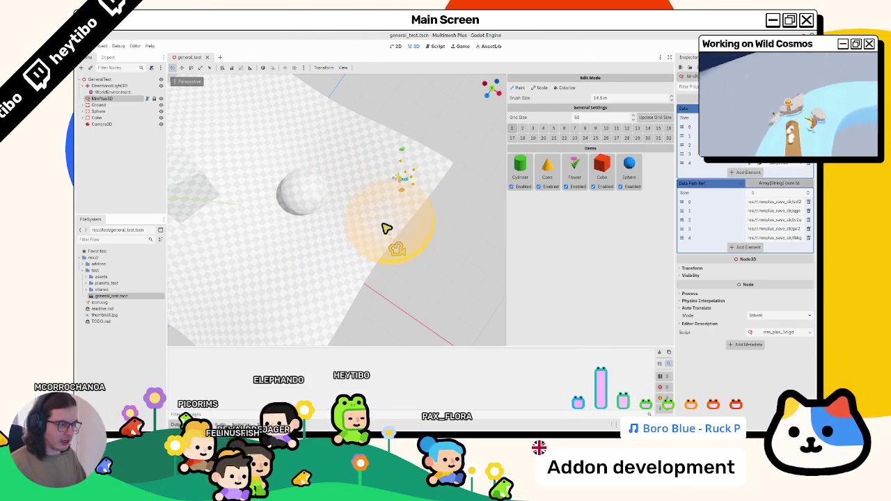
pyautogui.scroll(-2, 444, 190)
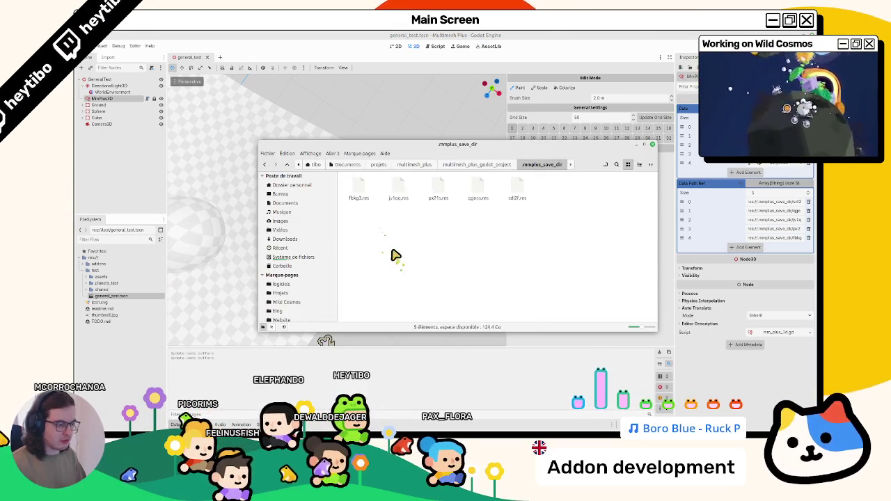
# Step: Check the sizes of fbkg3, jv1qq, px21s, qgeas and sdl2f .res save files
pyautogui.hotkey('ctrl', 'a')
pyautogui.click(362, 194)
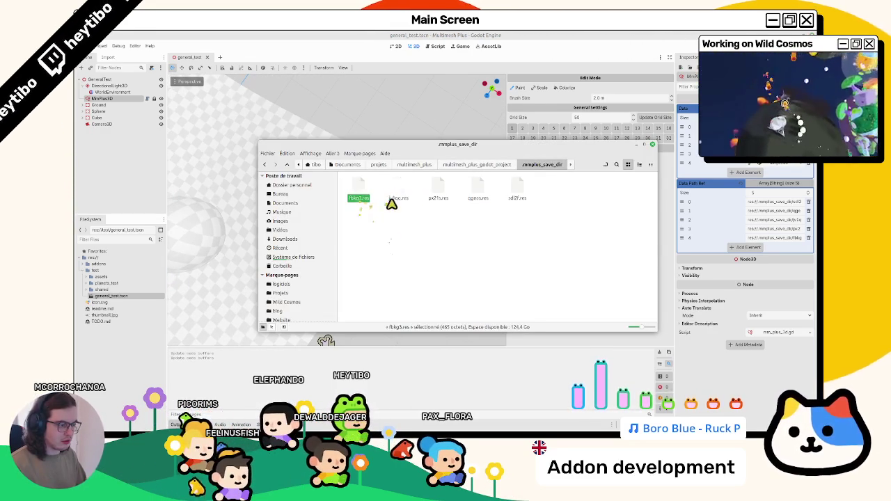
pyautogui.click(400, 193)
pyautogui.click(439, 193)
pyautogui.click(479, 193)
pyautogui.click(517, 194)
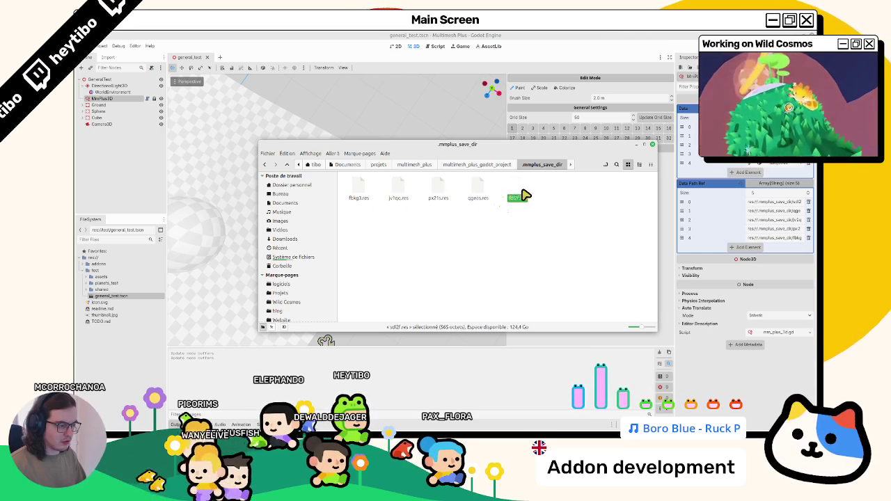
pyautogui.click(479, 195)
pyautogui.click(437, 195)
pyautogui.click(358, 196)
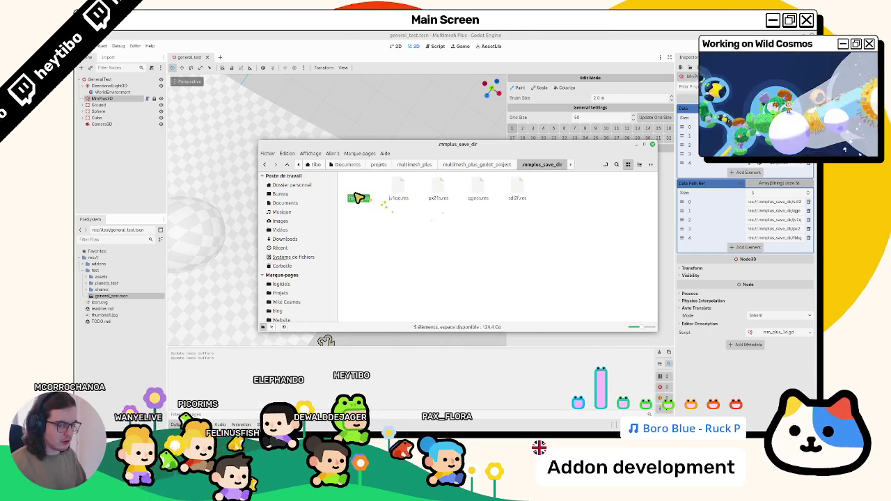
# Step: Paint plant instances onto the terrain in Godot and save the scene
pyautogui.click(351, 39)
pyautogui.moveTo(298, 222); pyautogui.dragTo(301, 245)
pyautogui.hotkey('ctrl', 's')
# Step: Paint more mesh instances across the lower ground and down-left over the terrain
pyautogui.scroll(5, 334, 230)
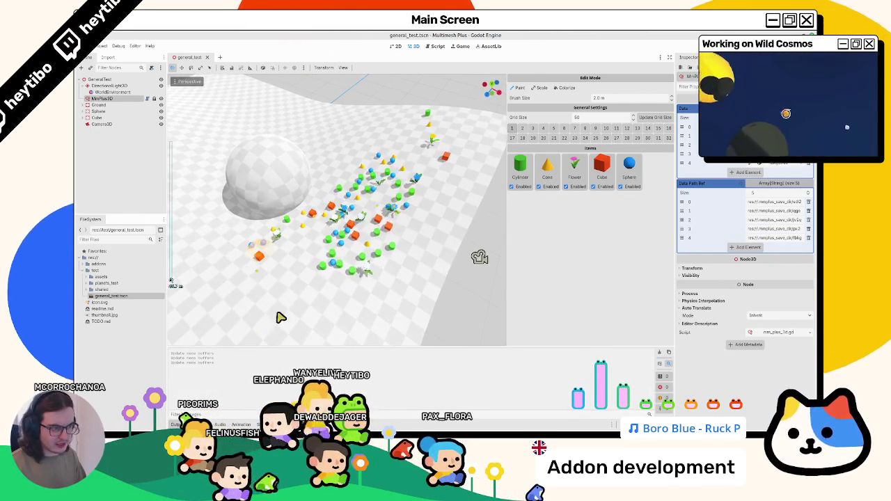
pyautogui.moveTo(388, 288)
pyautogui.mouseDown()
pyautogui.moveTo(286, 296)
pyautogui.moveTo(278, 306)
pyautogui.moveTo(294, 263)
pyautogui.mouseUp()
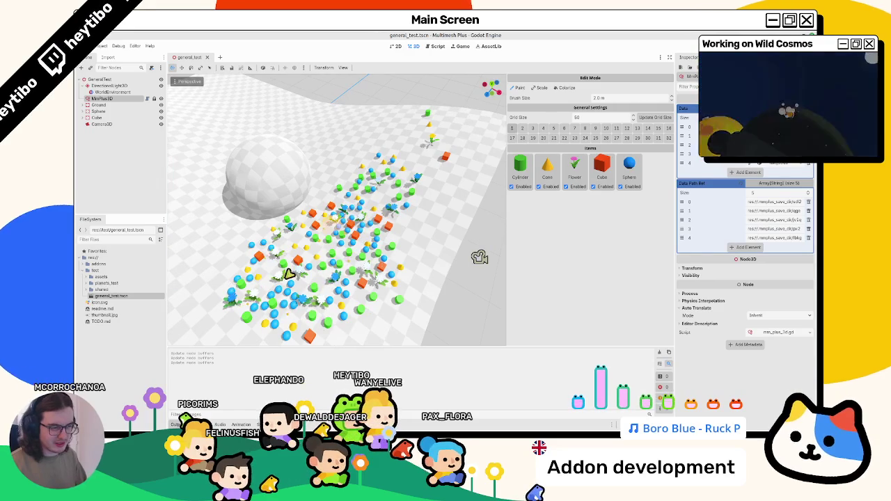
pyautogui.scroll(-5, 268, 277)
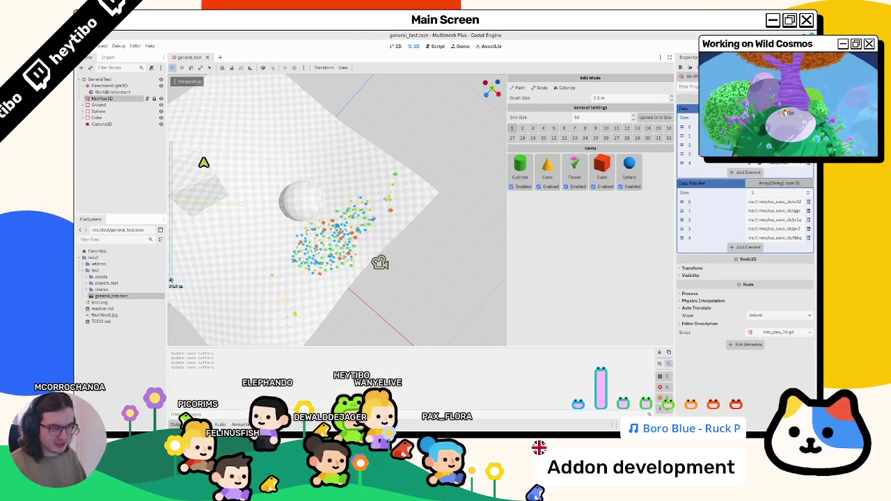
pyautogui.scroll(2, 204, 223)
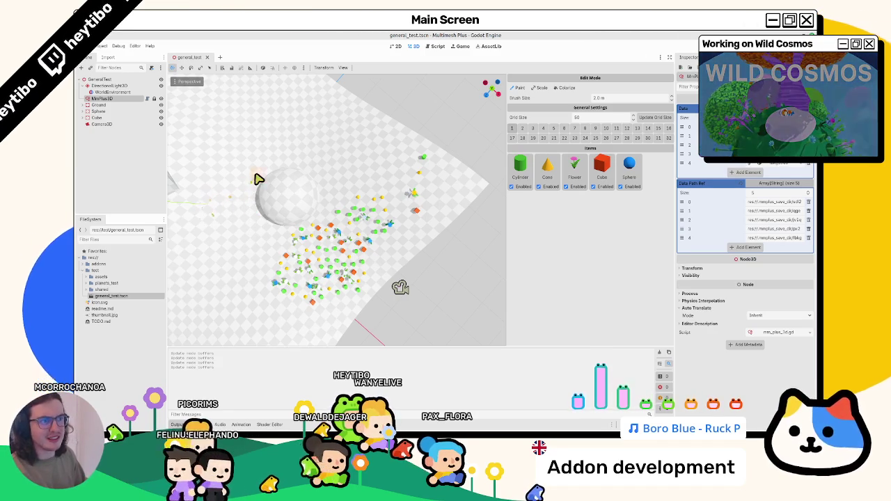
pyautogui.moveTo(278, 191); pyautogui.dragTo(310, 176)
pyautogui.moveTo(290, 206)
pyautogui.mouseDown()
pyautogui.moveTo(291, 197)
pyautogui.moveTo(290, 233)
pyautogui.moveTo(261, 258)
pyautogui.mouseUp()
# Step: Reopen the general_test scene, paint a ring of instances over the upper cluster, and save
pyautogui.click(205, 58)
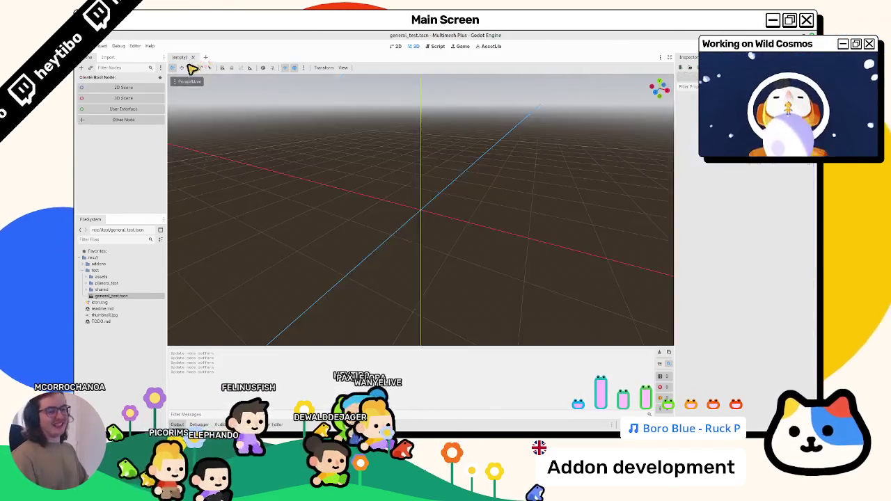
pyautogui.hotkey('ctrl', 'shift', 't')
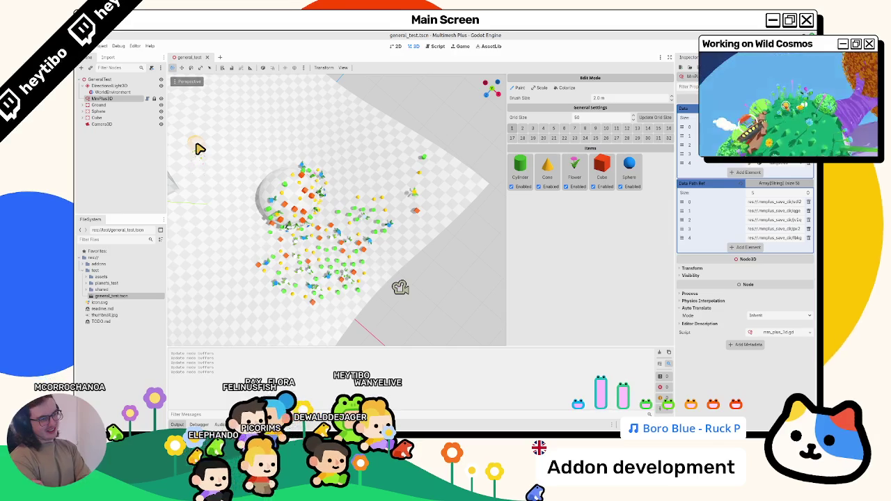
pyautogui.moveTo(205, 155)
pyautogui.mouseDown()
pyautogui.moveTo(363, 243)
pyautogui.moveTo(341, 216)
pyautogui.mouseUp()
pyautogui.moveTo(292, 140); pyautogui.dragTo(298, 122)
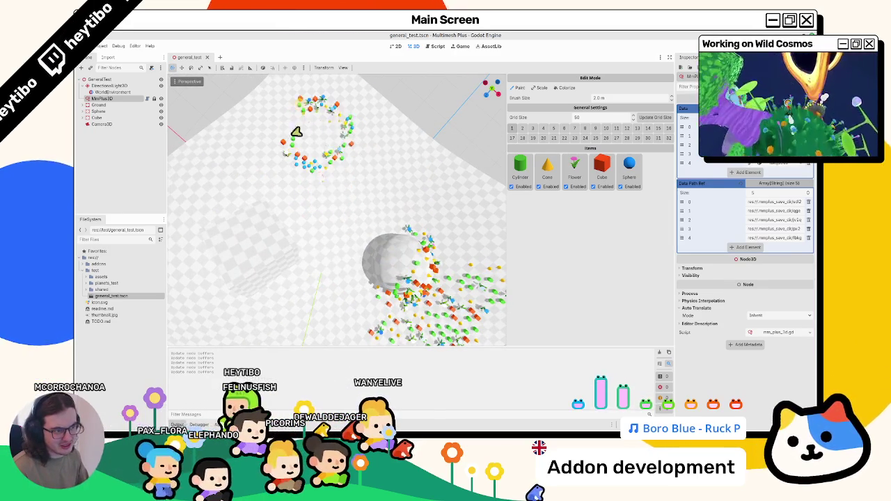
pyautogui.moveTo(330, 148)
pyautogui.mouseDown()
pyautogui.moveTo(309, 135)
pyautogui.moveTo(315, 130)
pyautogui.moveTo(296, 144)
pyautogui.moveTo(309, 155)
pyautogui.moveTo(331, 148)
pyautogui.moveTo(346, 120)
pyautogui.moveTo(293, 140)
pyautogui.moveTo(334, 139)
pyautogui.moveTo(313, 186)
pyautogui.mouseUp()
pyautogui.hotkey('ctrl', 's')
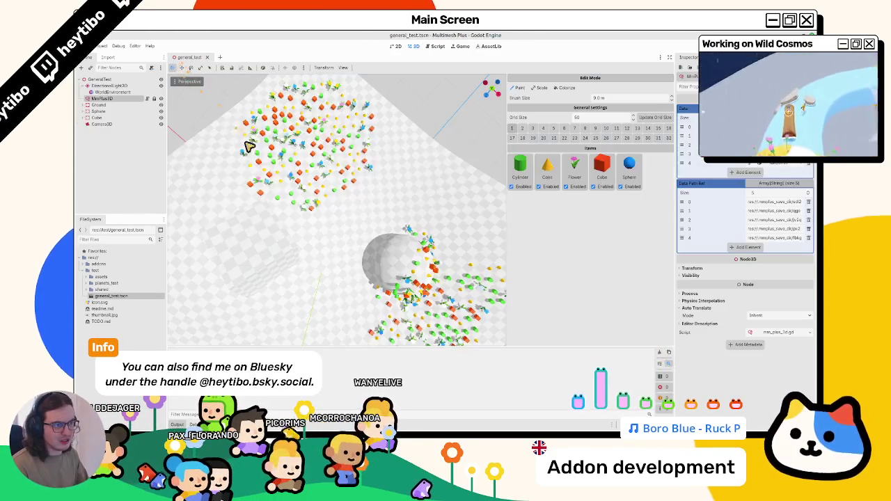
pyautogui.moveTo(249, 129); pyautogui.dragTo(302, 218)
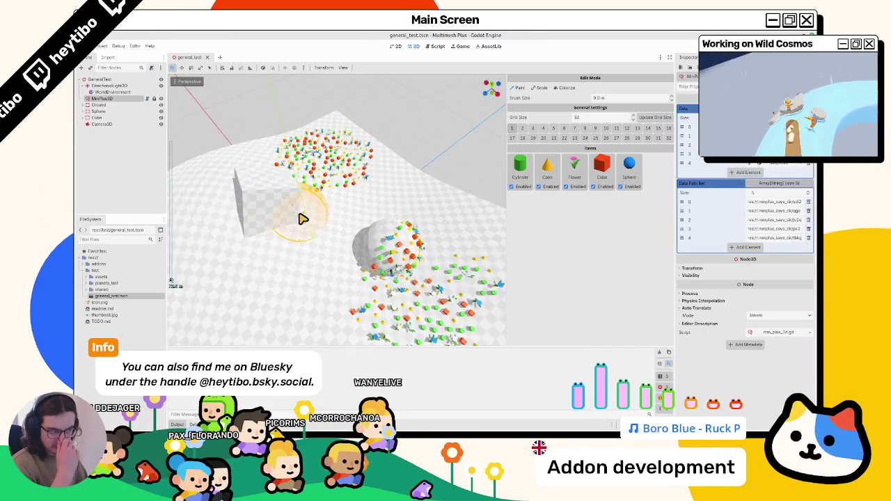
# Step: Reload the current project and orbit to confirm the painted clusters persist
pyautogui.click(102, 46)
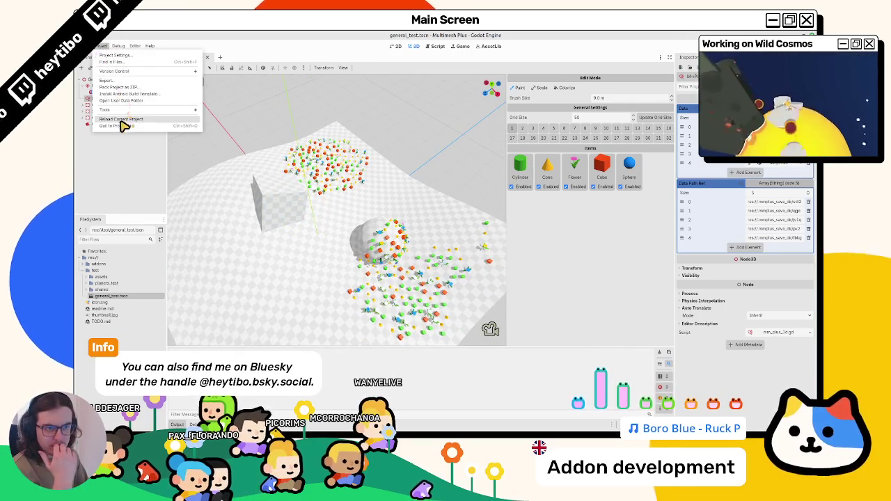
pyautogui.click(121, 120)
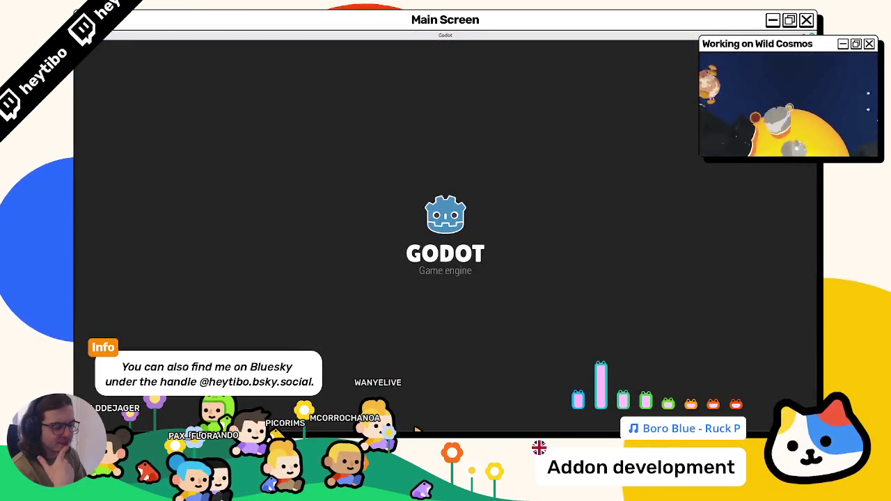
pyautogui.moveTo(341, 183); pyautogui.dragTo(527, 288)
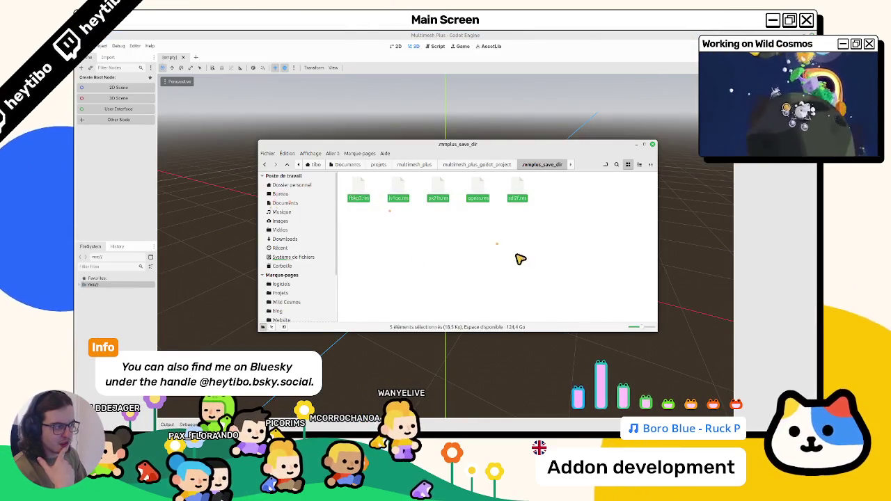
pyautogui.scroll(-3, 328, 225)
pyautogui.moveTo(328, 225)
pyautogui.mouseDown()
pyautogui.moveTo(294, 186)
pyautogui.moveTo(339, 258)
pyautogui.mouseUp()
pyautogui.scroll(3, 294, 187)
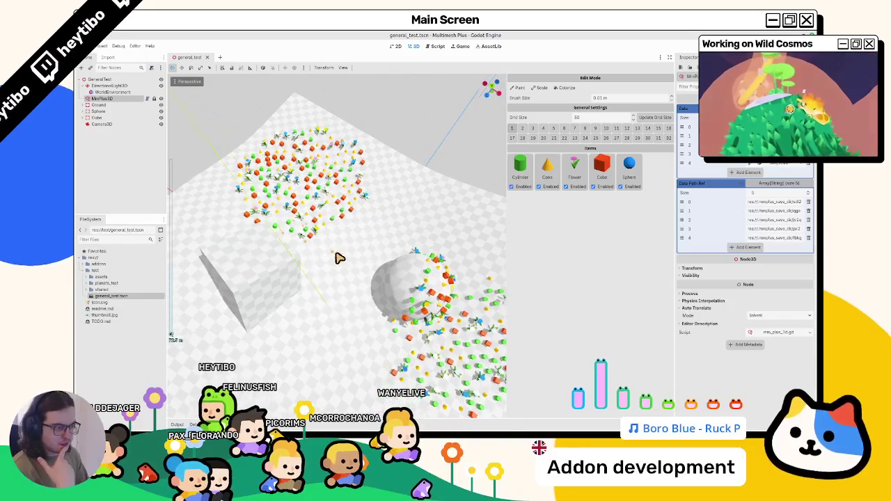
# Step: Select general_test.tscn, switch the addon to paint mode, erase the lower-right cluster and undo it
pyautogui.click(108, 302)
pyautogui.click(108, 295)
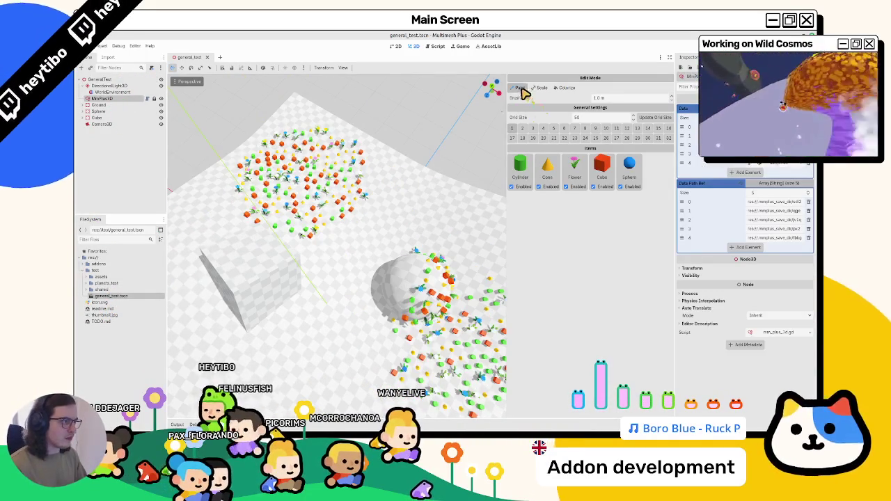
pyautogui.click(521, 88)
pyautogui.scroll(-5, 376, 275)
pyautogui.moveTo(376, 275)
pyautogui.mouseDown()
pyautogui.moveTo(371, 268)
pyautogui.moveTo(397, 259)
pyautogui.moveTo(472, 295)
pyautogui.moveTo(470, 250)
pyautogui.moveTo(303, 223)
pyautogui.mouseUp()
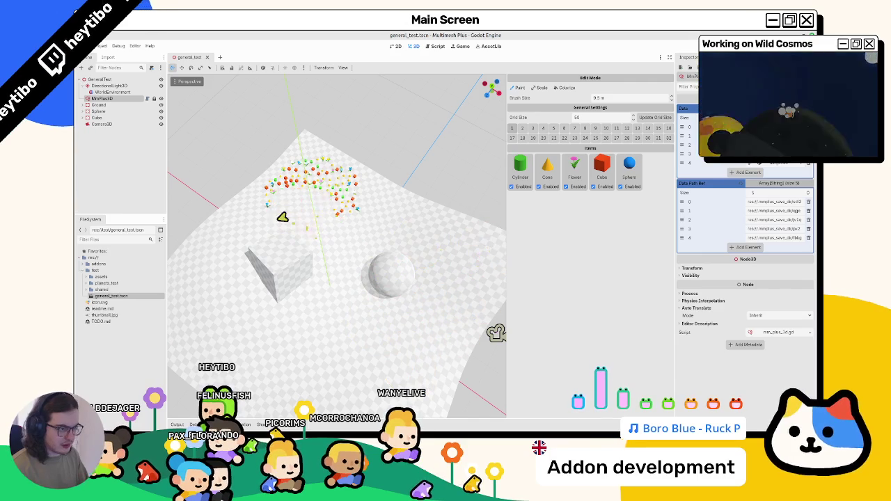
pyautogui.scroll(3, 341, 180)
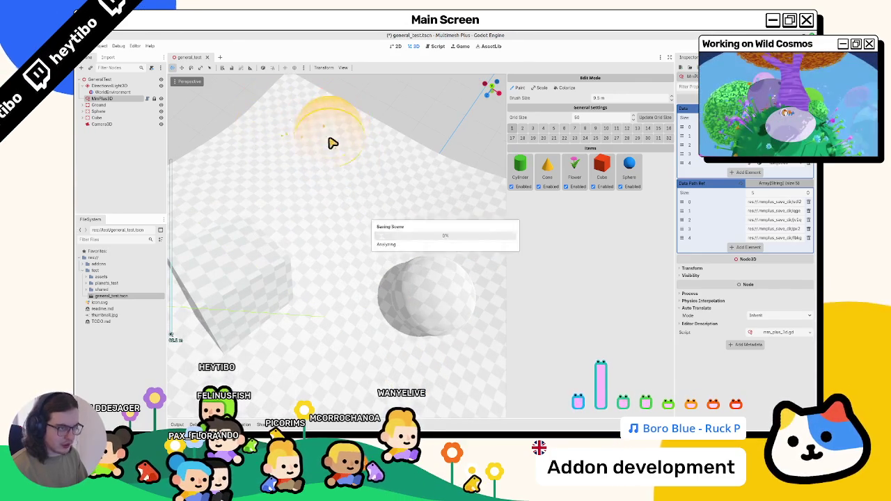
pyautogui.hotkey('ctrl', 'z')
pyautogui.scroll(-3, 346, 183)
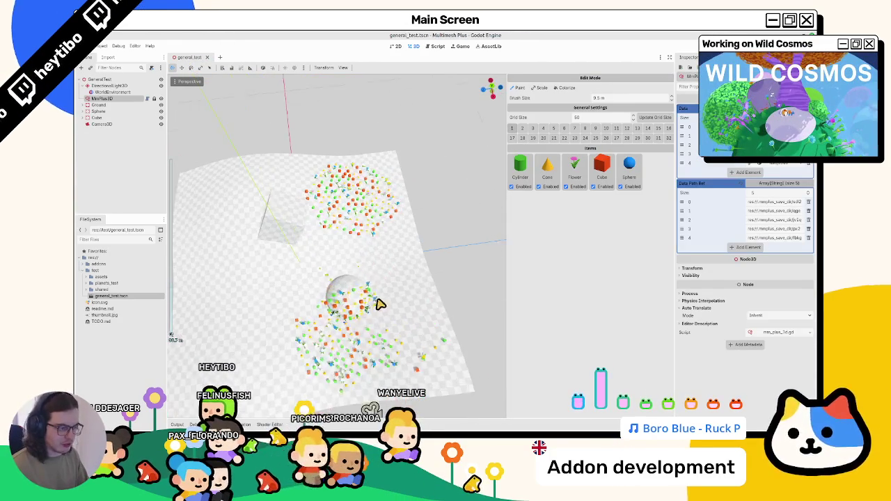
# Step: Erase the lower cluster and the remaining instances around the sphere
pyautogui.moveTo(308, 360); pyautogui.dragTo(361, 350)
pyautogui.moveTo(347, 172)
pyautogui.mouseDown()
pyautogui.moveTo(348, 195)
pyautogui.moveTo(329, 188)
pyautogui.mouseUp()
pyautogui.scroll(2, 368, 185)
pyautogui.moveTo(408, 169)
pyautogui.mouseDown()
pyautogui.moveTo(427, 209)
pyautogui.moveTo(364, 225)
pyautogui.mouseUp()
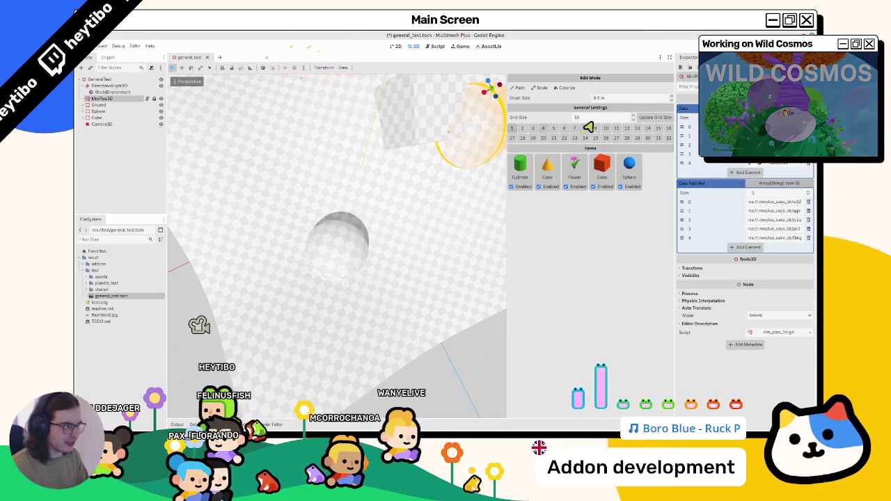
# Step: With a 2 m brush, test-paint strokes, keep a winding stroke from the sphere, and save
pyautogui.write('2')
pyautogui.press('Return')
pyautogui.hotkey('ctrl', 'z')
pyautogui.moveTo(288, 318)
pyautogui.mouseDown()
pyautogui.moveTo(404, 241)
pyautogui.moveTo(414, 253)
pyautogui.mouseUp()
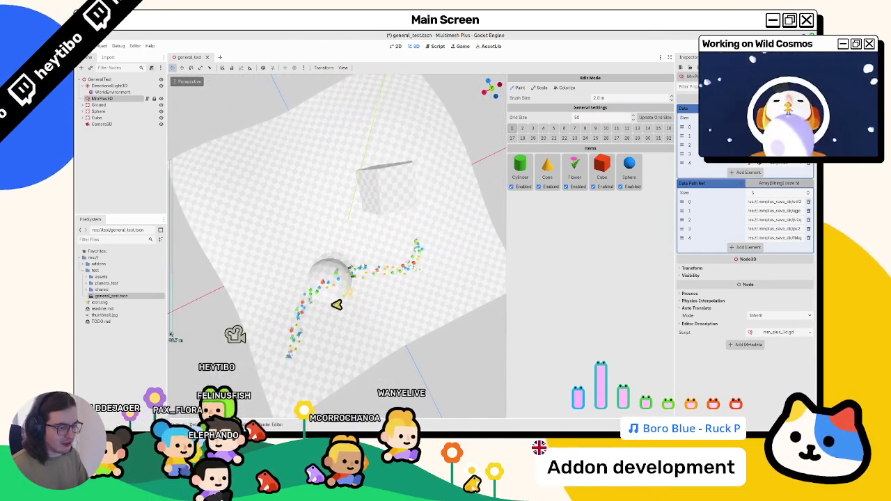
pyautogui.hotkey('ctrl', 'z')
pyautogui.moveTo(304, 309)
pyautogui.mouseDown()
pyautogui.moveTo(434, 249)
pyautogui.moveTo(360, 216)
pyautogui.moveTo(408, 187)
pyautogui.moveTo(368, 133)
pyautogui.moveTo(253, 191)
pyautogui.moveTo(195, 190)
pyautogui.moveTo(351, 109)
pyautogui.moveTo(216, 182)
pyautogui.mouseUp()
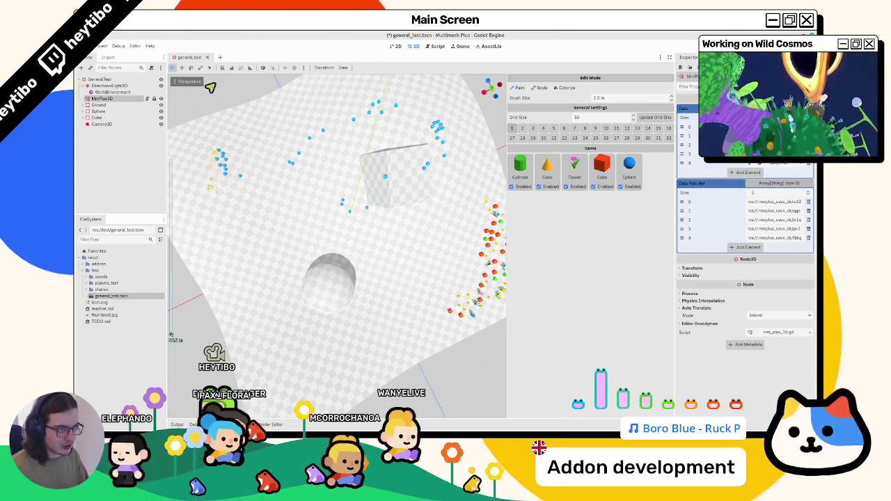
pyautogui.hotkey('ctrl', 's')
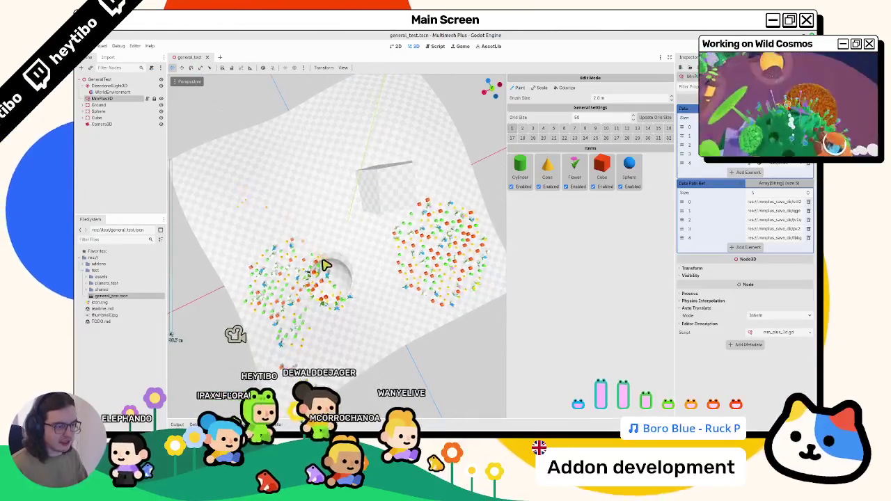
# Step: Erase every remaining painted instance with an 18 m brush
pyautogui.scroll(8, 324, 265)
pyautogui.moveTo(319, 278)
pyautogui.mouseDown()
pyautogui.moveTo(285, 258)
pyautogui.moveTo(316, 389)
pyautogui.moveTo(424, 268)
pyautogui.moveTo(424, 308)
pyautogui.moveTo(472, 264)
pyautogui.moveTo(319, 285)
pyautogui.moveTo(339, 309)
pyautogui.moveTo(362, 279)
pyautogui.mouseUp()
pyautogui.scroll(3, 484, 274)
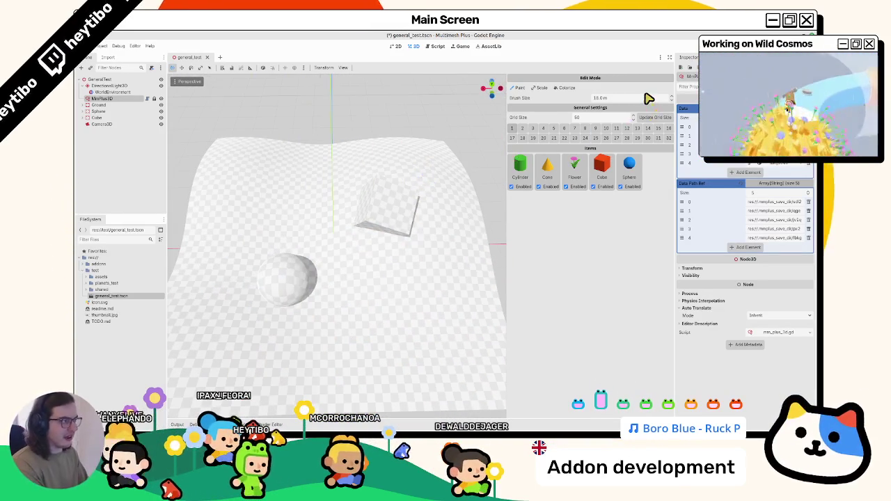
# Step: Set the brush size to 2.5 m and switch to a perspective top view
pyautogui.write('.5')
pyautogui.press('Return')
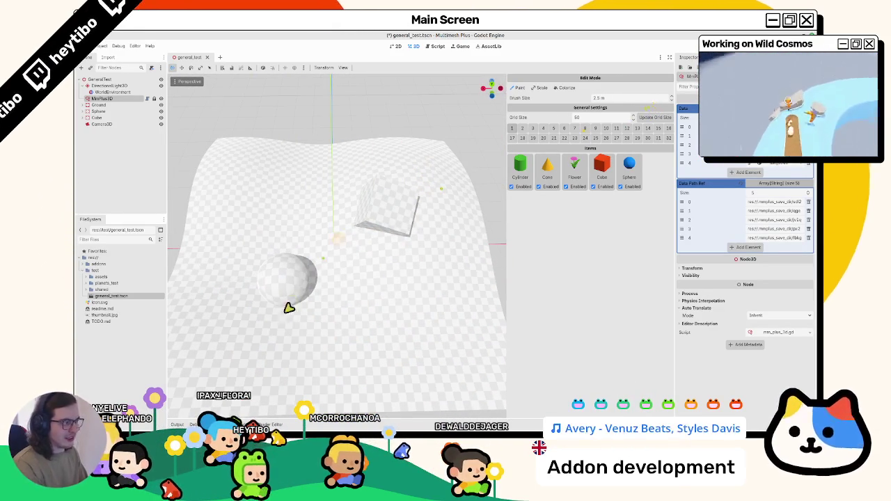
pyautogui.press('KP_7')
pyautogui.press('KP_5')
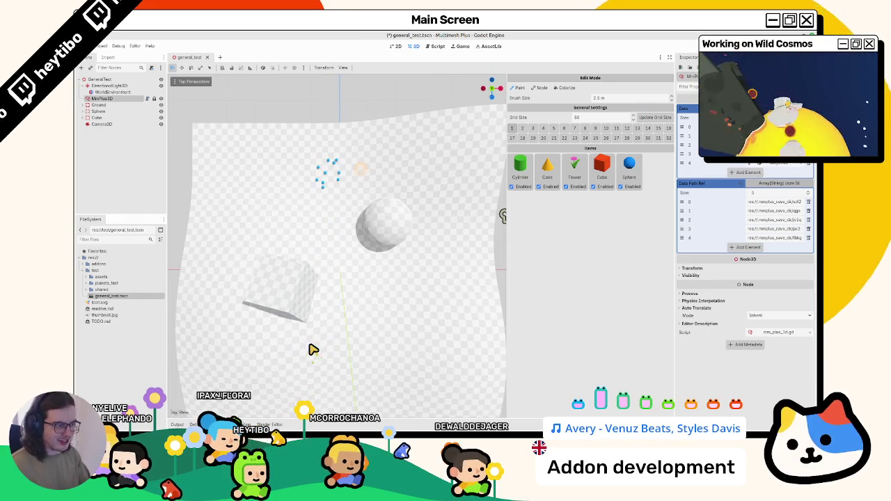
pyautogui.scroll(3, 327, 319)
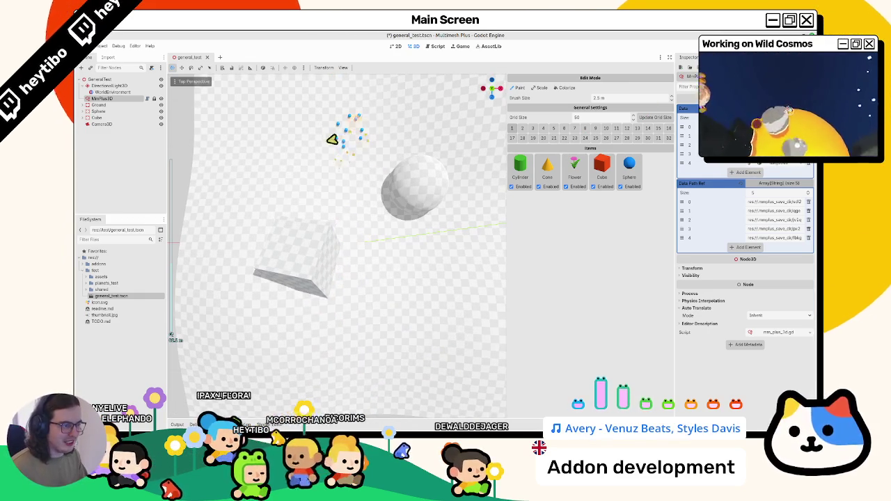
pyautogui.scroll(-3, 376, 151)
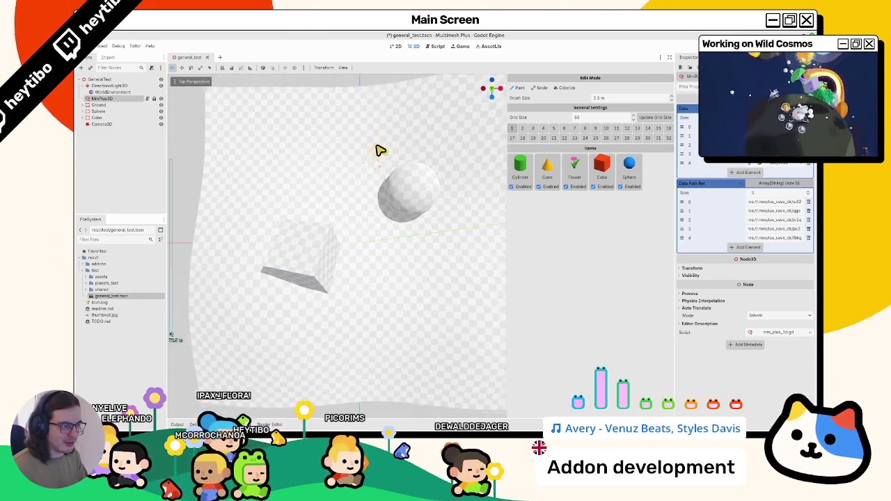
pyautogui.scroll(2, 237, 147)
# Step: Paint and undo several trial trails of instances across the terrain
pyautogui.moveTo(244, 151)
pyautogui.mouseDown()
pyautogui.moveTo(452, 141)
pyautogui.moveTo(308, 192)
pyautogui.moveTo(434, 205)
pyautogui.moveTo(405, 262)
pyautogui.mouseUp()
pyautogui.hotkey('ctrl', 'z')
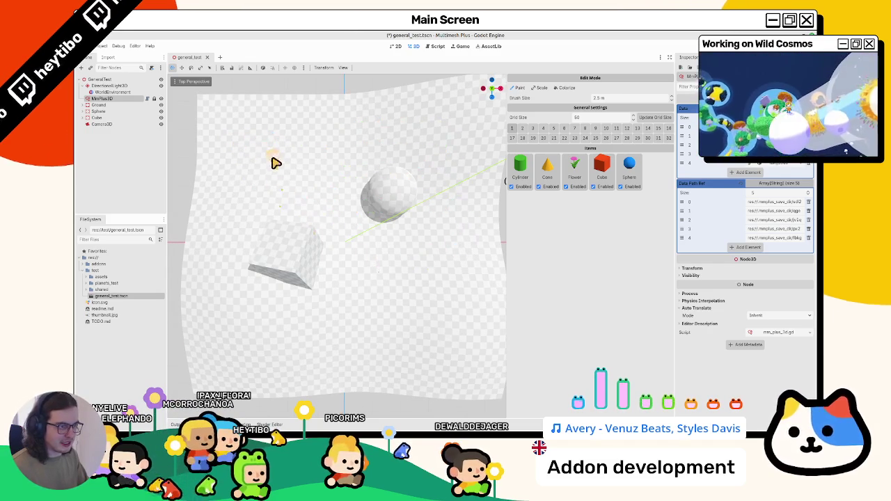
pyautogui.moveTo(350, 127)
pyautogui.mouseDown()
pyautogui.moveTo(418, 181)
pyautogui.moveTo(258, 241)
pyautogui.moveTo(432, 259)
pyautogui.moveTo(442, 210)
pyautogui.mouseUp()
pyautogui.hotkey('ctrl', 'z')
pyautogui.moveTo(230, 136)
pyautogui.mouseDown()
pyautogui.moveTo(244, 183)
pyautogui.moveTo(326, 185)
pyautogui.moveTo(408, 163)
pyautogui.moveTo(374, 339)
pyautogui.moveTo(392, 292)
pyautogui.moveTo(215, 295)
pyautogui.moveTo(331, 271)
pyautogui.mouseUp()
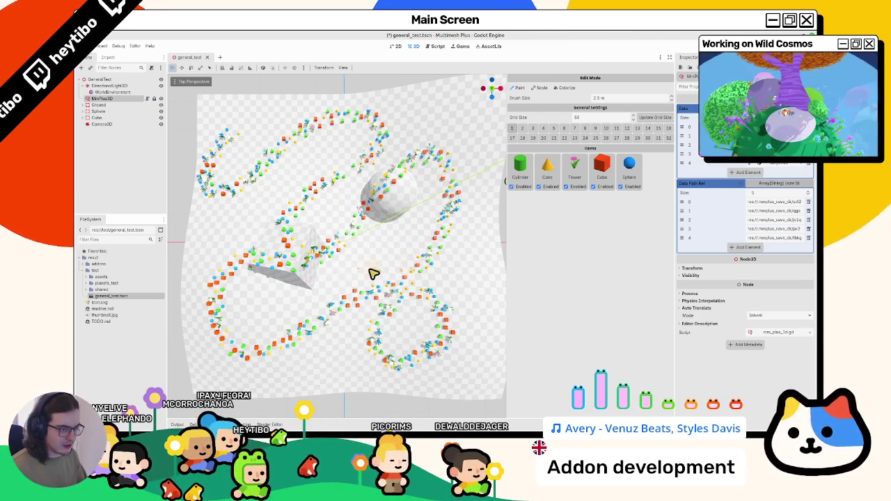
pyautogui.hotkey('ctrl', 'z')
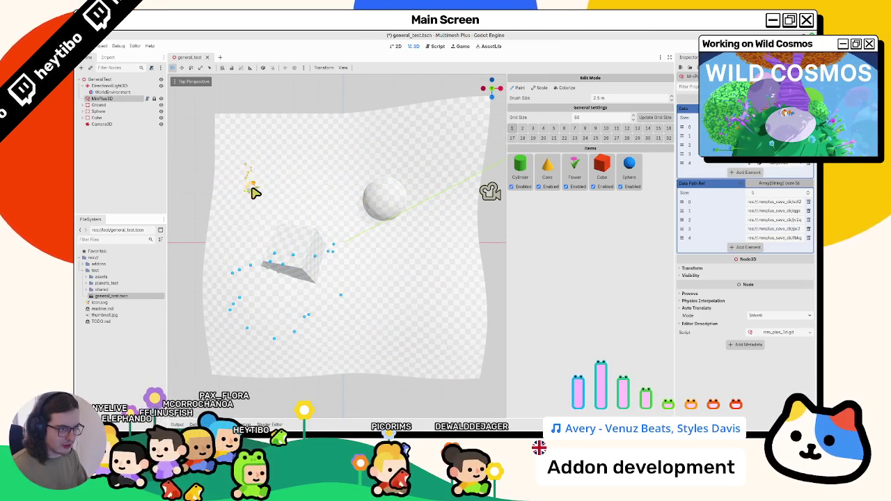
# Step: Paint a long looping trail of instances up to the top, then orbit back to perspective
pyautogui.scroll(2, 240, 181)
pyautogui.scroll(-2, 244, 182)
pyautogui.scroll(2, 245, 163)
pyautogui.moveTo(258, 167)
pyautogui.mouseDown()
pyautogui.moveTo(460, 141)
pyautogui.moveTo(300, 227)
pyautogui.moveTo(454, 216)
pyautogui.moveTo(479, 289)
pyautogui.moveTo(429, 320)
pyautogui.moveTo(350, 314)
pyautogui.moveTo(333, 345)
pyautogui.mouseUp()
pyautogui.moveTo(287, 273)
pyautogui.mouseDown()
pyautogui.moveTo(334, 253)
pyautogui.moveTo(230, 221)
pyautogui.moveTo(277, 133)
pyautogui.moveTo(281, 98)
pyautogui.moveTo(390, 209)
pyautogui.moveTo(417, 255)
pyautogui.moveTo(422, 299)
pyautogui.moveTo(397, 284)
pyautogui.moveTo(412, 338)
pyautogui.moveTo(436, 319)
pyautogui.moveTo(378, 306)
pyautogui.moveTo(378, 294)
pyautogui.moveTo(398, 288)
pyautogui.mouseUp()
pyautogui.scroll(-3, 281, 98)
pyautogui.moveTo(232, 274)
pyautogui.mouseDown()
pyautogui.moveTo(288, 255)
pyautogui.moveTo(300, 265)
pyautogui.mouseUp()
pyautogui.click(105, 92)
pyautogui.click(101, 99)
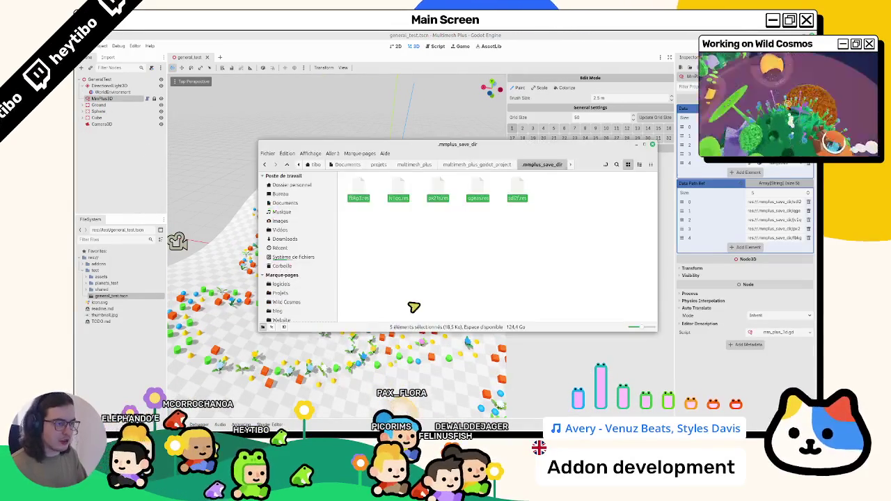
pyautogui.click(359, 198)
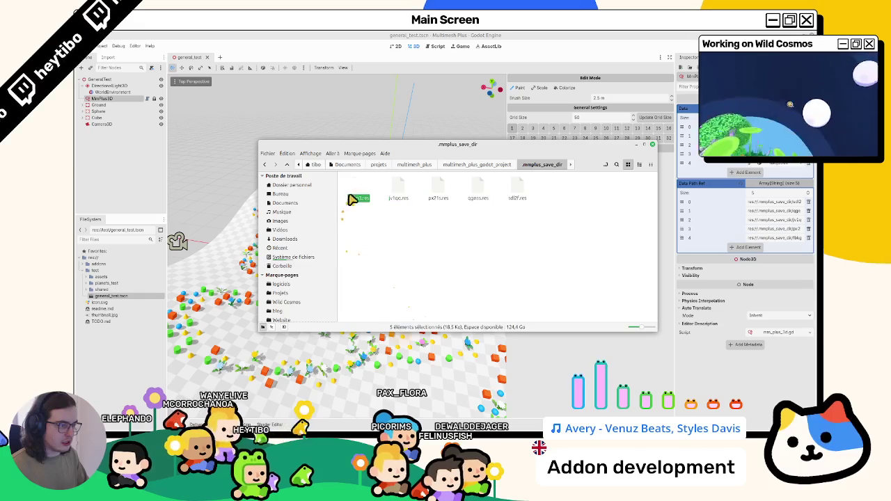
pyautogui.click(438, 198)
pyautogui.click(478, 198)
pyautogui.click(516, 197)
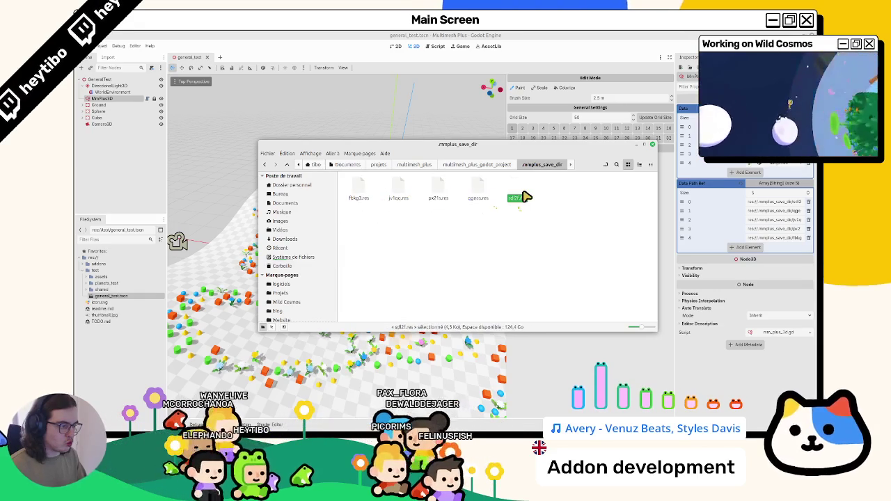
pyautogui.click(392, 126)
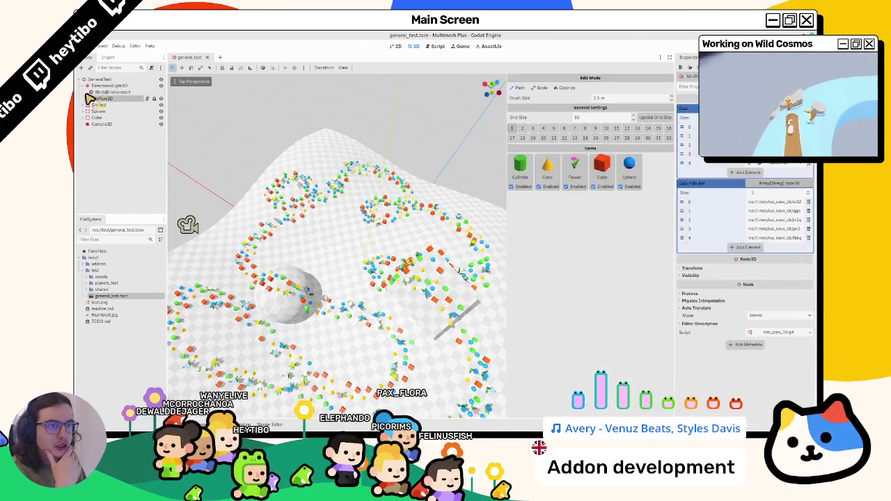
# Step: Move 'Save resource on disk' above ### Important in TODO.md, then open readme.md
pyautogui.doubleClick(104, 321)
pyautogui.scroll(-15, 296, 279)
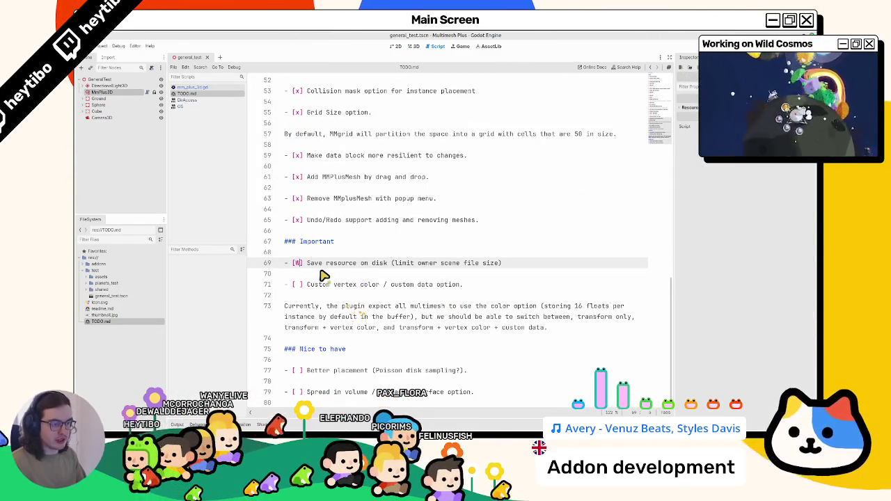
pyautogui.hotkey('alt', 'Up')
pyautogui.hotkey('alt', 'Up')
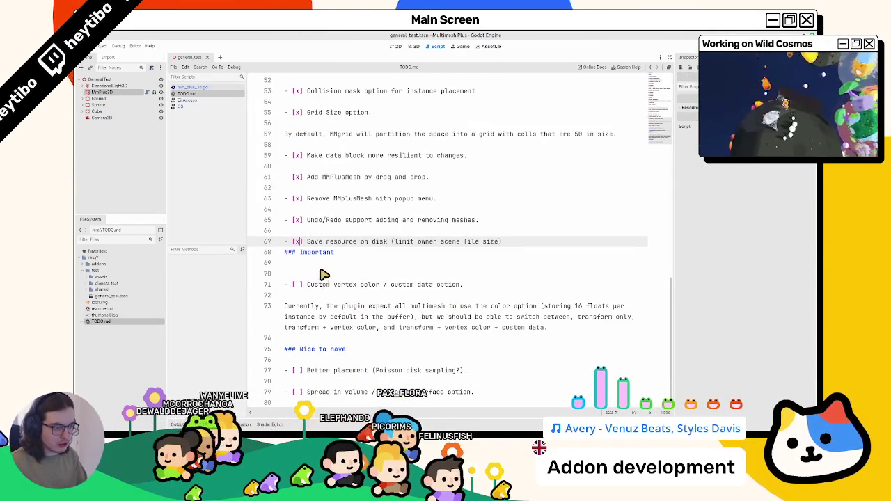
pyautogui.press('Down')
pyautogui.press('Down')
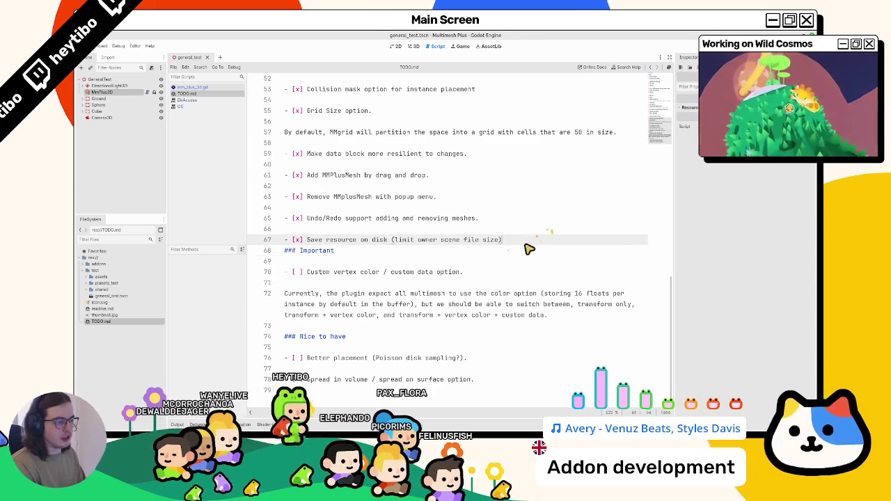
pyautogui.hotkey('alt', 'Up')
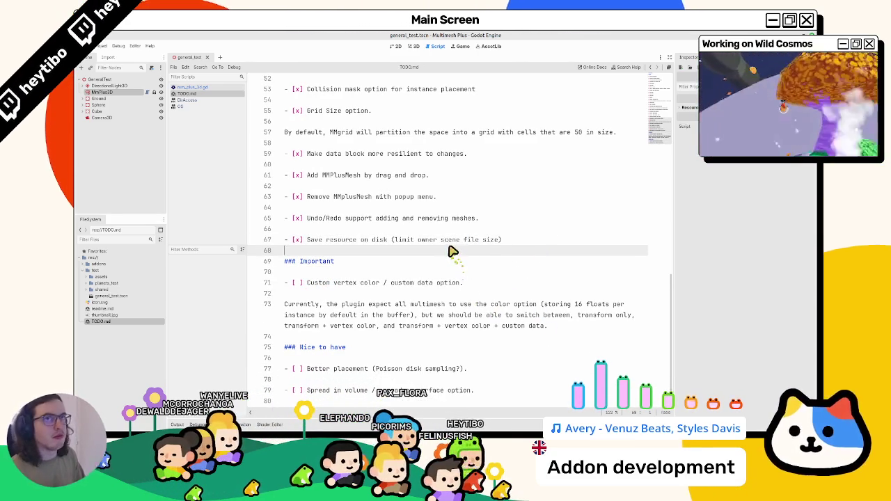
pyautogui.scroll(1, 348, 182)
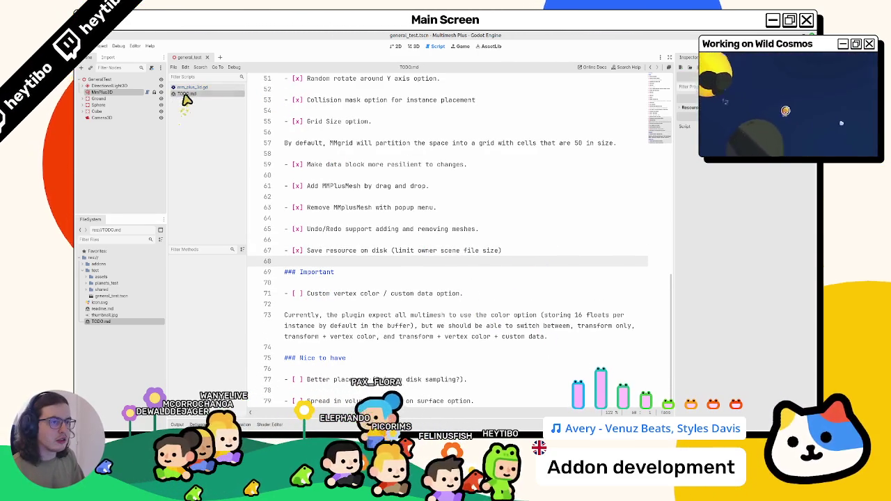
pyautogui.doubleClick(147, 308)
pyautogui.scroll(-7, 333, 268)
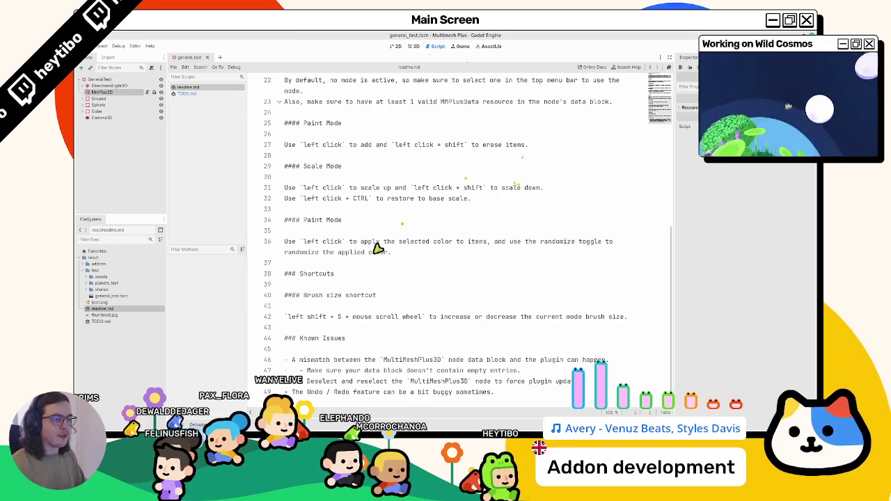
# Step: Delete the MultiMeshPlus3D data-block mismatch entry and its two sub-points from Known Issues
pyautogui.tripleClick(325, 361)
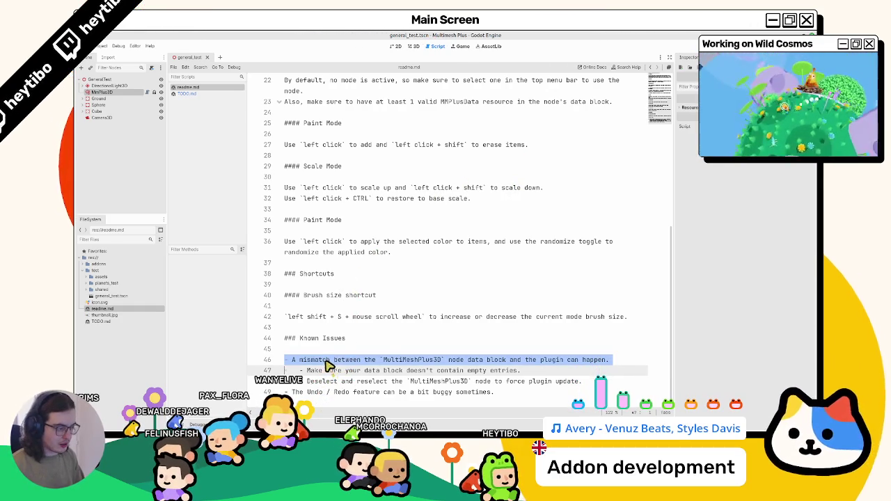
pyautogui.moveTo(324, 365); pyautogui.dragTo(325, 384)
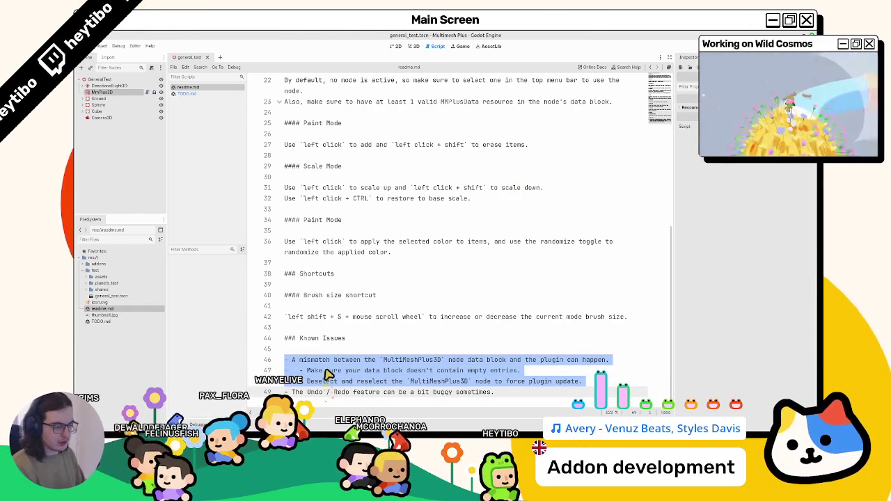
pyautogui.press('Delete')
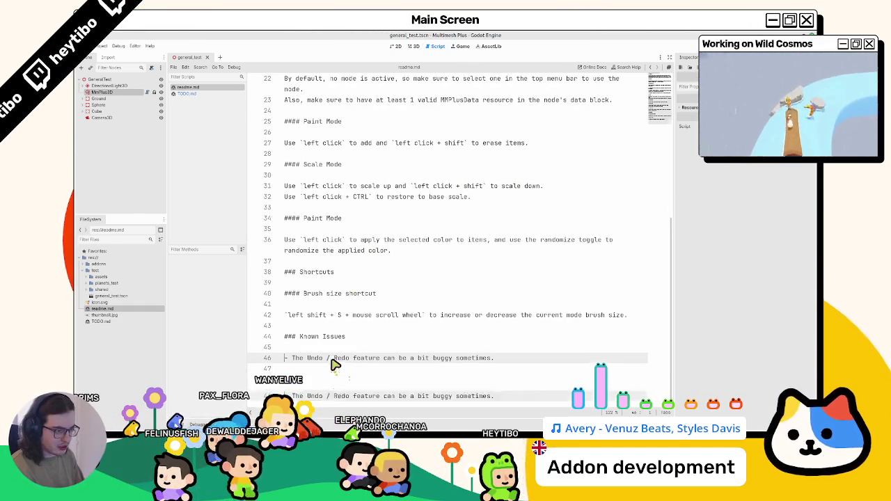
pyautogui.scroll(7, 334, 362)
pyautogui.moveTo(297, 211); pyautogui.dragTo(318, 188)
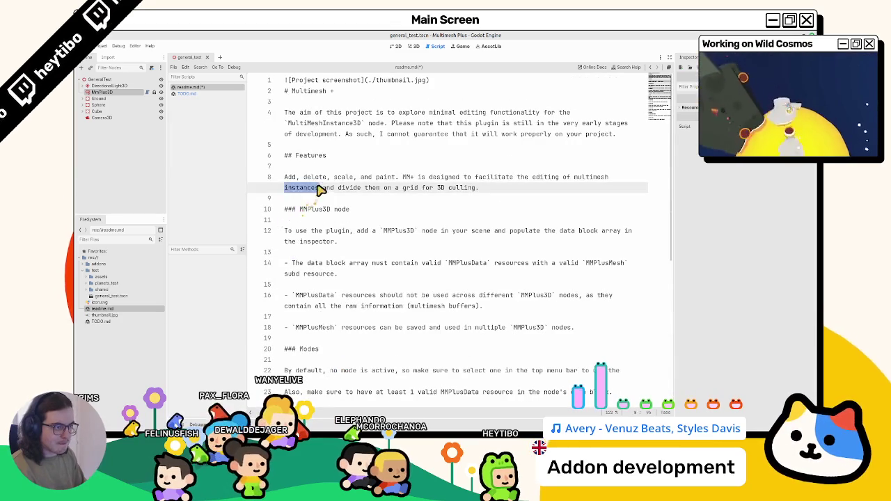
# Step: Add a comma after 'To use the plugin' on line 12 and widen the script editor
pyautogui.tripleClick(349, 115)
pyautogui.tripleClick(338, 231)
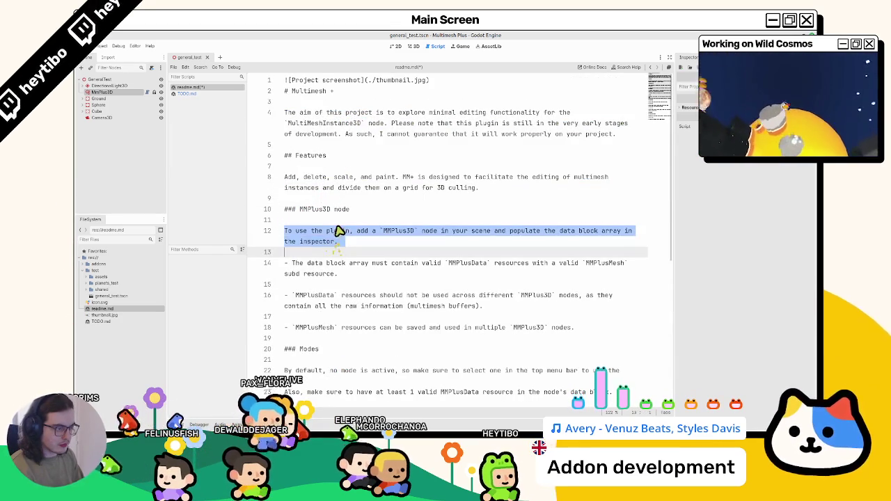
pyautogui.click(348, 232)
pyautogui.write(',')
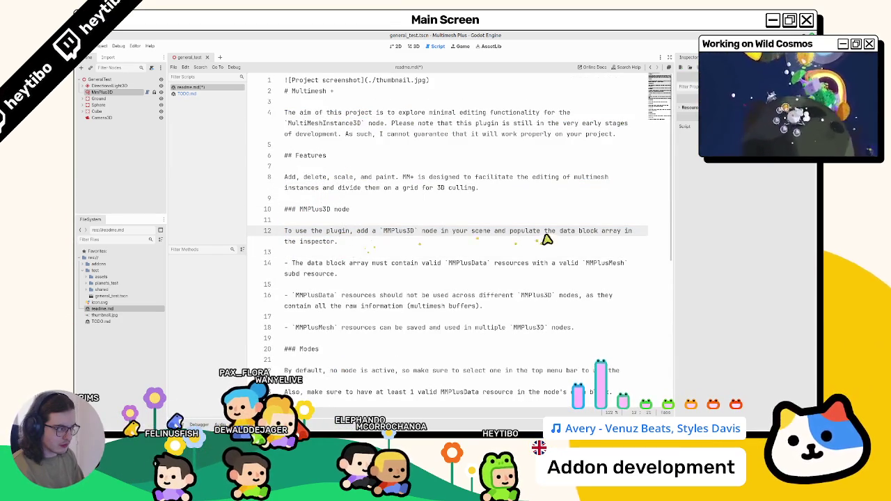
pyautogui.moveTo(512, 241); pyautogui.dragTo(509, 232)
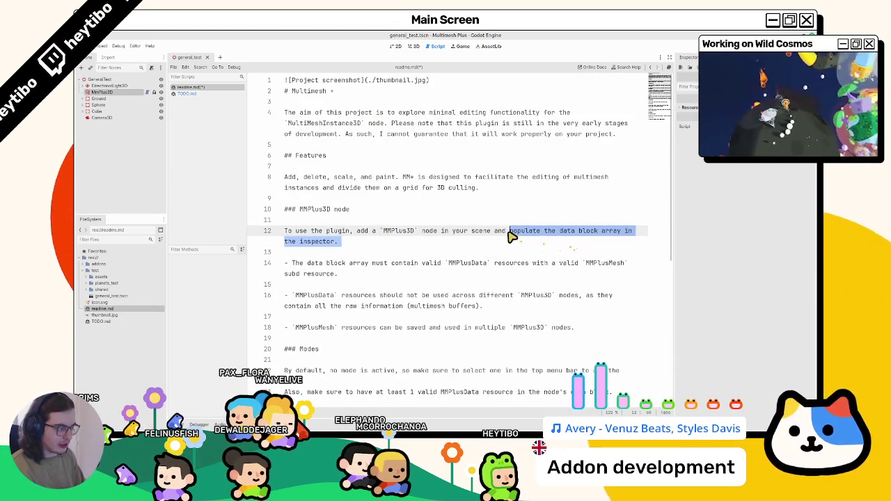
pyautogui.moveTo(676, 215); pyautogui.dragTo(751, 214)
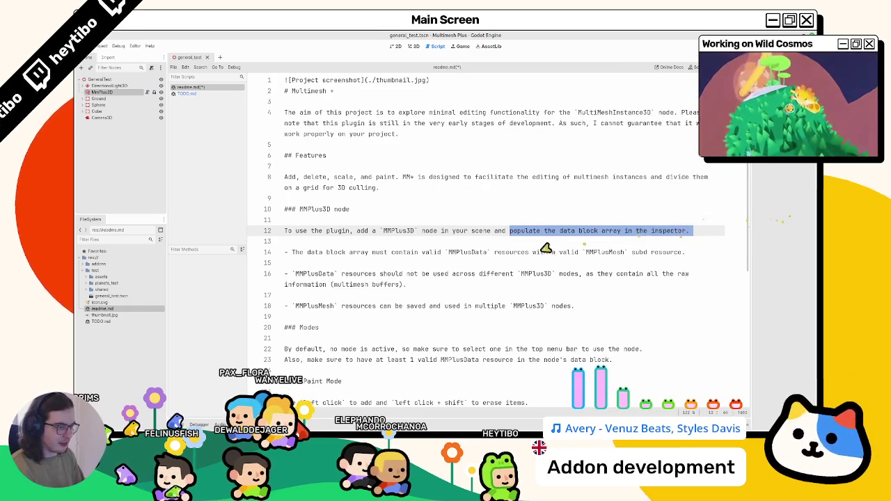
# Step: Remove the 'data block array must contain' and MMPlusData reuse warning bullets from the readme
pyautogui.tripleClick(360, 255)
pyautogui.press('BackSpace')
pyautogui.press('BackSpace')
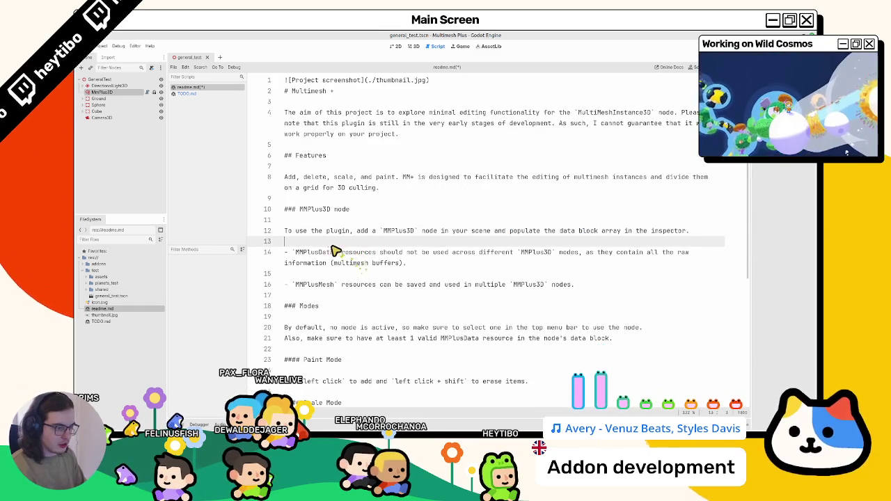
pyautogui.tripleClick(323, 255)
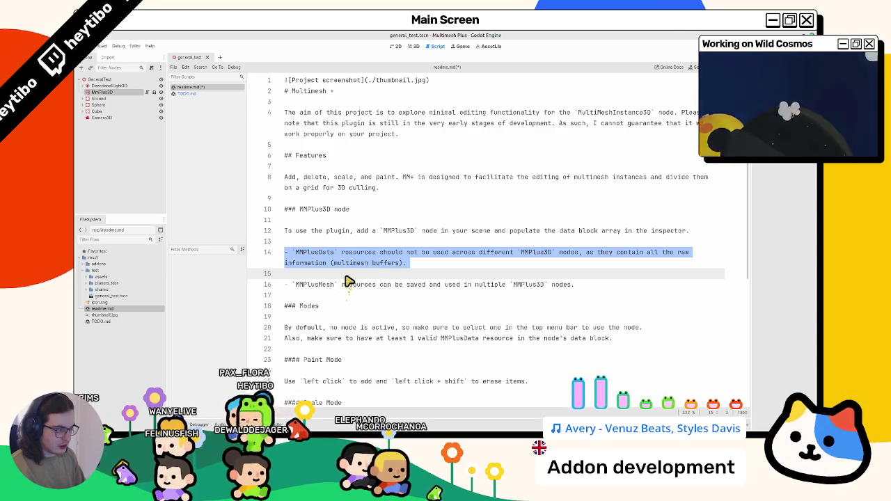
pyautogui.press('BackSpace')
pyautogui.press('BackSpace')
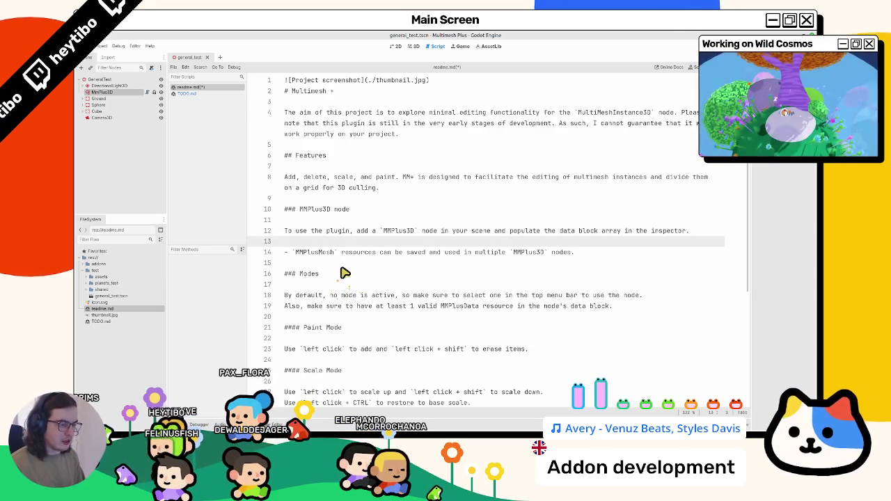
pyautogui.hotkey('ctrl', 'z')
pyautogui.press('BackSpace')
pyautogui.press('BackSpace')
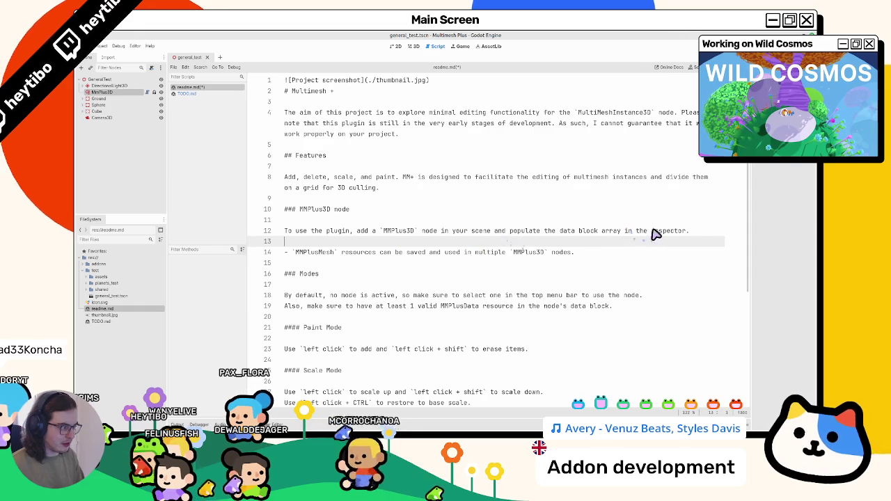
pyautogui.moveTo(702, 236); pyautogui.dragTo(603, 236)
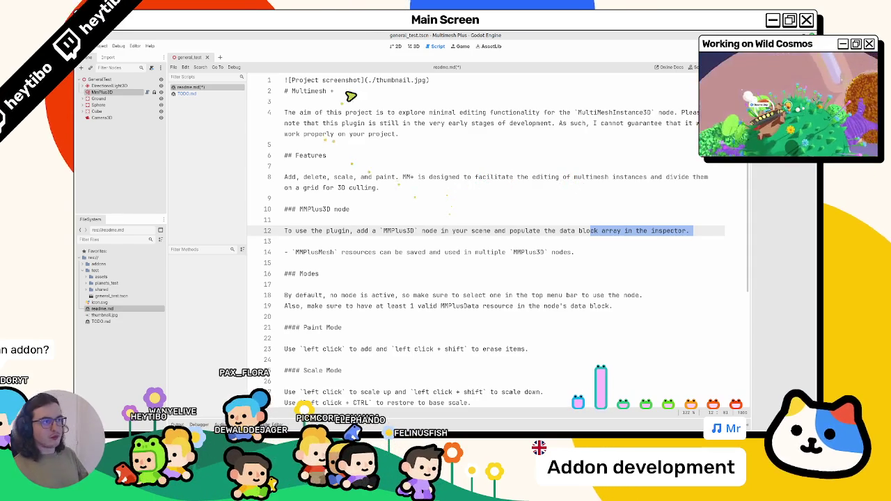
pyautogui.click(414, 46)
# Step: Check the five saved .res files in the .mmplus_save_dir folder in Nemo
pyautogui.scroll(-5, 390, 251)
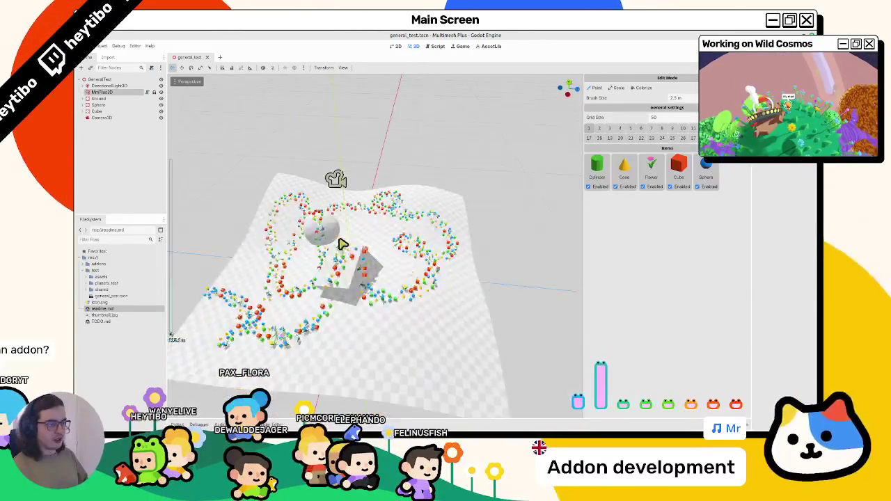
pyautogui.scroll(-3, 390, 230)
pyautogui.scroll(5, 412, 225)
pyautogui.scroll(-5, 409, 228)
pyautogui.scroll(5, 406, 222)
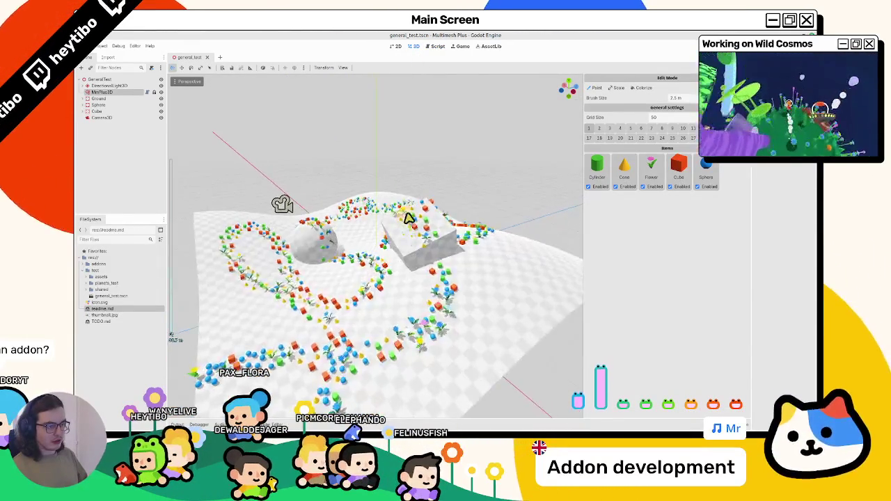
pyautogui.scroll(-5, 418, 209)
pyautogui.scroll(4, 411, 230)
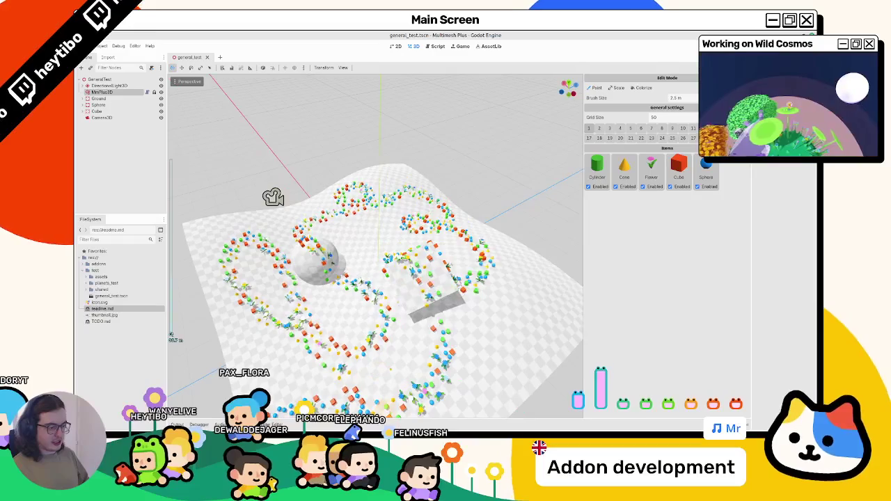
pyautogui.moveTo(566, 208); pyautogui.dragTo(273, 193)
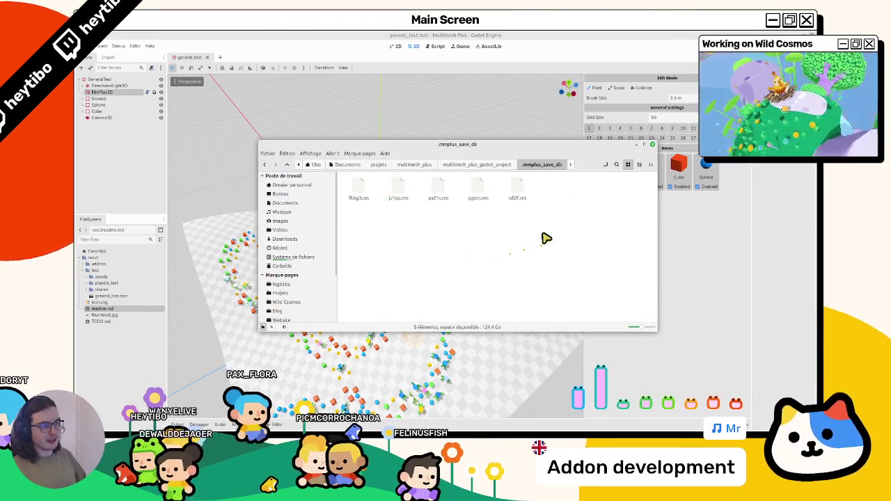
# Step: Back in Godot, paint a test stroke across the terrain centre and undo it
pyautogui.click(324, 90)
pyautogui.scroll(-5, 325, 90)
pyautogui.scroll(5, 373, 207)
pyautogui.scroll(-5, 370, 204)
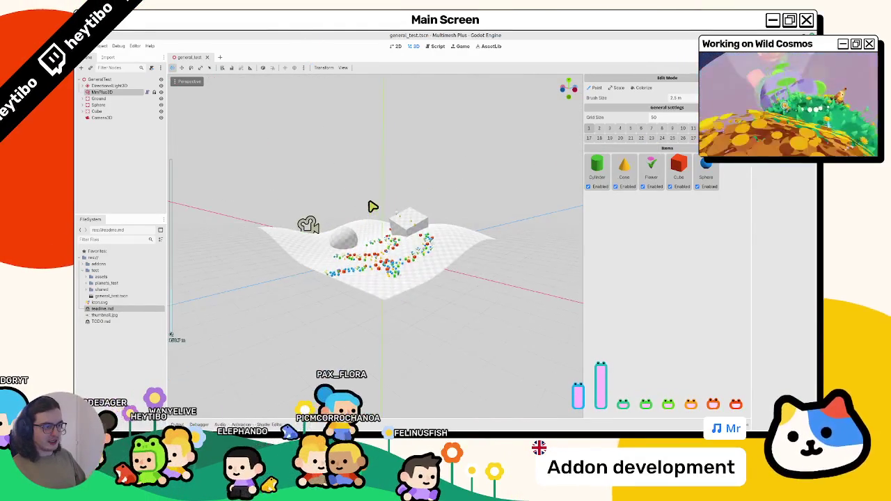
pyautogui.scroll(6, 358, 259)
pyautogui.scroll(-3, 364, 251)
pyautogui.scroll(5, 367, 250)
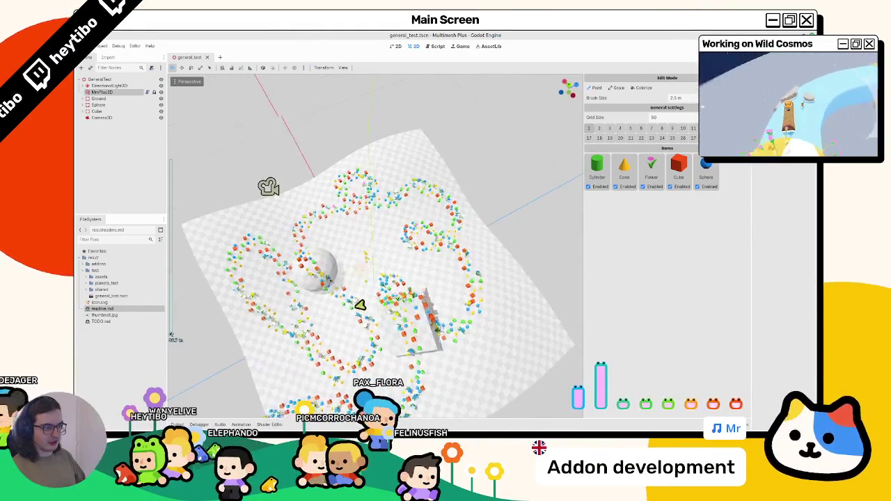
pyautogui.scroll(-5, 360, 299)
pyautogui.scroll(5, 368, 285)
pyautogui.scroll(4, 376, 239)
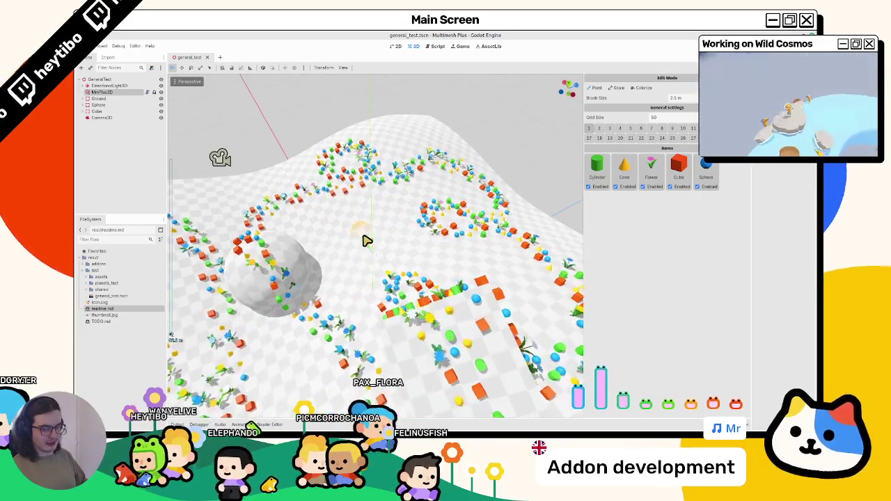
pyautogui.moveTo(367, 259)
pyautogui.mouseDown()
pyautogui.moveTo(351, 279)
pyautogui.moveTo(341, 215)
pyautogui.moveTo(406, 255)
pyautogui.mouseUp()
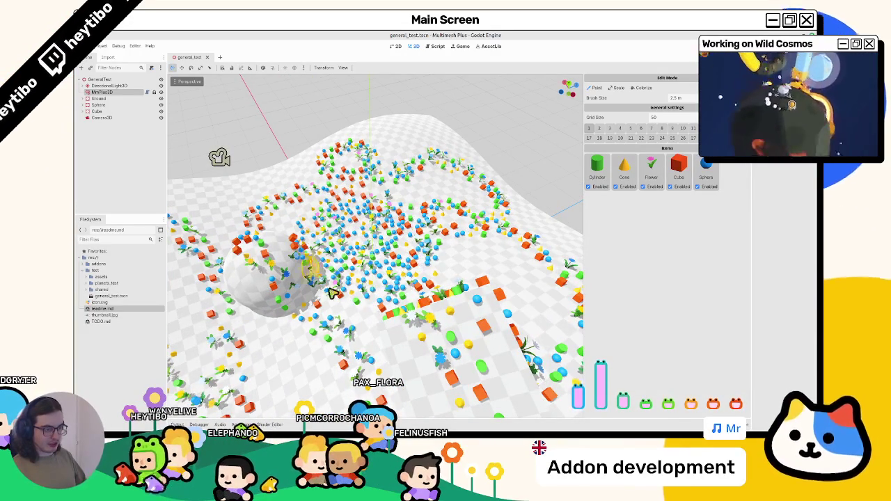
pyautogui.hotkey('ctrl', 'z')
pyautogui.scroll(-3, 360, 215)
pyautogui.scroll(2, 355, 220)
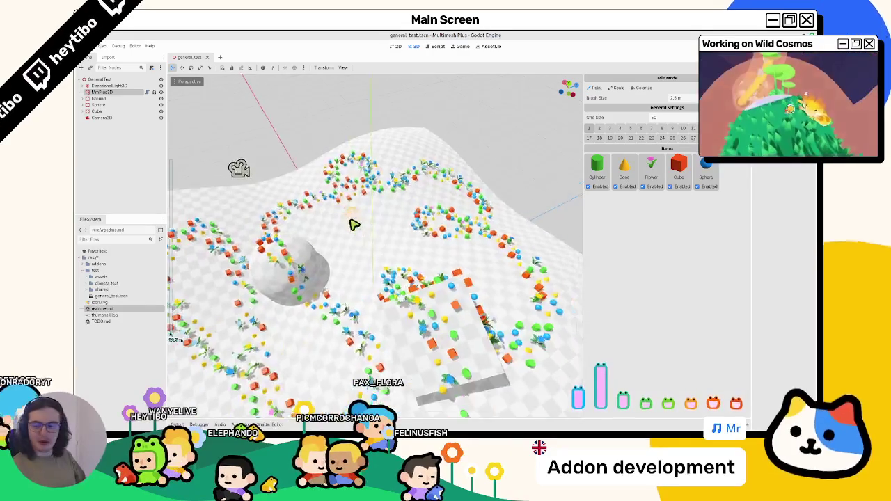